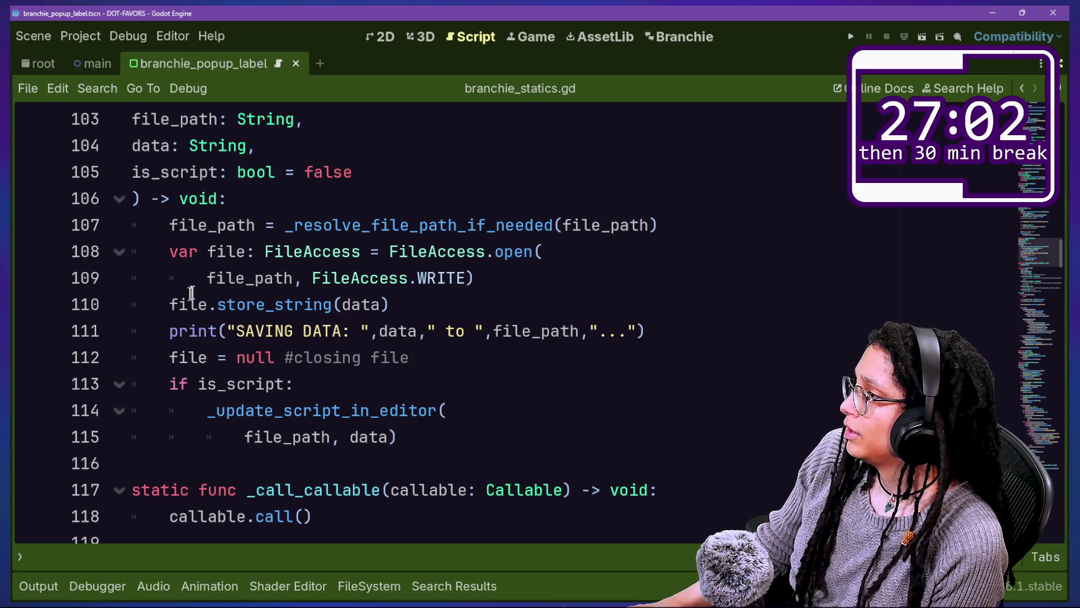
# Step: Search branchie_statics.gd for 'get_as' to find where get_as_text is used
pyautogui.moveTo(170, 304); pyautogui.dragTo(398, 305)
pyautogui.click(407, 309)
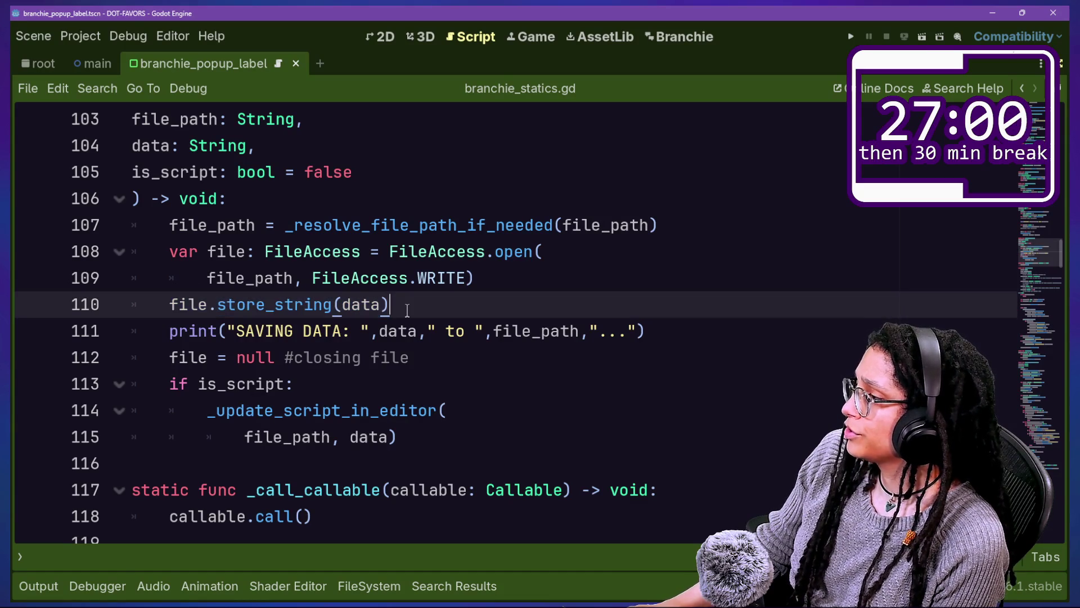
pyautogui.scroll(-7, 407, 309)
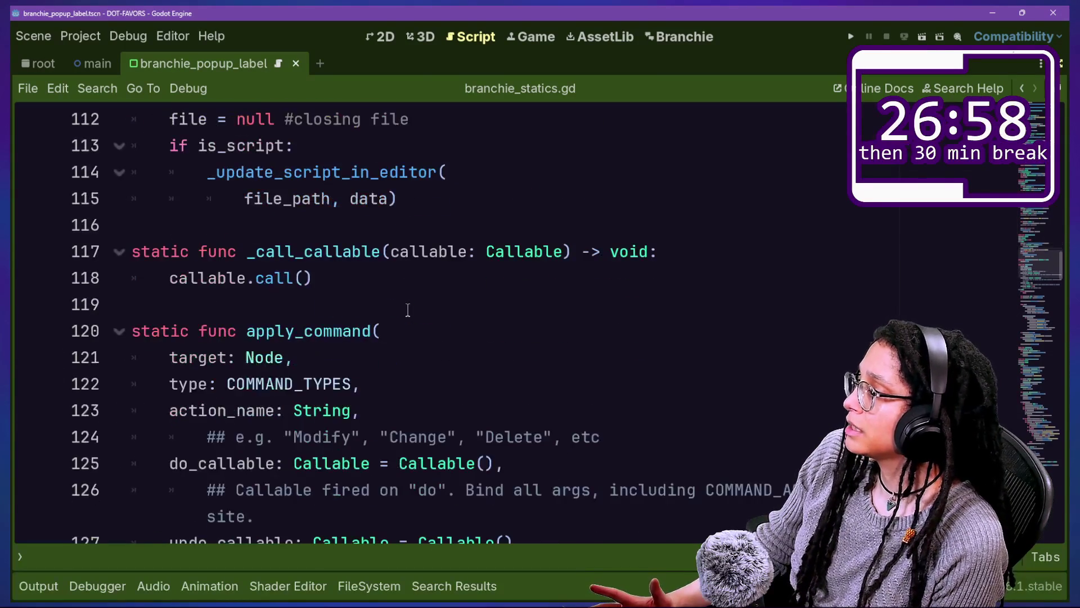
pyautogui.scroll(1, 407, 308)
pyautogui.hotkey('ctrl', 'f')
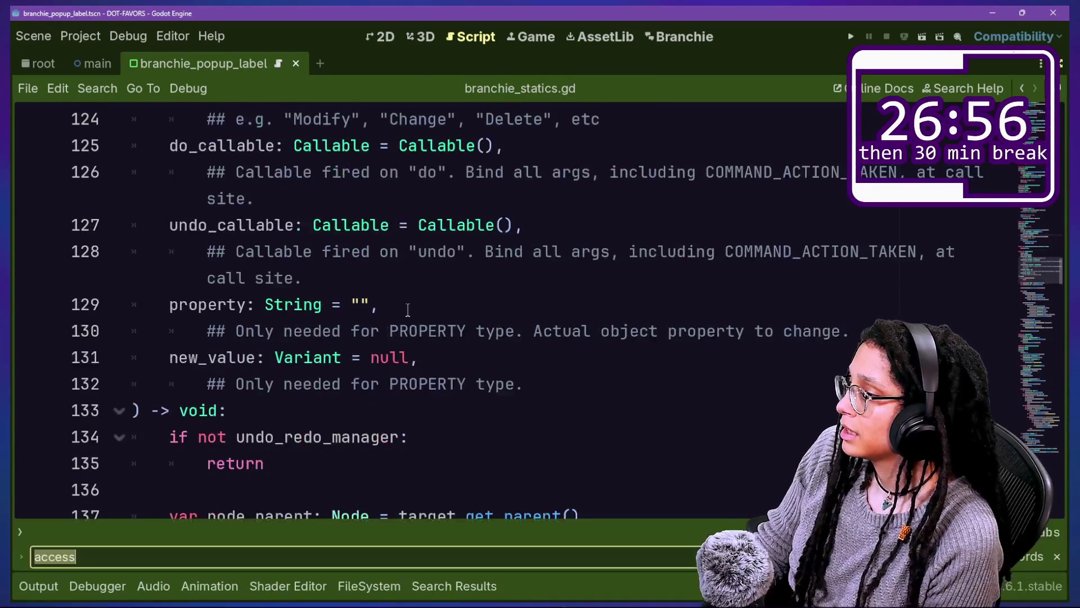
pyautogui.write('get_as')
# Step: Review the get_text_from_file function around its get_as_text call on line 75
pyautogui.click(444, 282)
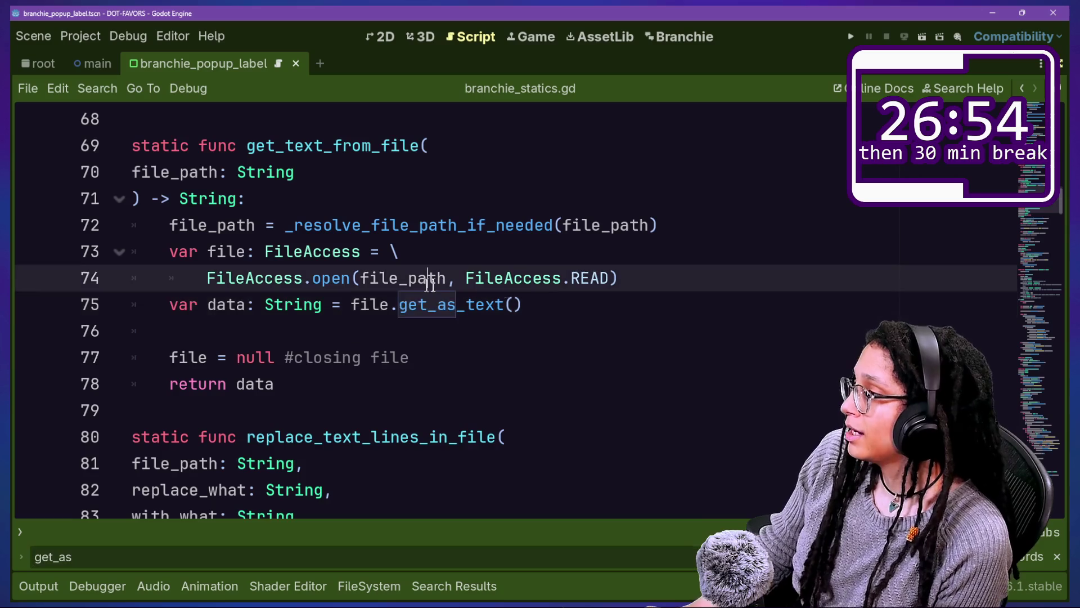
pyautogui.click(593, 326)
pyautogui.moveTo(587, 309)
pyautogui.mouseDown()
pyautogui.moveTo(457, 278)
pyautogui.moveTo(723, 241)
pyautogui.moveTo(706, 236)
pyautogui.mouseUp()
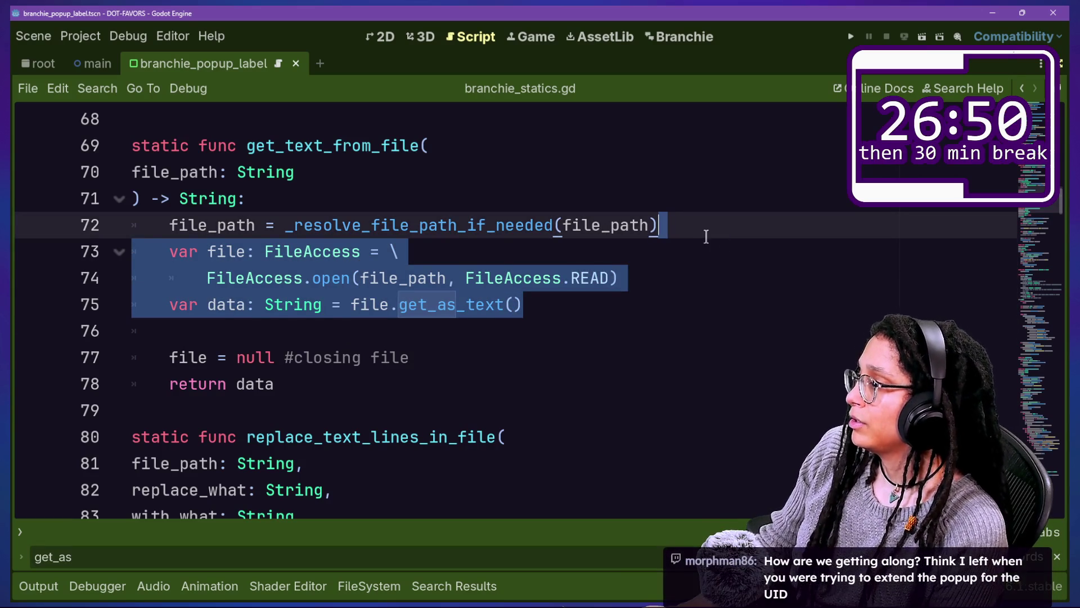
pyautogui.click(511, 214)
pyautogui.click(450, 195)
pyautogui.moveTo(450, 195); pyautogui.dragTo(621, 278)
pyautogui.click(316, 188)
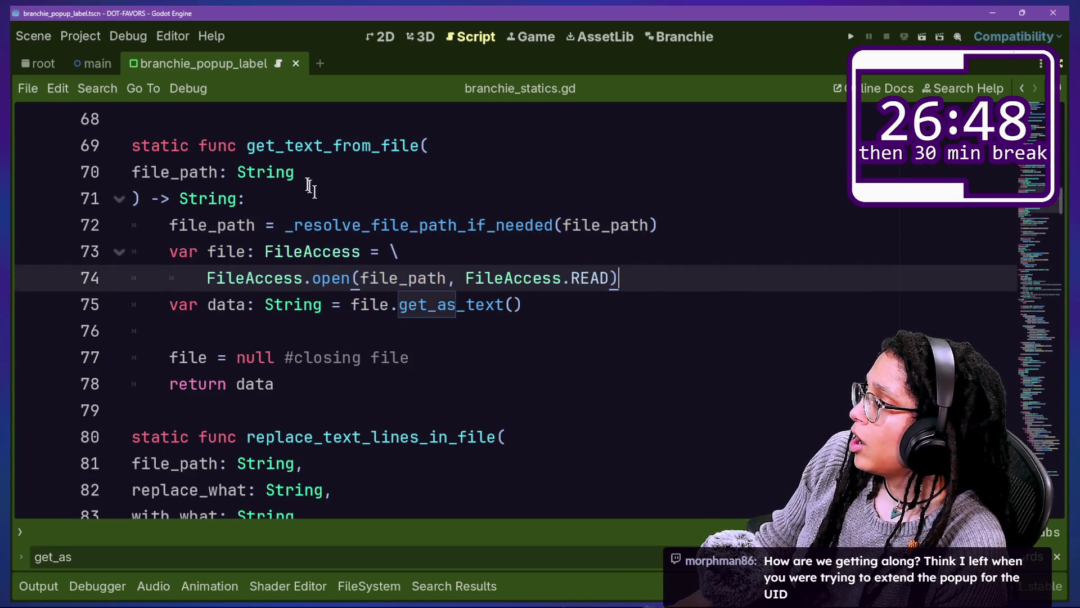
pyautogui.click(484, 306)
pyautogui.moveTo(478, 383)
pyautogui.mouseDown()
pyautogui.moveTo(356, 212)
pyautogui.moveTo(337, 144)
pyautogui.mouseUp()
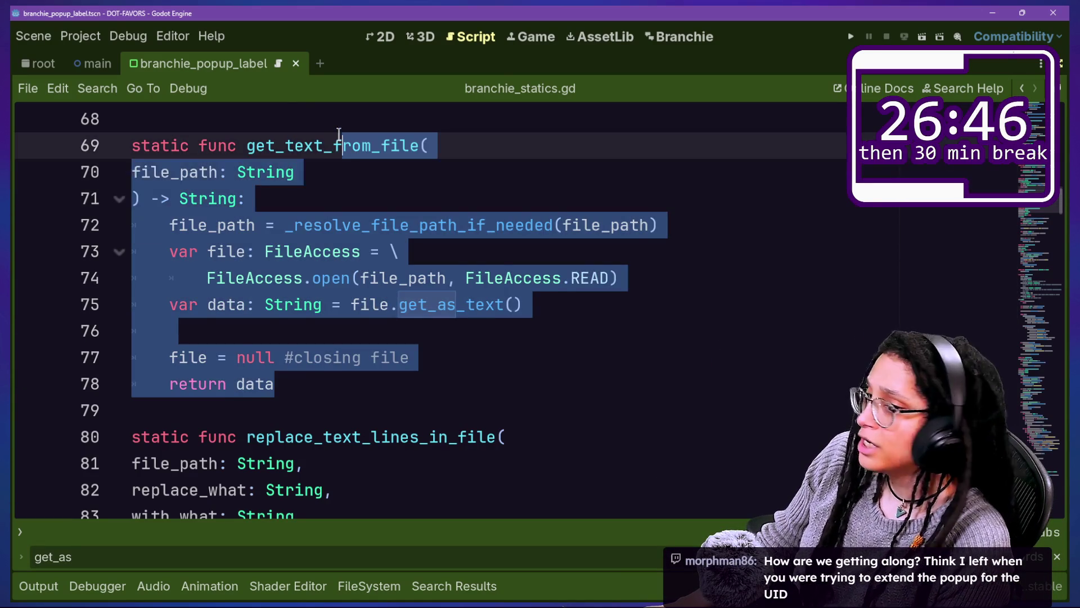
pyautogui.moveTo(308, 109); pyautogui.dragTo(449, 292)
pyautogui.moveTo(465, 352)
pyautogui.mouseDown()
pyautogui.moveTo(369, 116)
pyautogui.moveTo(502, 411)
pyautogui.mouseUp()
pyautogui.click(502, 411)
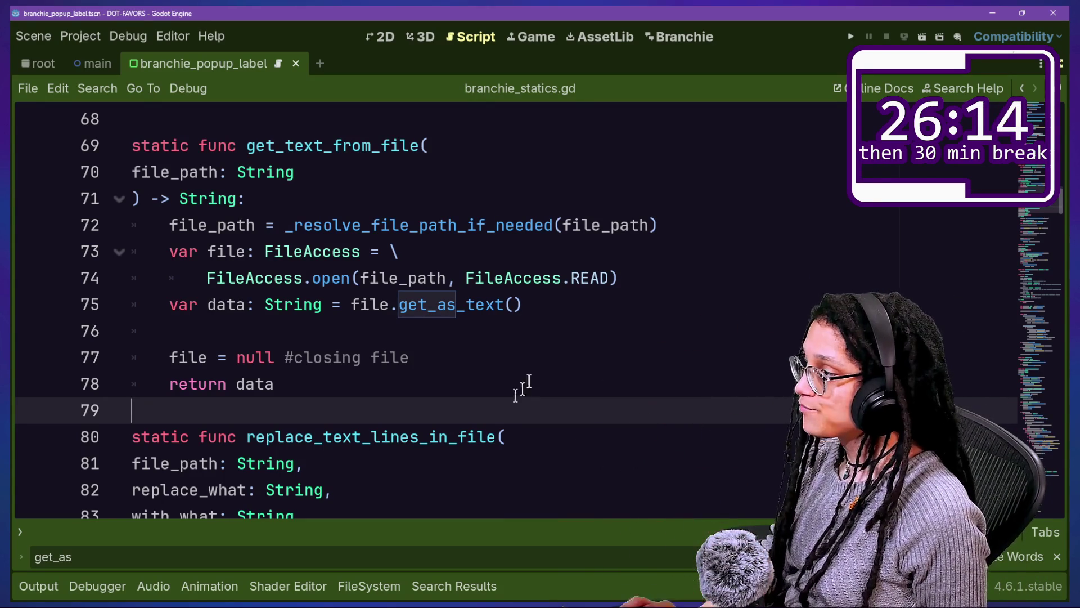
# Step: Bring up the Branchie workspace
pyautogui.click(687, 272)
pyautogui.click(700, 301)
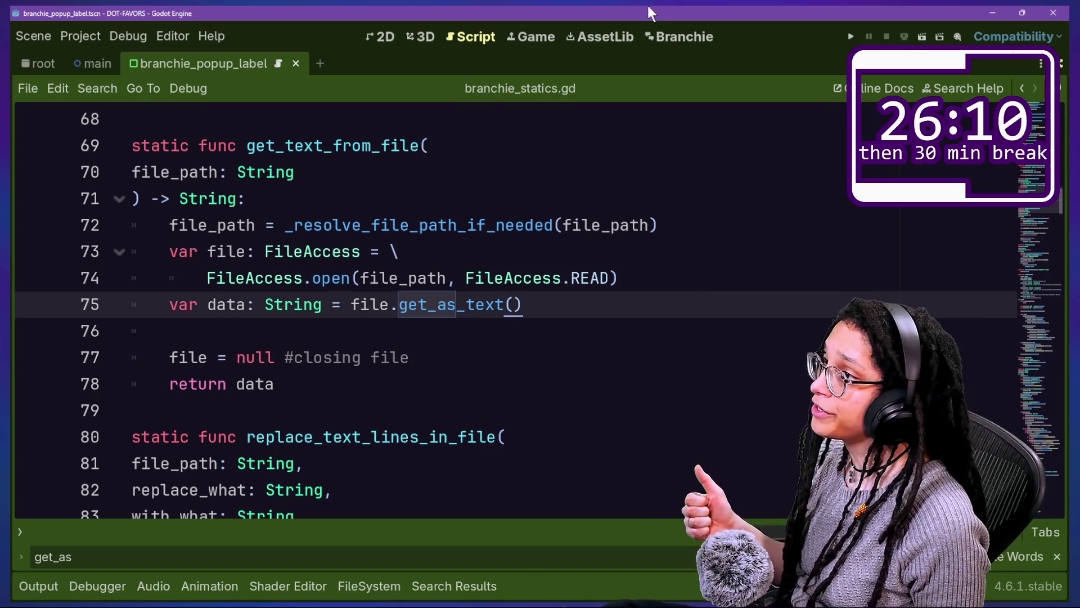
pyautogui.click(671, 42)
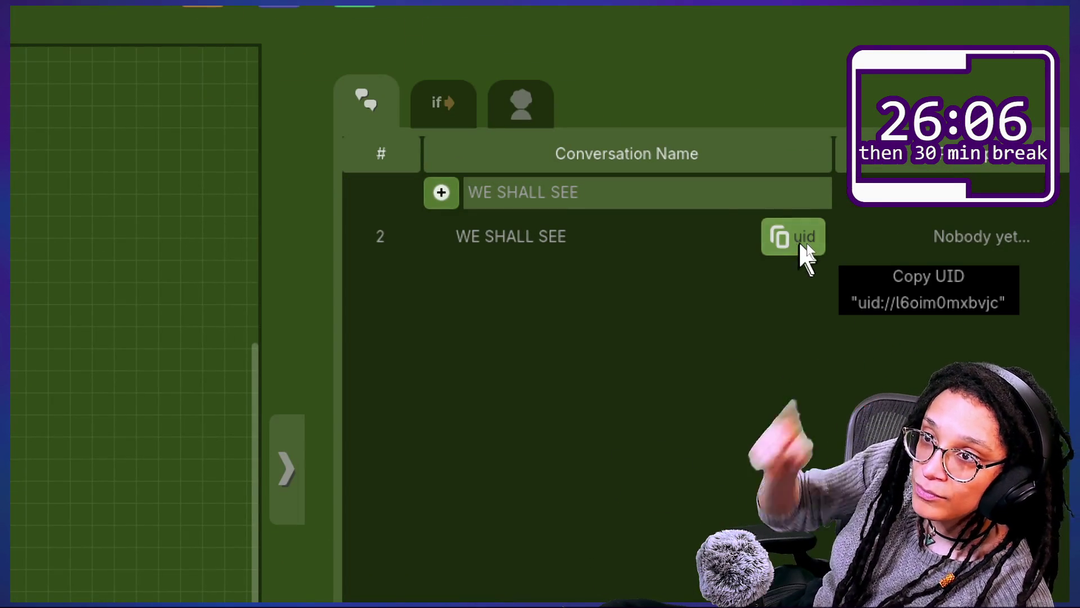
# Step: Replace the conversation name 'WE SHALL SEE' with the copied UID, then return to the script
pyautogui.tripleClick(714, 192)
pyautogui.write('uid://l6oim0mxbvjc')
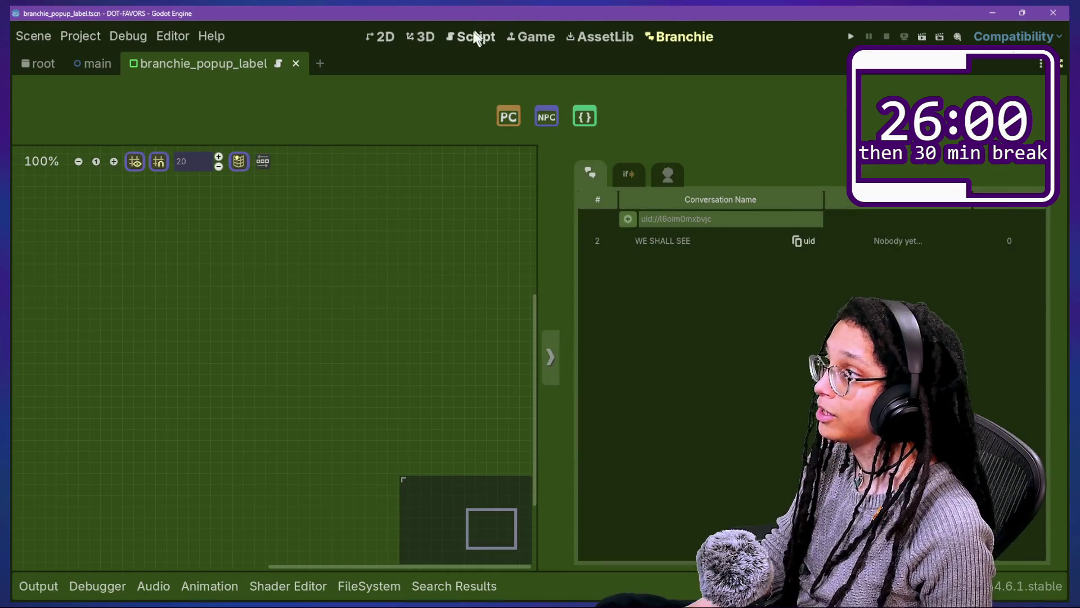
pyautogui.click(479, 37)
pyautogui.click(415, 324)
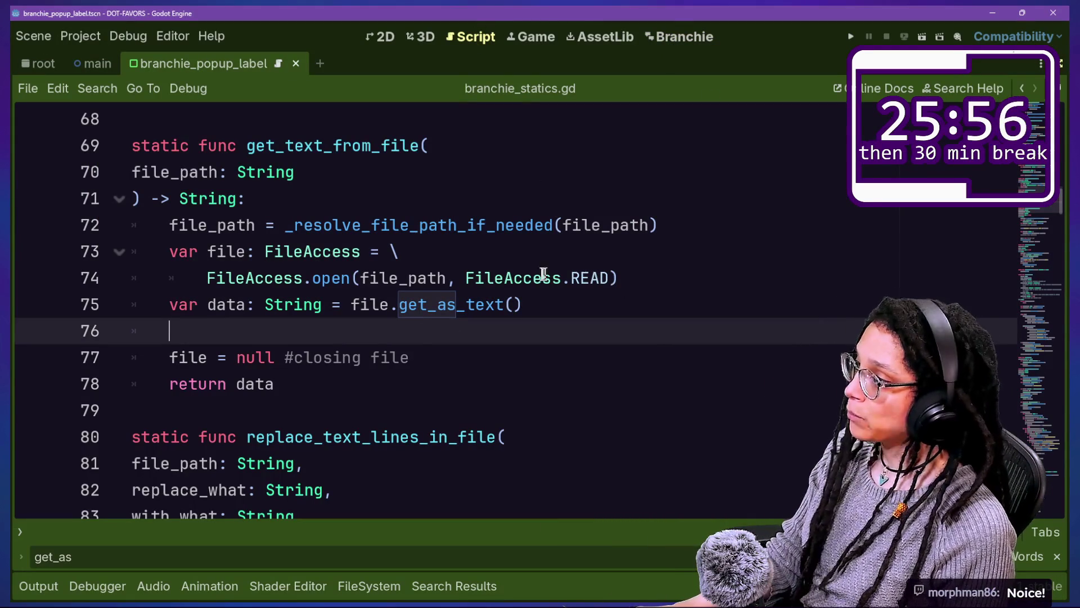
# Step: Open branchie_gdscript_creator.gd through Quick Open (Shift+Alt+O)
pyautogui.moveTo(198, 146); pyautogui.dragTo(253, 198)
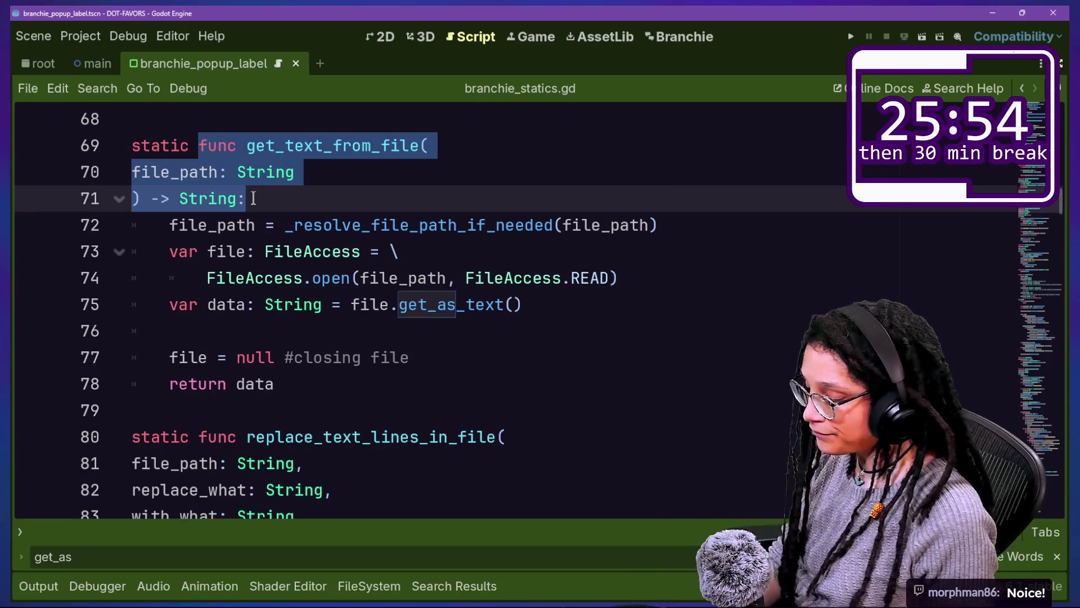
pyautogui.hotkey('shift', 'alt', 'o')
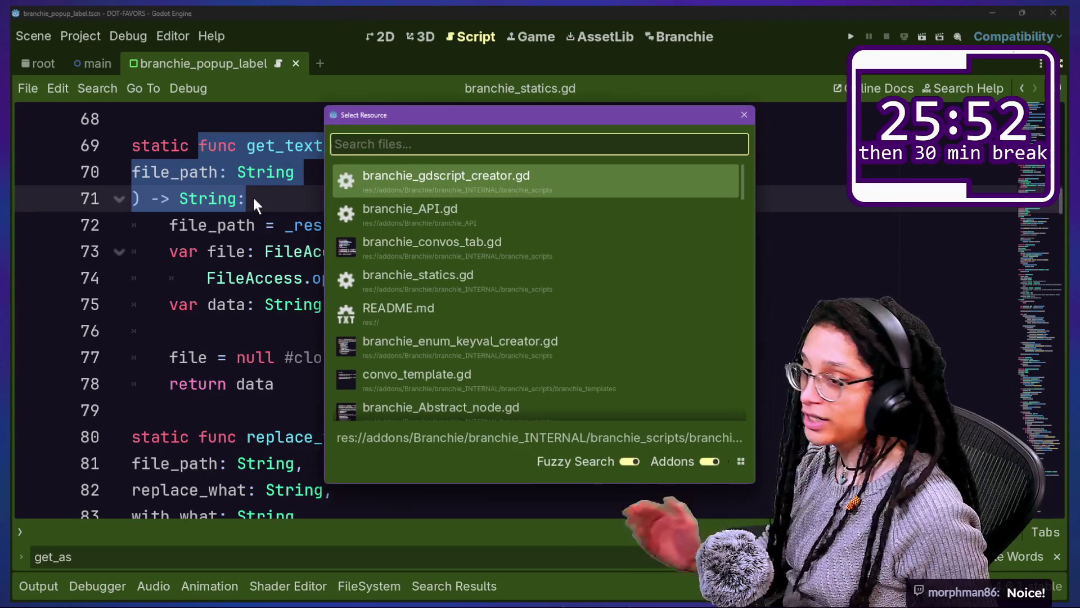
pyautogui.press('Down')
pyautogui.press('Down')
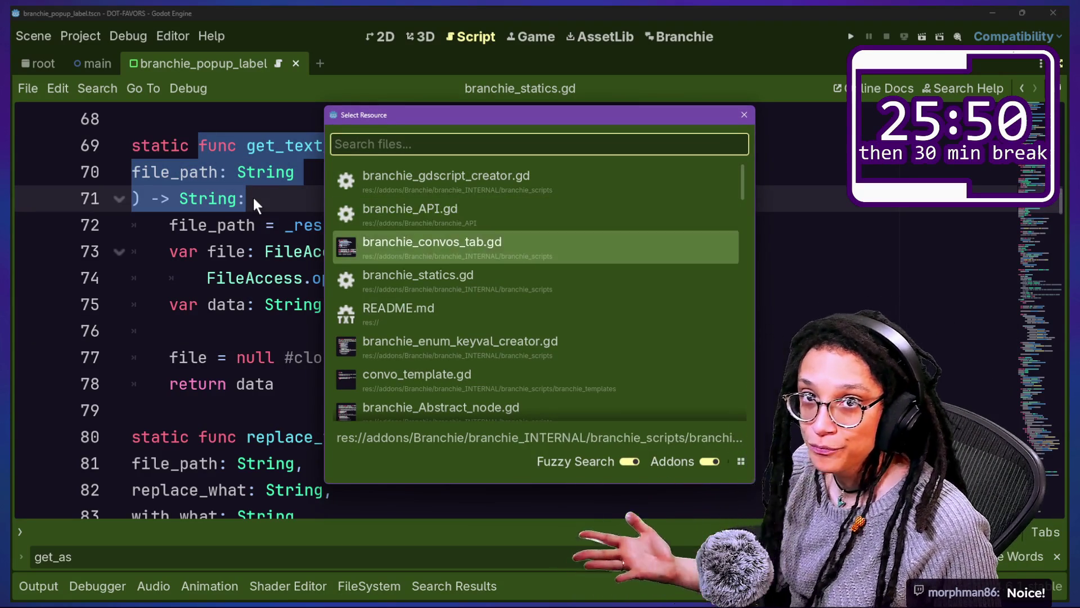
pyautogui.press('Up')
pyautogui.press('Up')
pyautogui.press('Return')
# Step: Delete the leftover file-reading lines and start the content assignment as a continued '= \' line
pyautogui.click(293, 304)
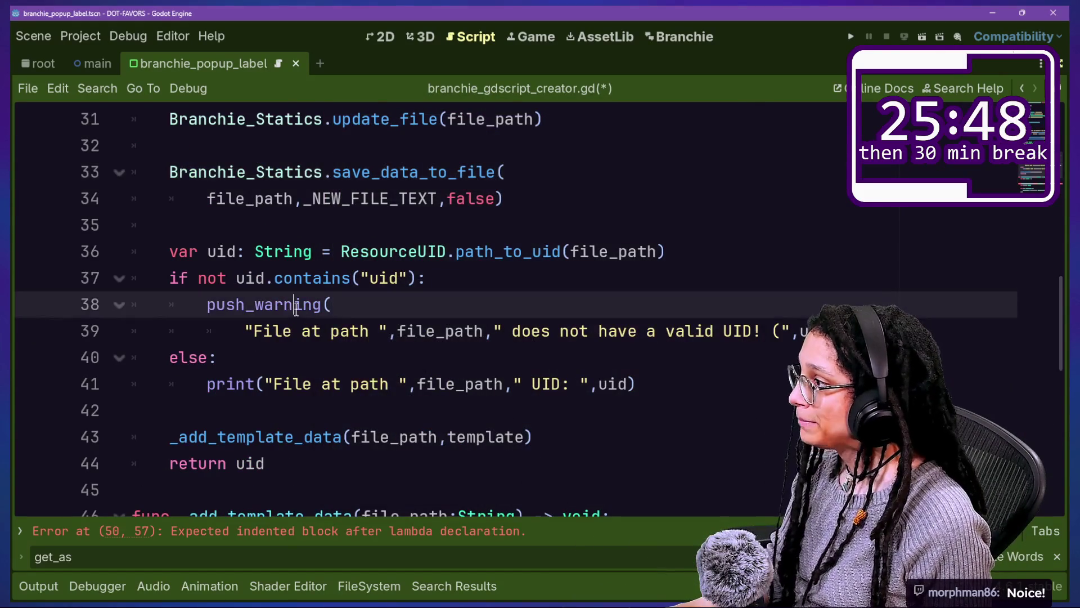
pyautogui.scroll(-1, 298, 303)
pyautogui.scroll(-2, 449, 259)
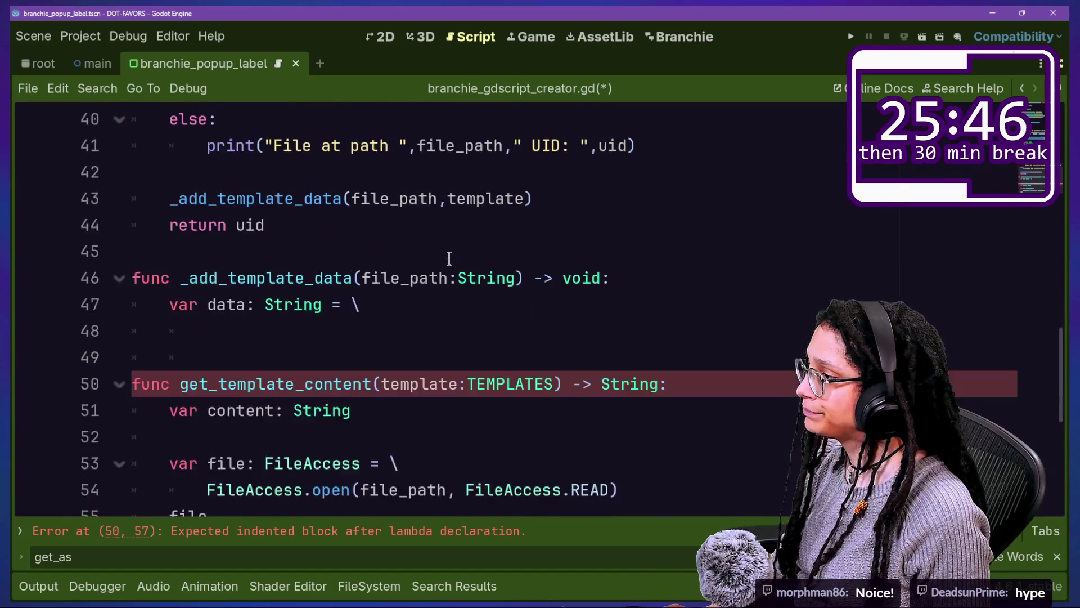
pyautogui.scroll(3, 449, 259)
pyautogui.scroll(-2, 449, 259)
pyautogui.scroll(-2, 449, 258)
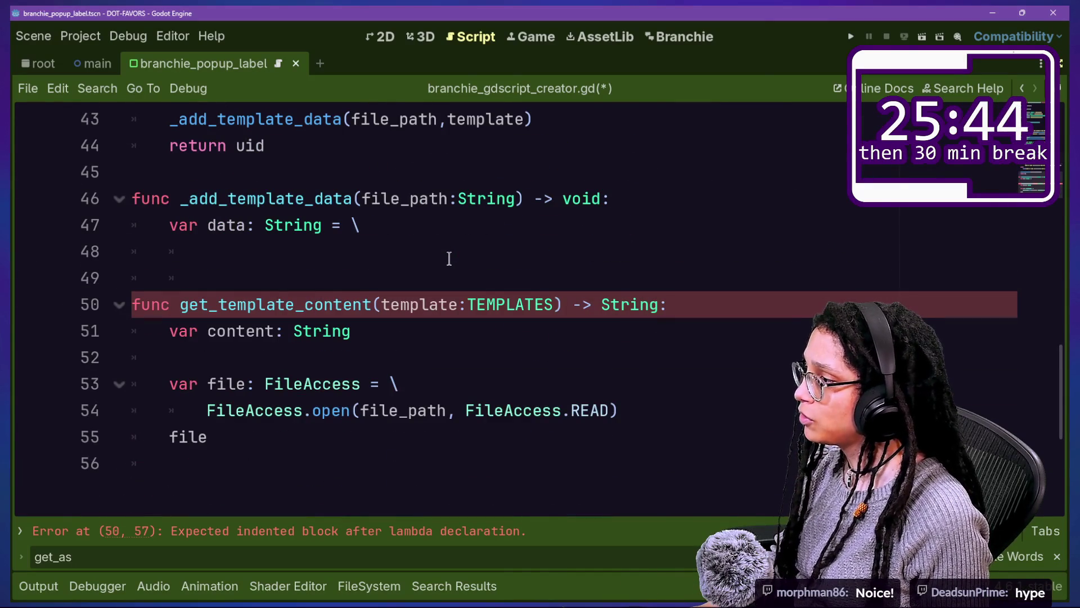
pyautogui.moveTo(423, 440); pyautogui.dragTo(355, 363)
pyautogui.press('BackSpace')
pyautogui.press('BackSpace')
pyautogui.press('BackSpace')
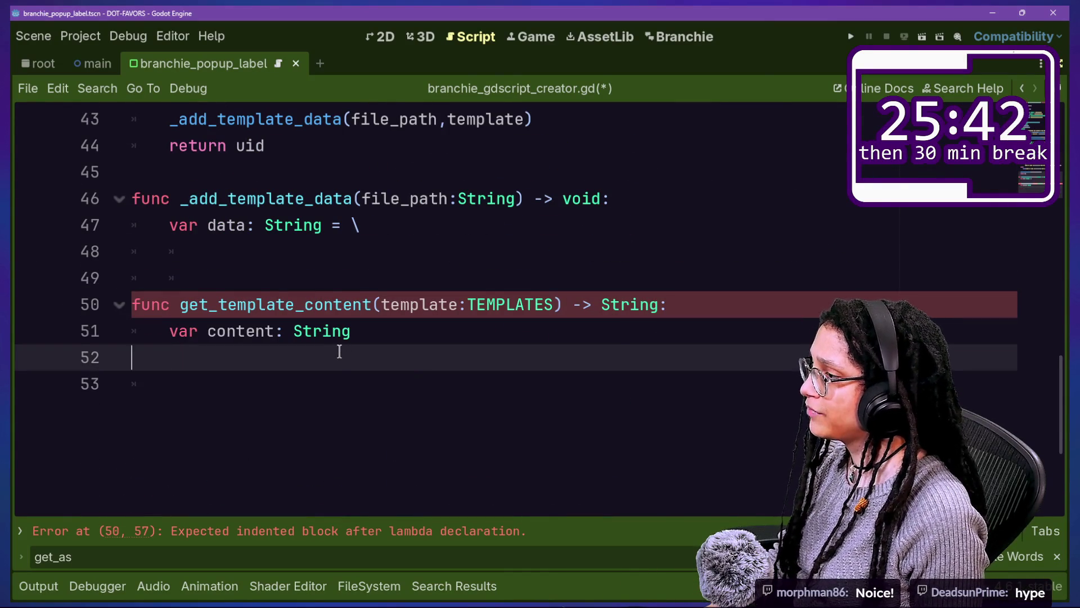
pyautogui.write('-')
pyautogui.press('BackSpace')
pyautogui.press('BackSpace')
pyautogui.write('= \\')
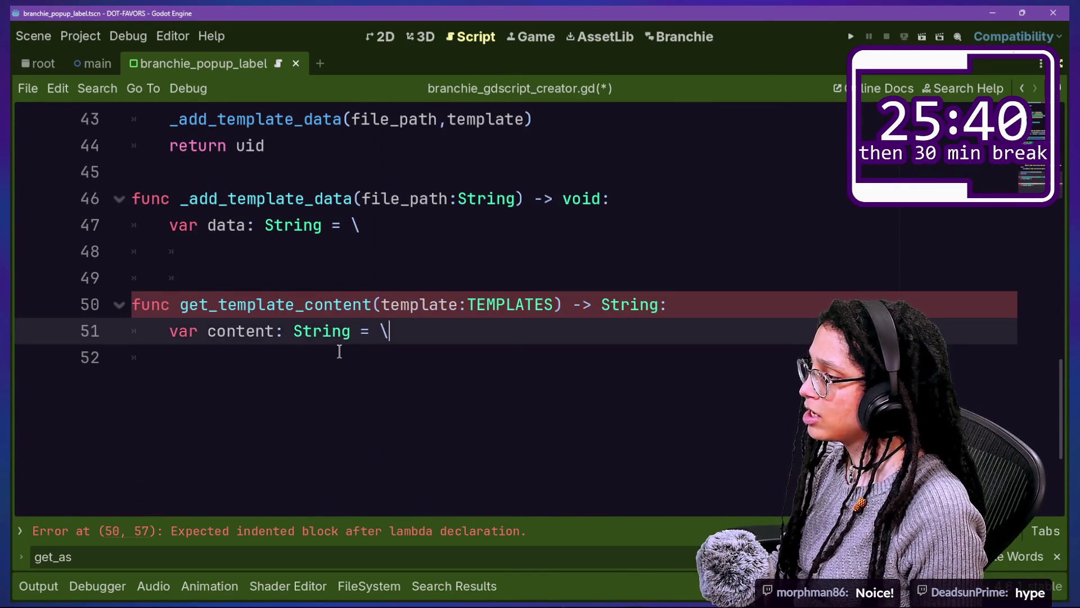
pyautogui.press('Return')
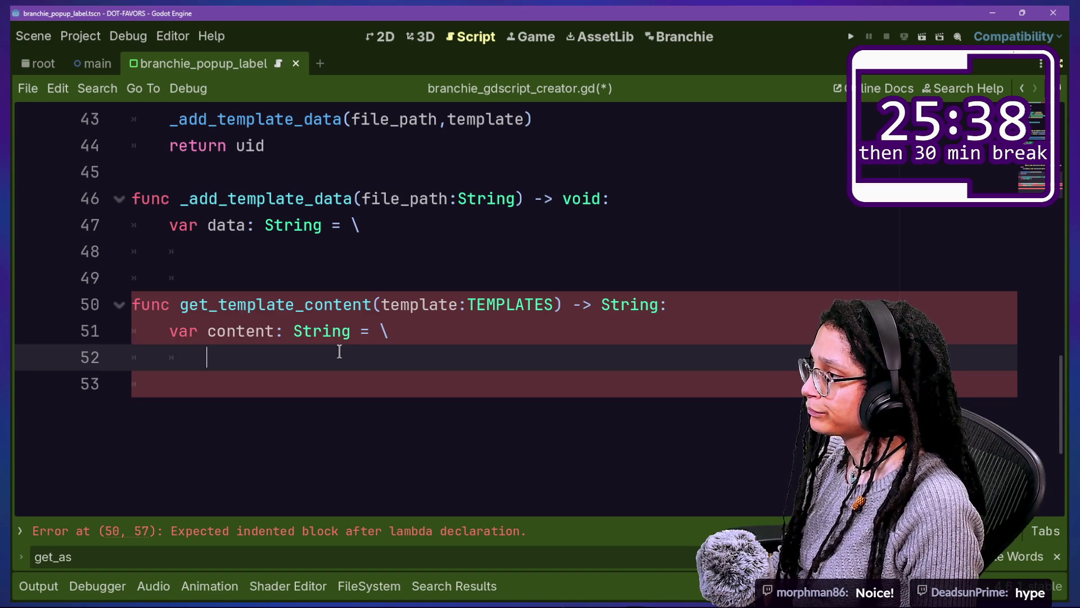
# Step: Add the file_path:String parameter to get_template_content, placed on its own line
pyautogui.click(378, 309)
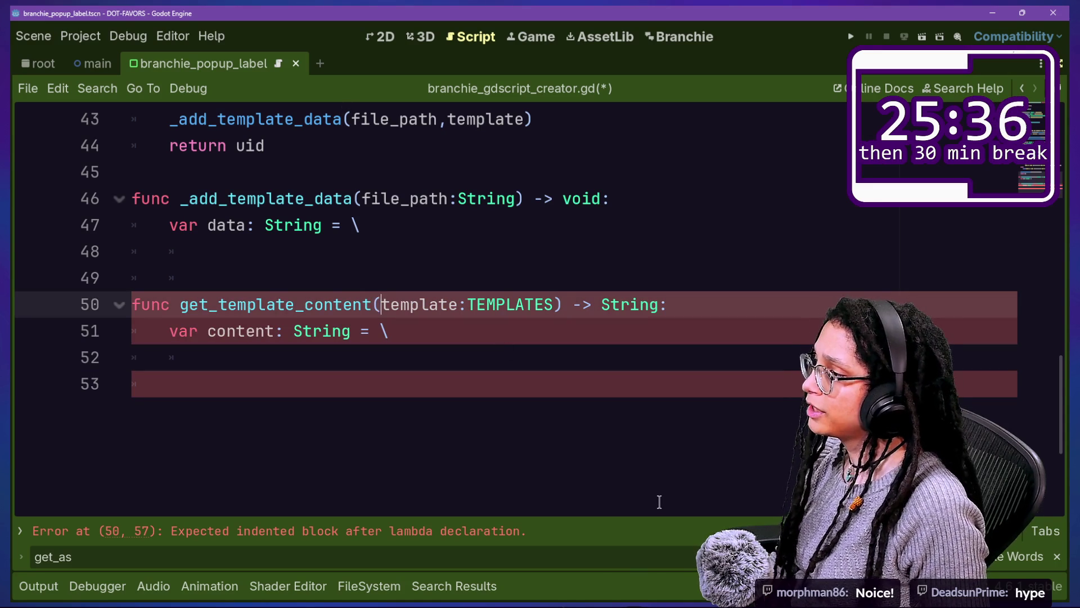
pyautogui.write('file_path')
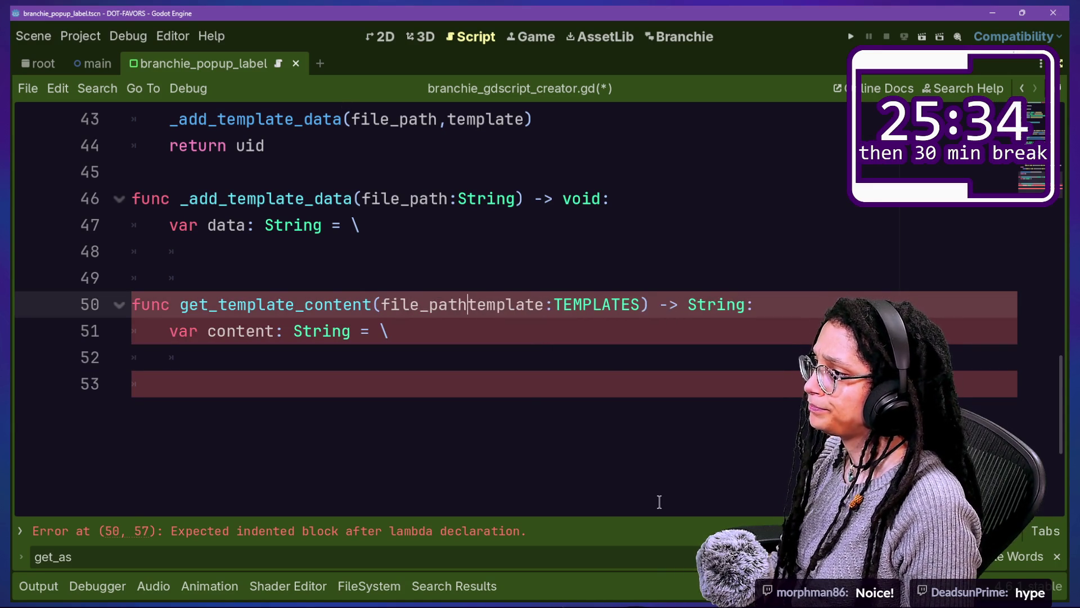
pyautogui.write(':Strin')
pyautogui.press('BackSpace')
pyautogui.press('BackSpace')
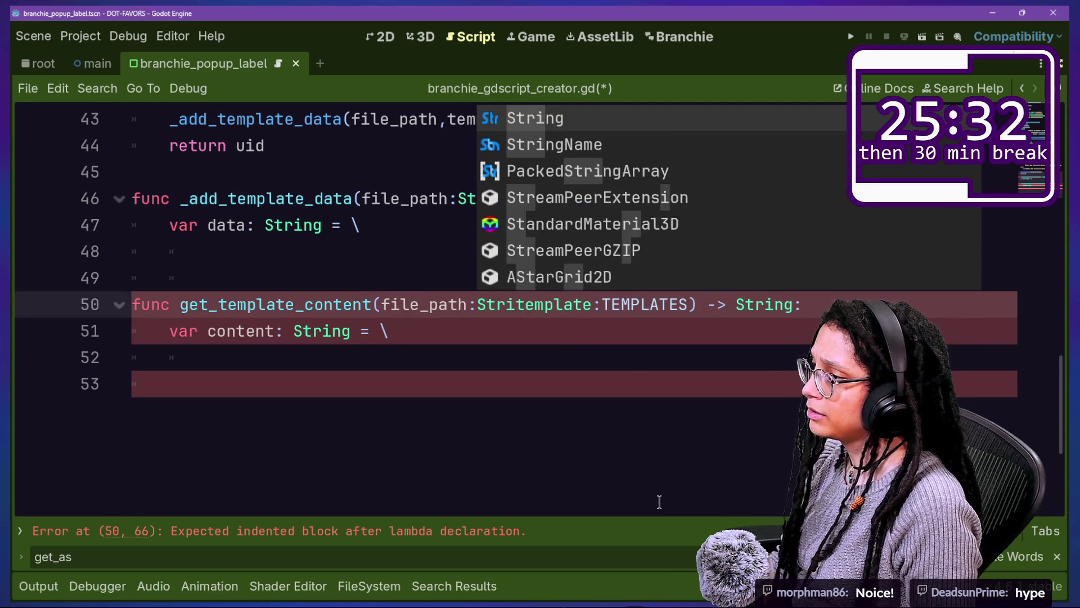
pyautogui.write('ing')
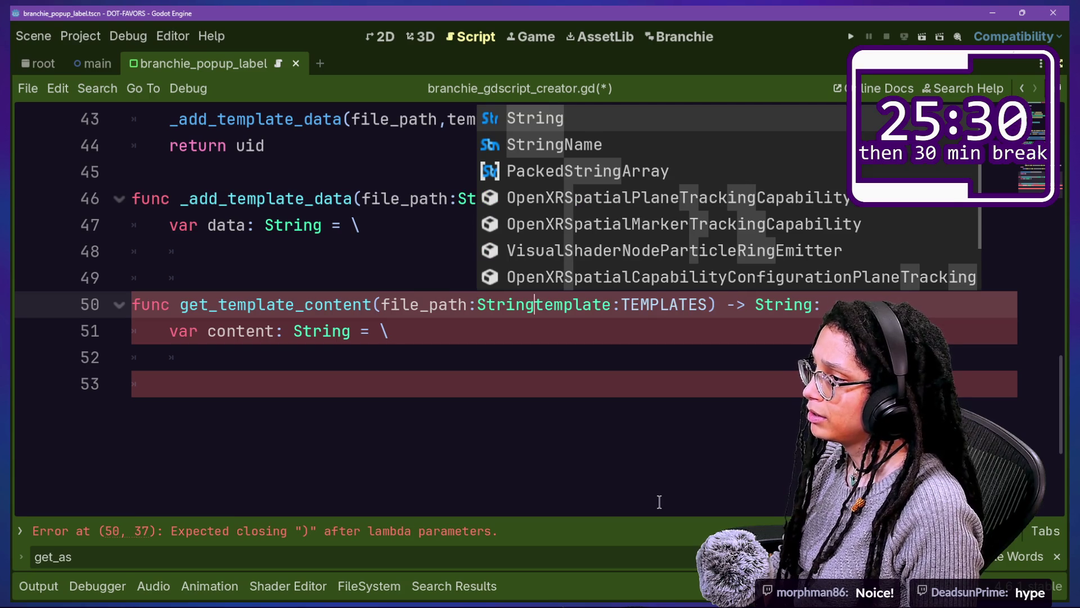
pyautogui.write(';')
pyautogui.press('BackSpace')
pyautogui.write(',')
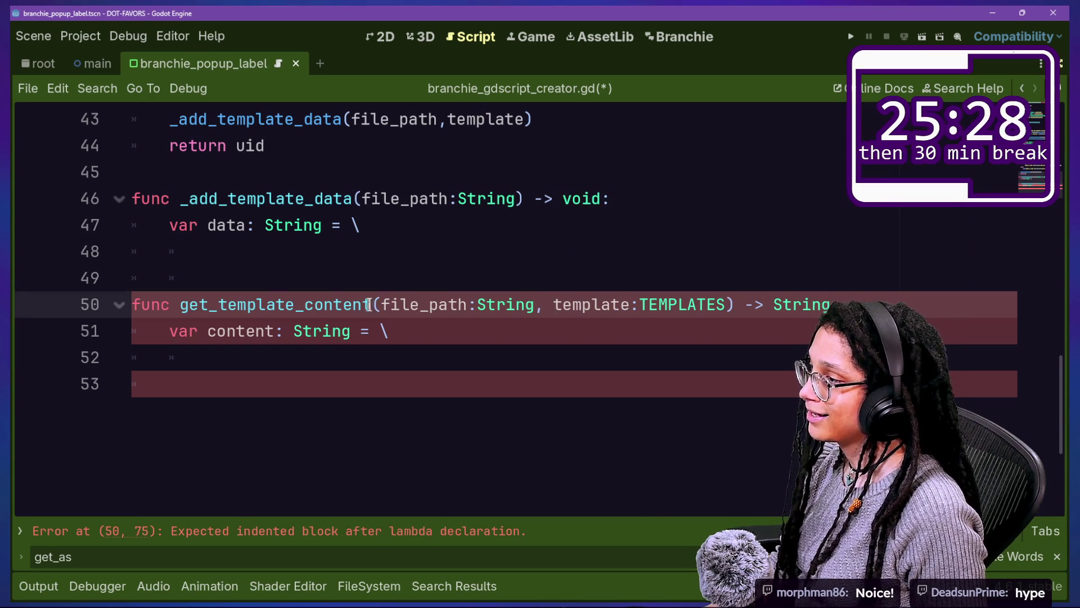
pyautogui.click(377, 304)
pyautogui.press('Return')
pyautogui.press('BackSpace')
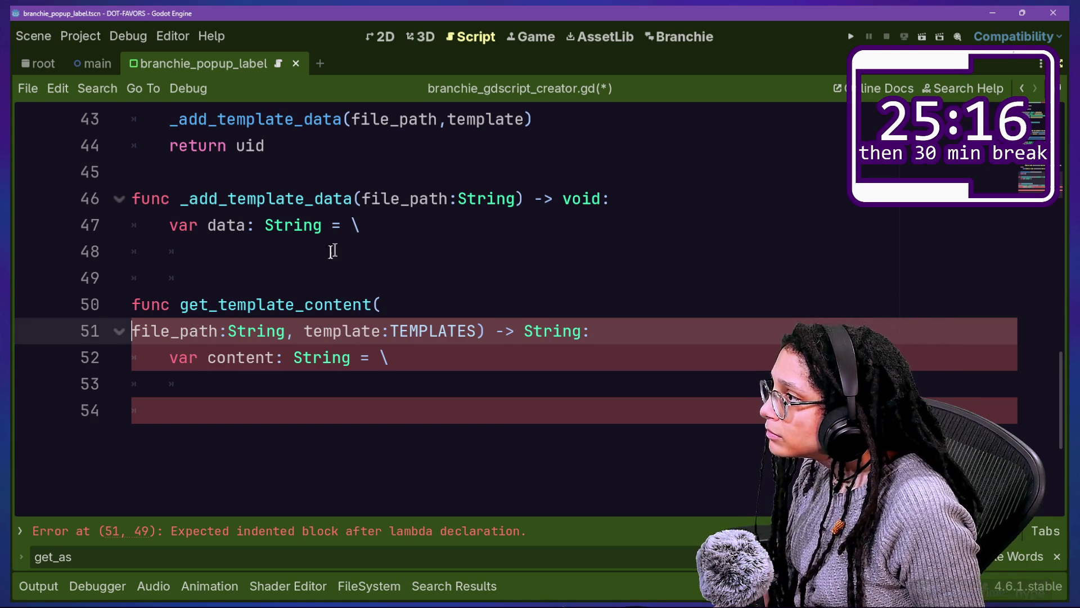
# Step: Review the new function's lines 47–53 and select the _add_template_data header
pyautogui.moveTo(329, 252); pyautogui.dragTo(407, 222)
pyautogui.click(408, 222)
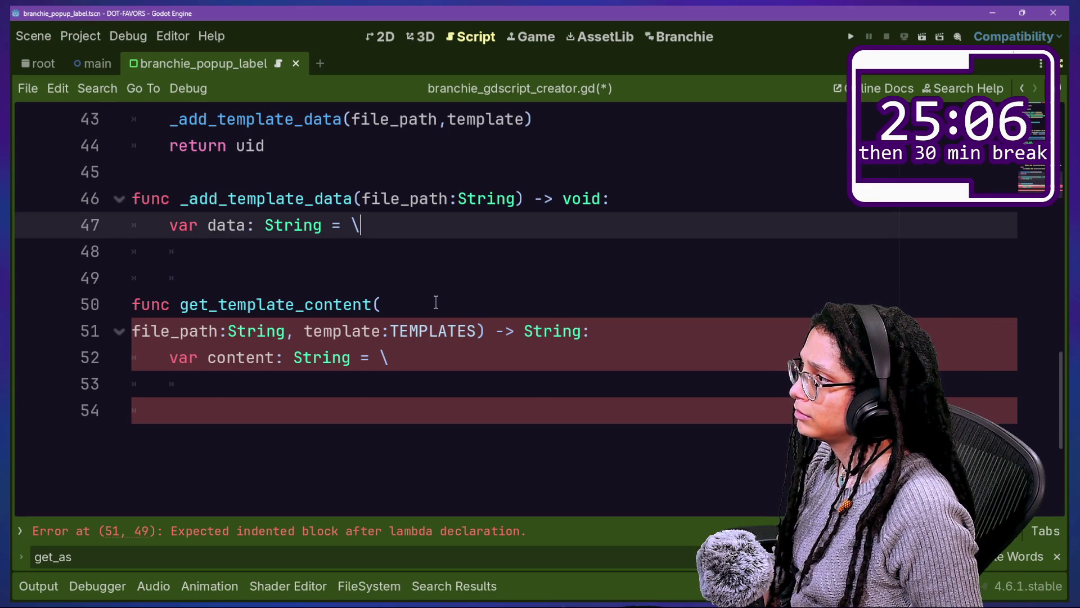
pyautogui.scroll(1, 436, 302)
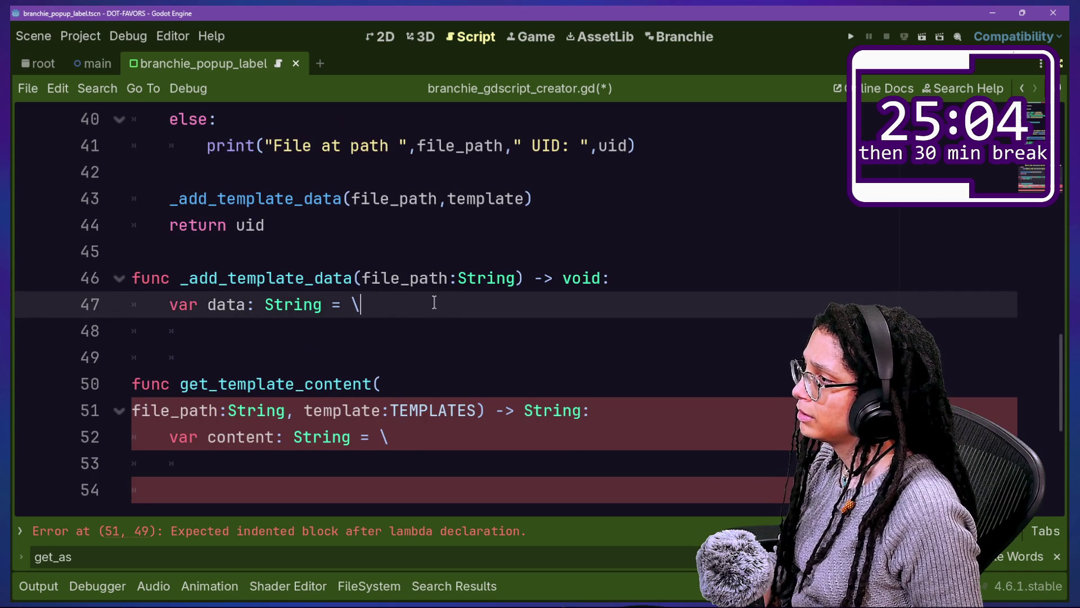
pyautogui.moveTo(433, 330); pyautogui.dragTo(432, 362)
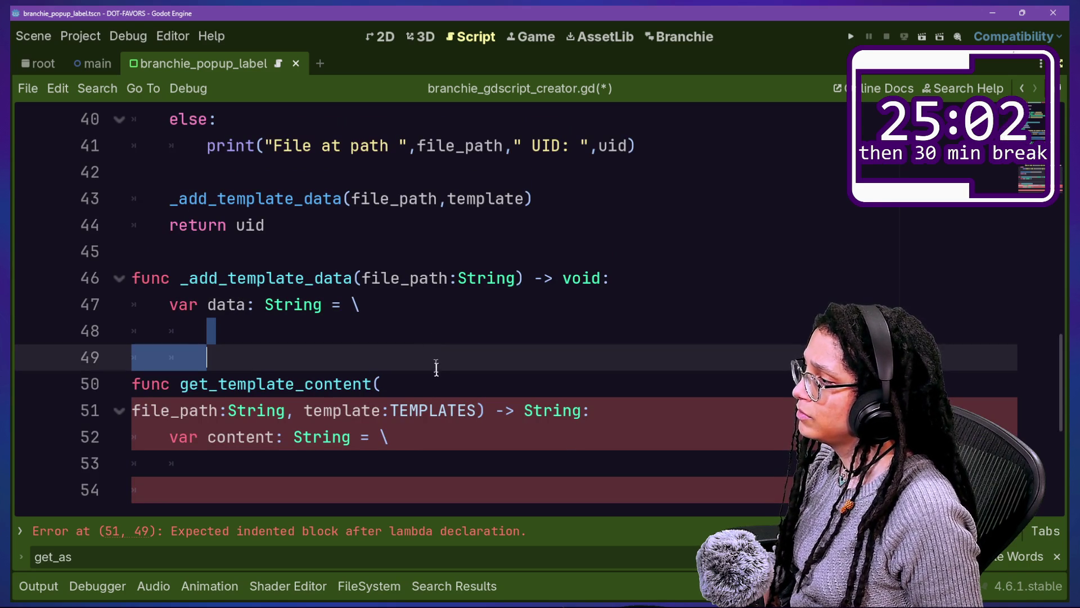
pyautogui.click(430, 377)
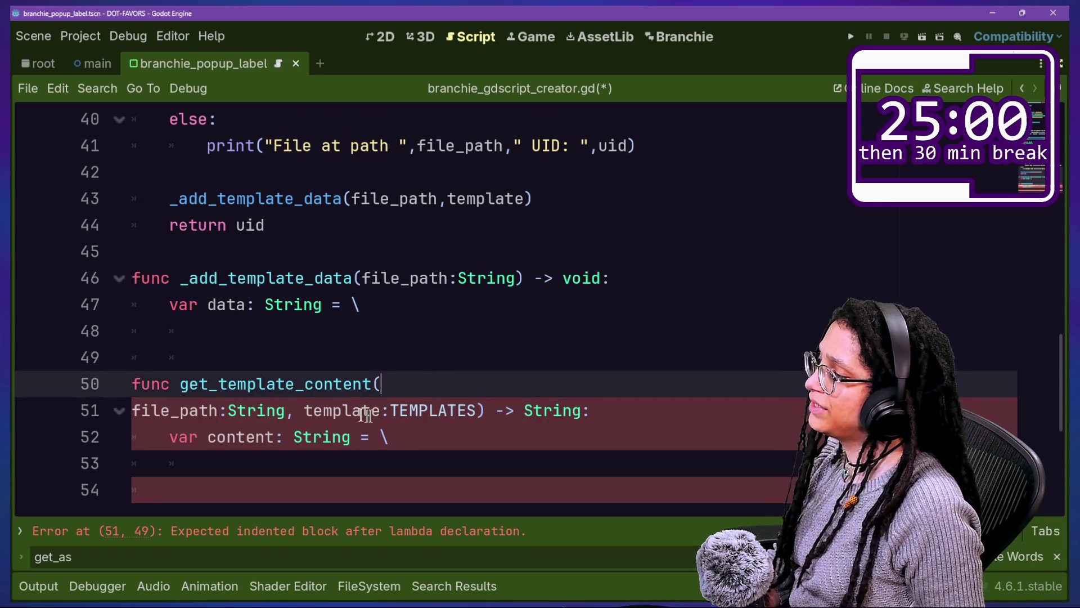
pyautogui.click(297, 413)
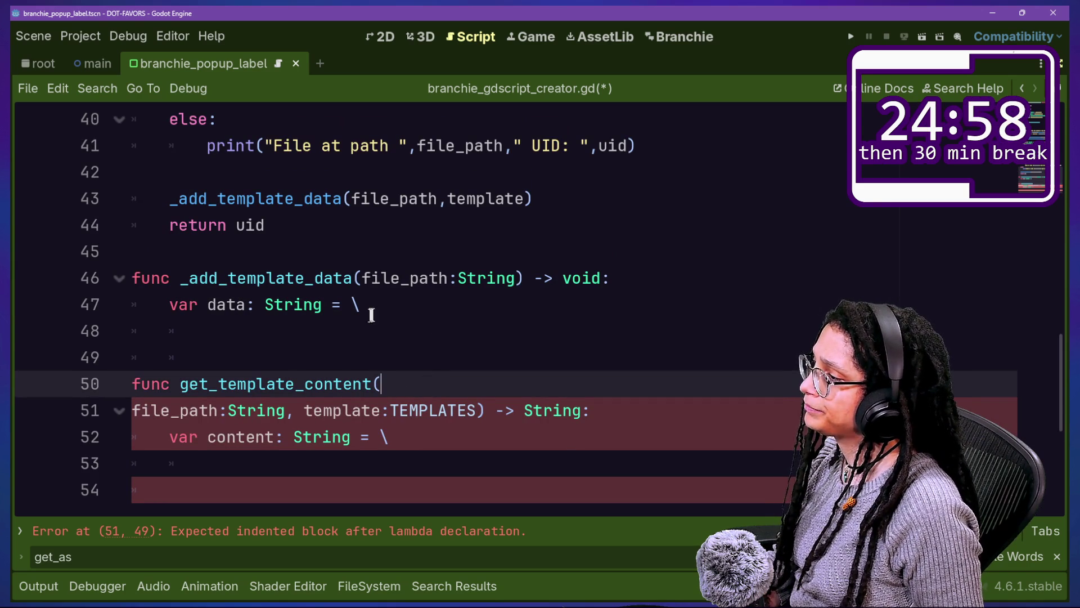
pyautogui.moveTo(373, 312); pyautogui.dragTo(354, 380)
pyautogui.click(393, 445)
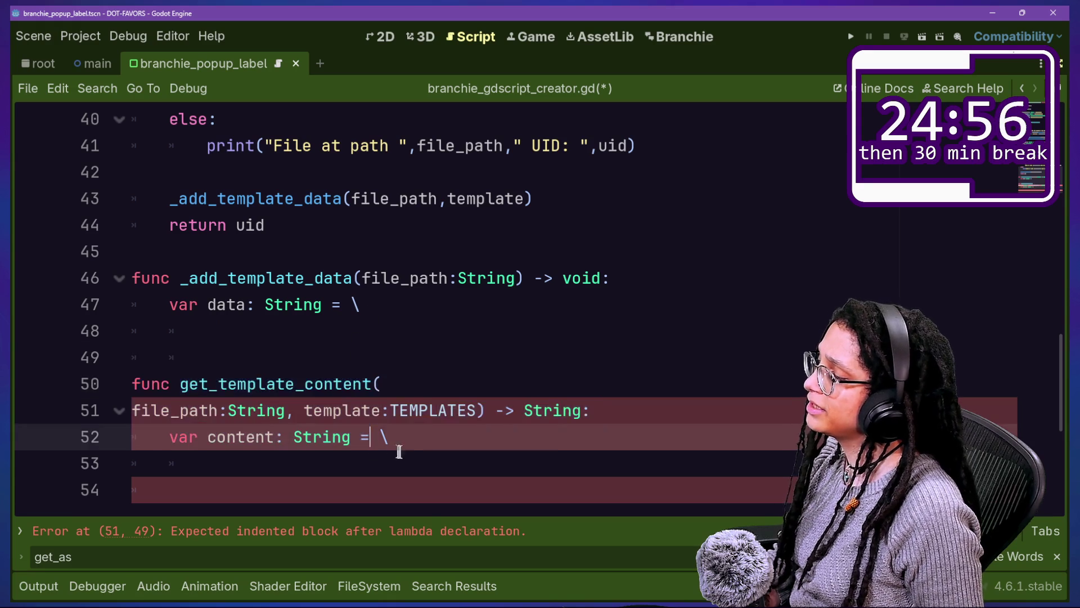
pyautogui.click(277, 331)
pyautogui.click(360, 442)
pyautogui.click(376, 460)
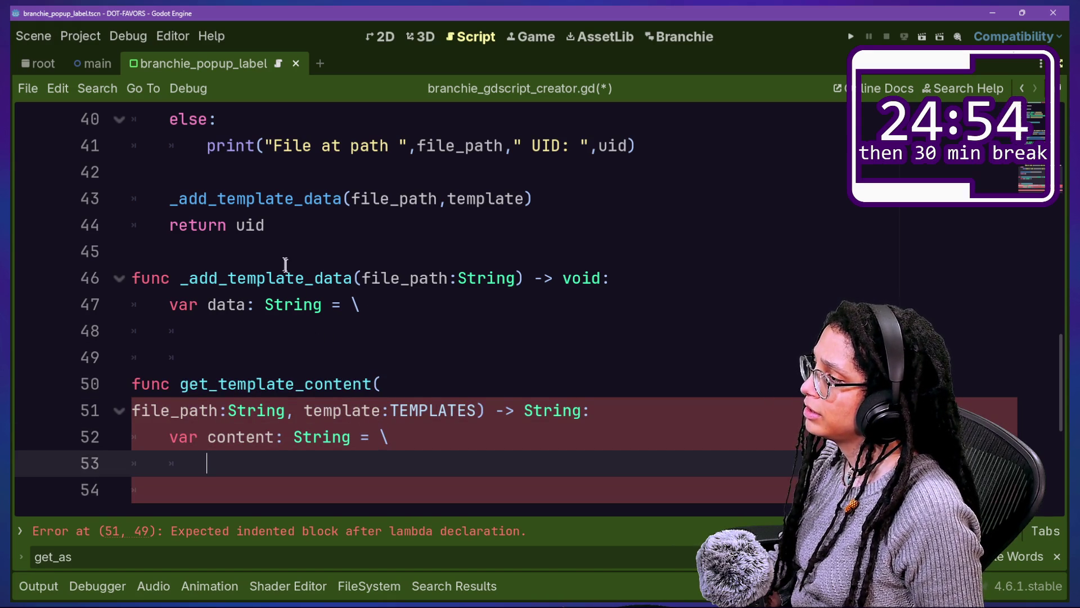
pyautogui.moveTo(354, 374)
pyautogui.mouseDown()
pyautogui.moveTo(345, 465)
pyautogui.moveTo(315, 357)
pyautogui.mouseUp()
pyautogui.click(345, 465)
pyautogui.moveTo(334, 281); pyautogui.dragTo(334, 304)
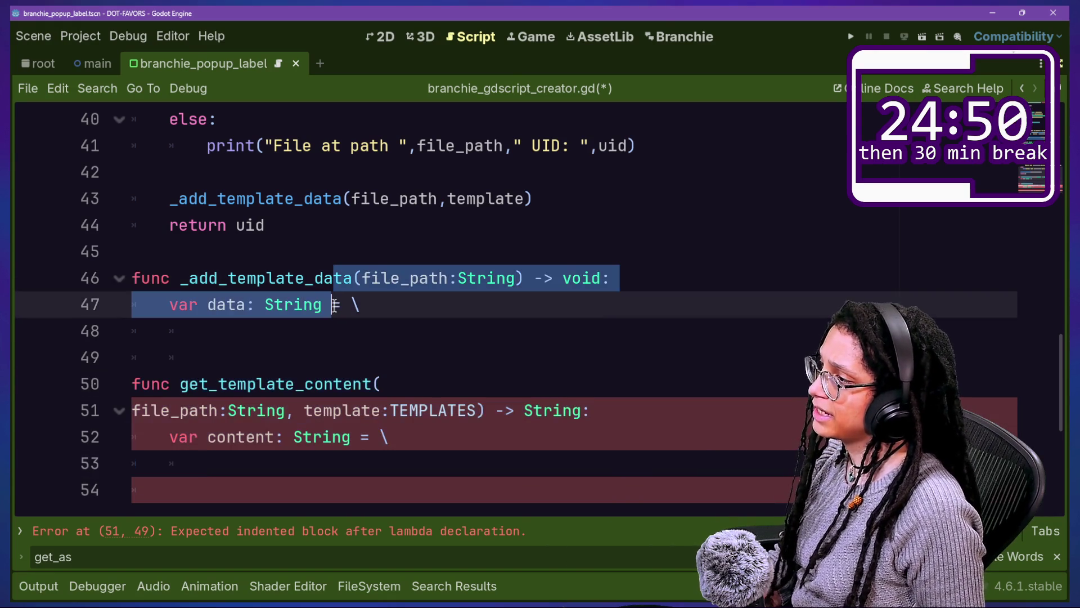
# Step: Comment out the _add_template_data stub and its call on line 43 with Ctrl+K
pyautogui.hotkey('ctrl', 'k')
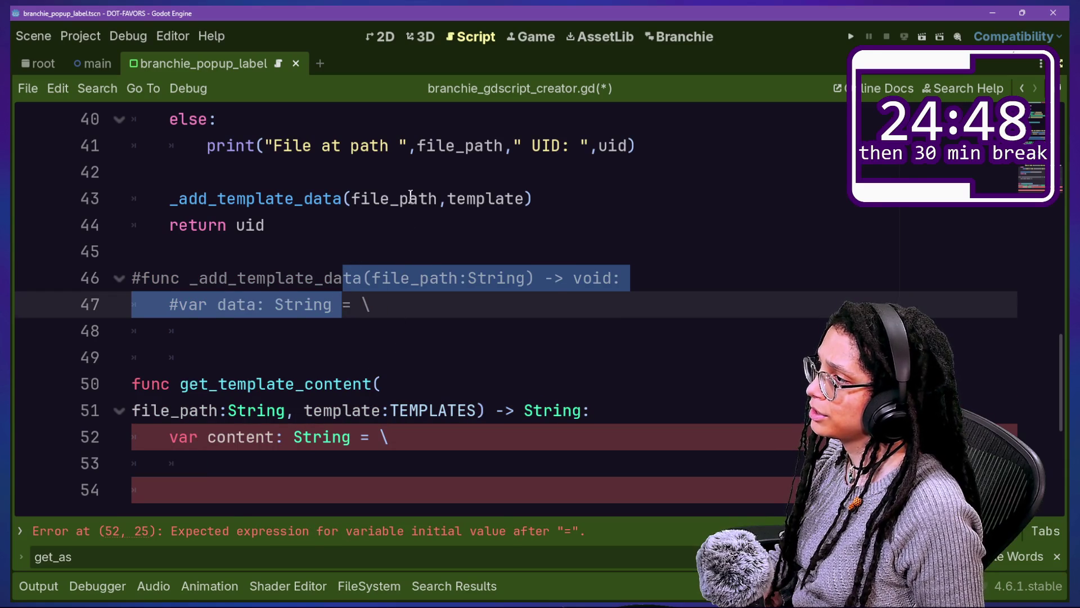
pyautogui.click(411, 197)
pyautogui.hotkey('ctrl', 'k')
# Step: On line 53, write Branchie_Statics.get_text_from_file using autocomplete
pyautogui.scroll(-2, 375, 383)
pyautogui.click(441, 301)
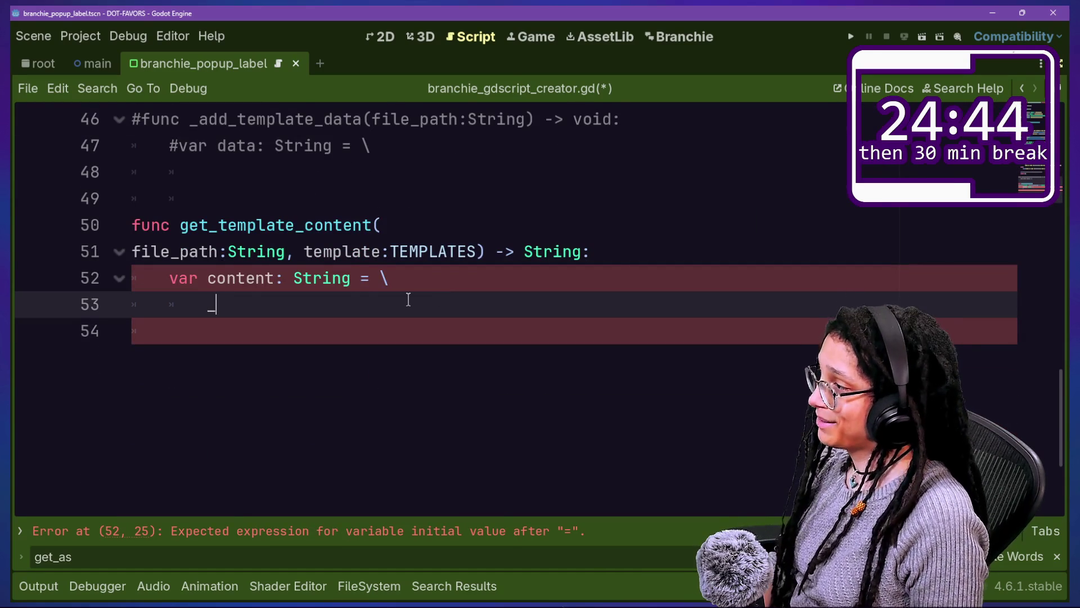
pyautogui.write('_re')
pyautogui.press('BackSpace')
pyautogui.press('BackSpace')
pyautogui.press('BackSpace')
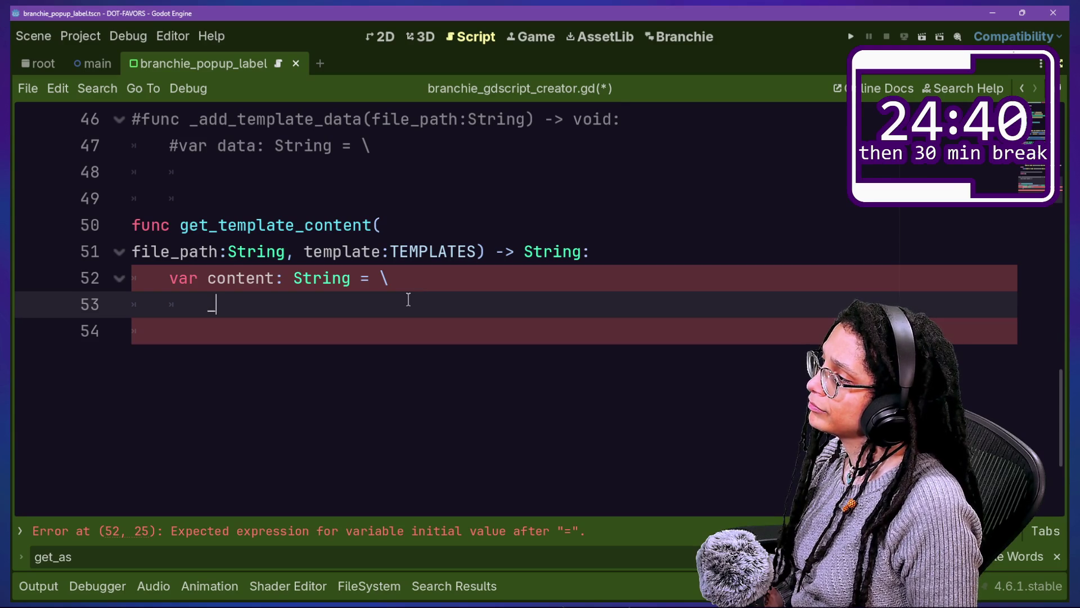
pyautogui.write('_')
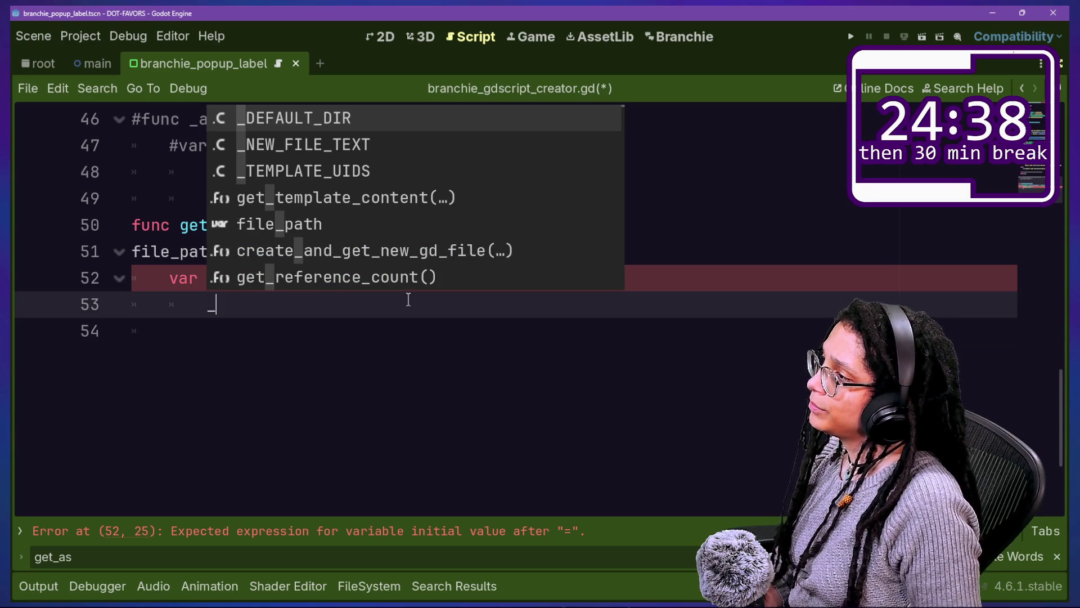
pyautogui.press('Down')
pyautogui.press('Down')
pyautogui.press('Return')
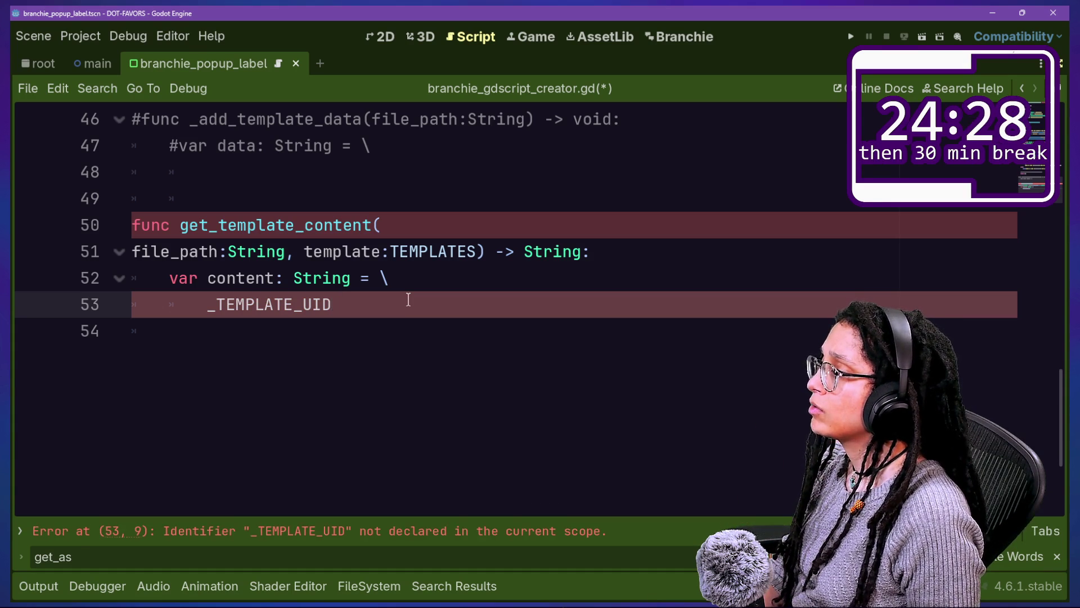
pyautogui.hotkey('ctrl', 'BackSpace')
pyautogui.write('g')
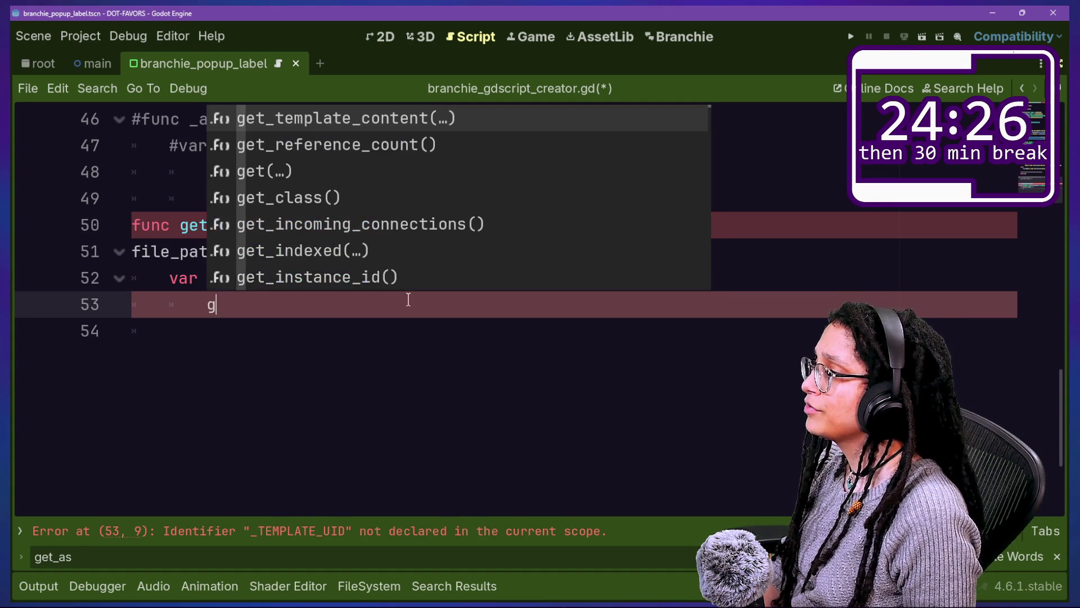
pyautogui.press('BackSpace')
pyautogui.write('Bra')
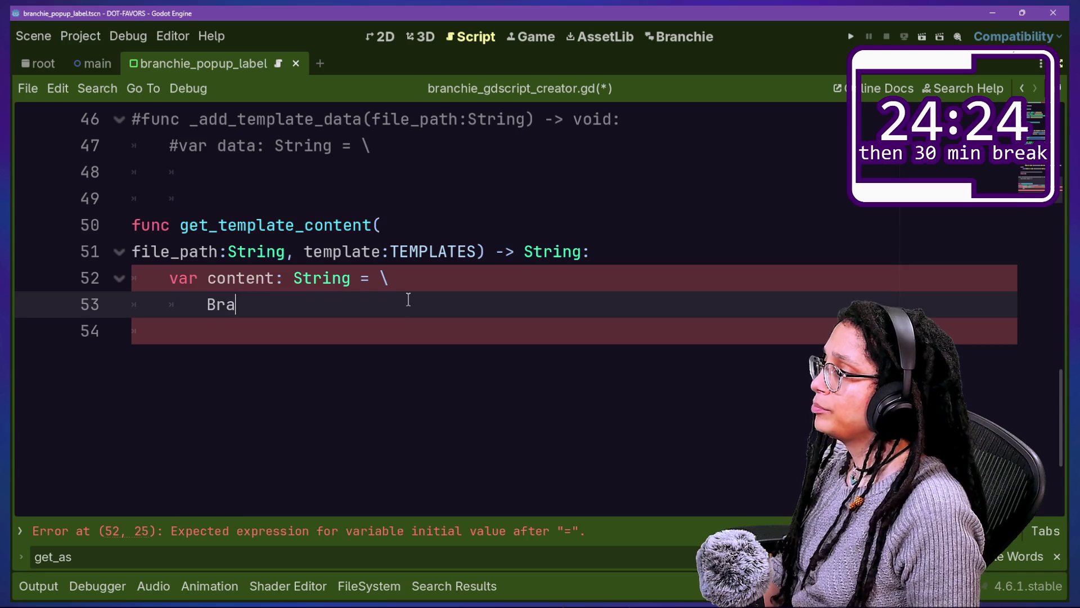
pyautogui.write('nchie_Stati')
pyautogui.press('Return')
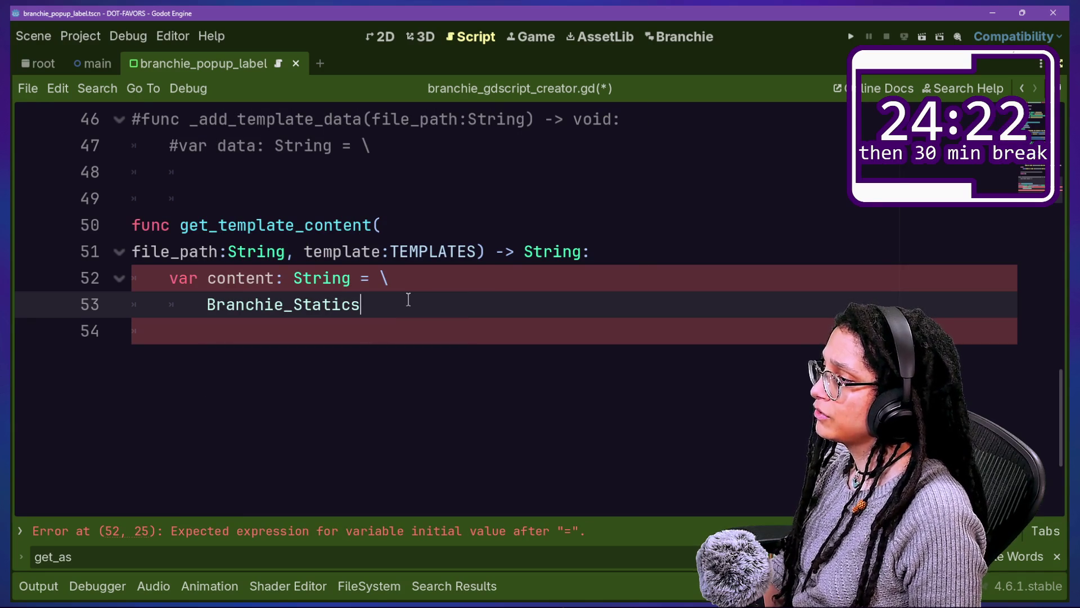
pyautogui.write('.')
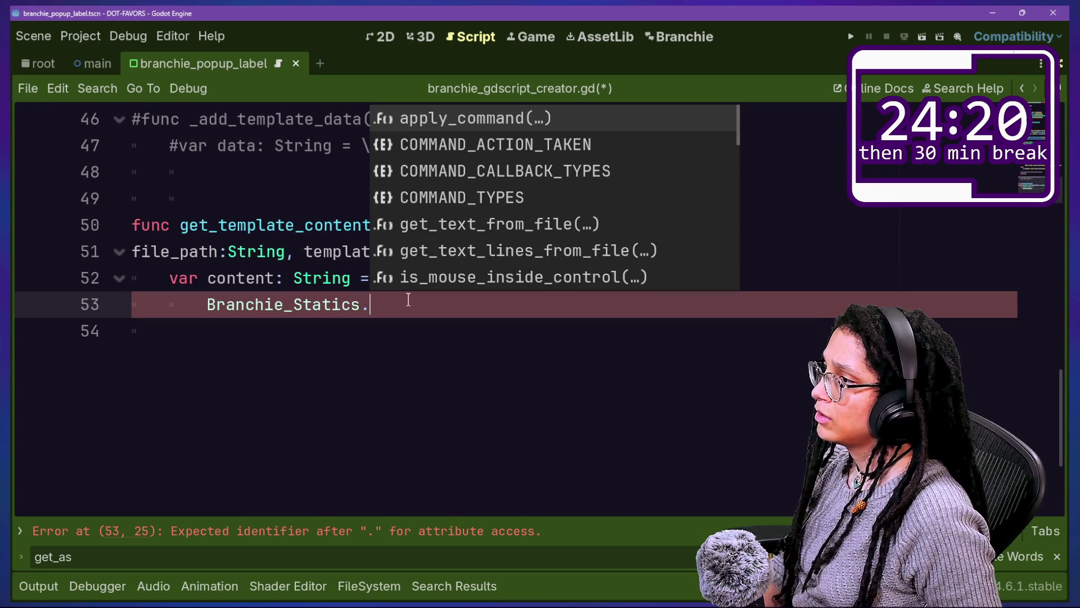
pyautogui.press('Down')
pyautogui.press('Down')
pyautogui.press('Down')
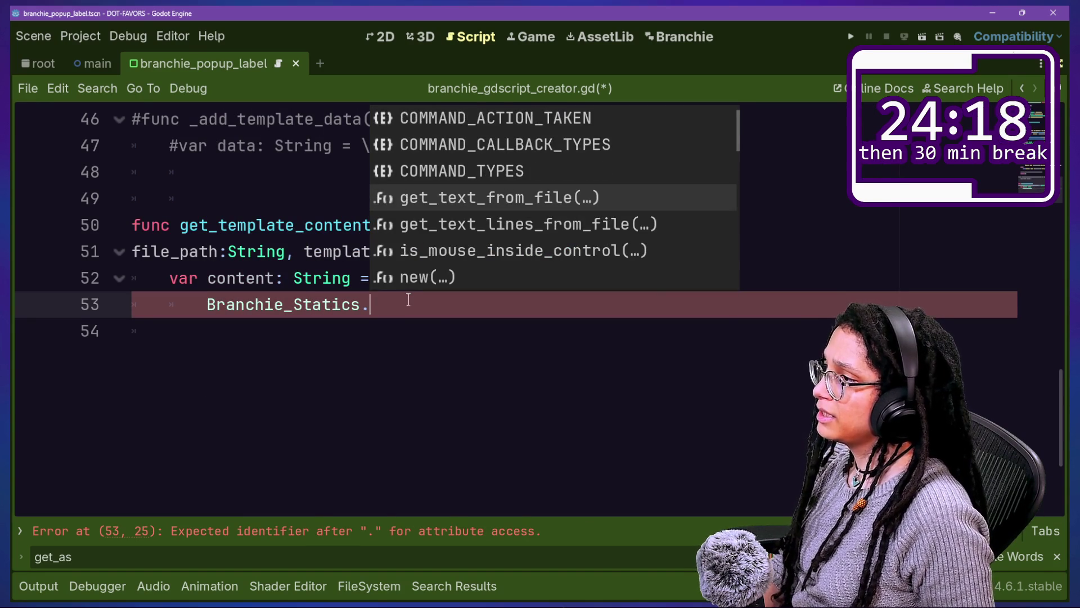
pyautogui.press('Return')
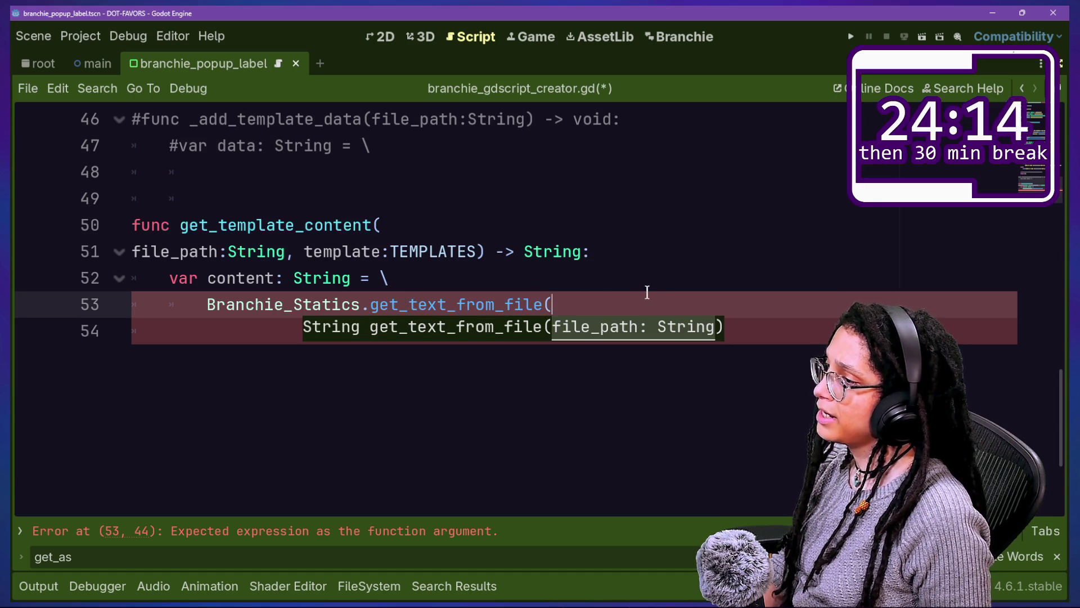
# Step: Pass file_path as the argument, then remove it, leaving get_text_from_file() empty
pyautogui.press('Return')
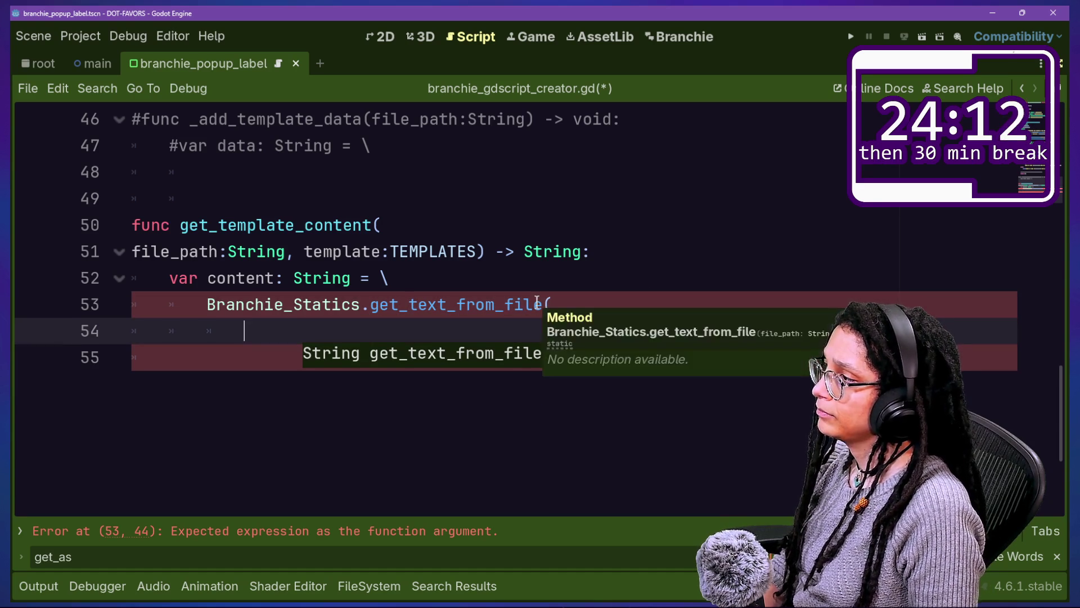
pyautogui.write('file')
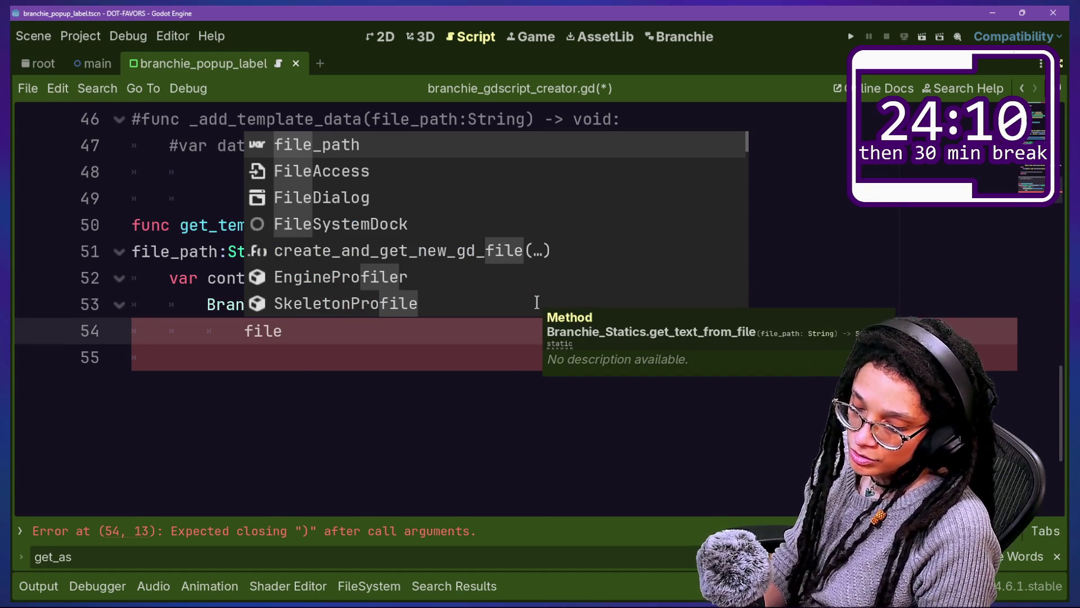
pyautogui.write('_path')
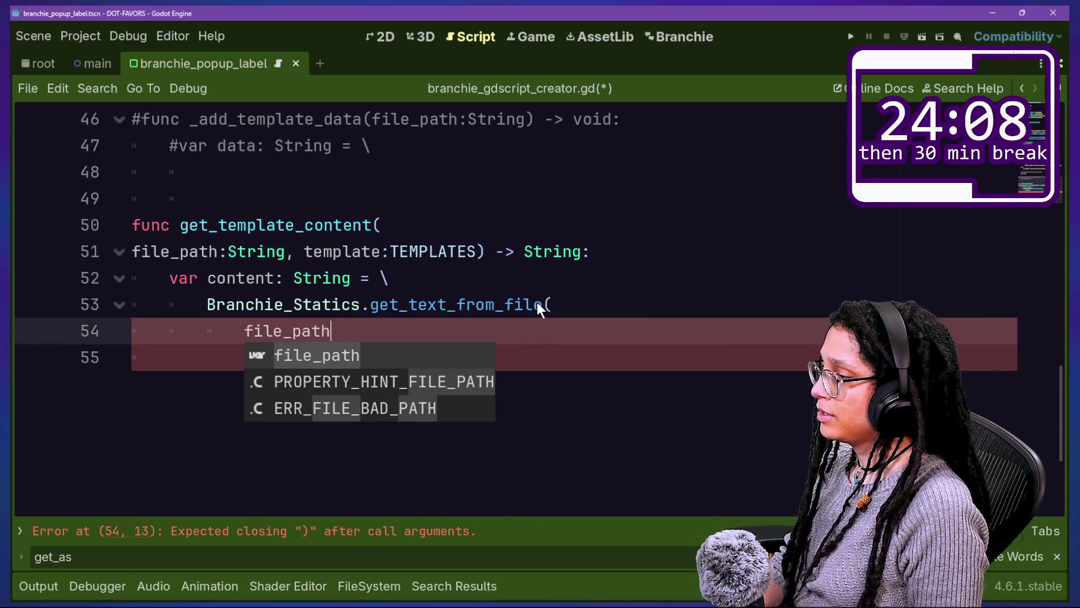
pyautogui.write(',')
pyautogui.press('BackSpace')
pyautogui.write(')')
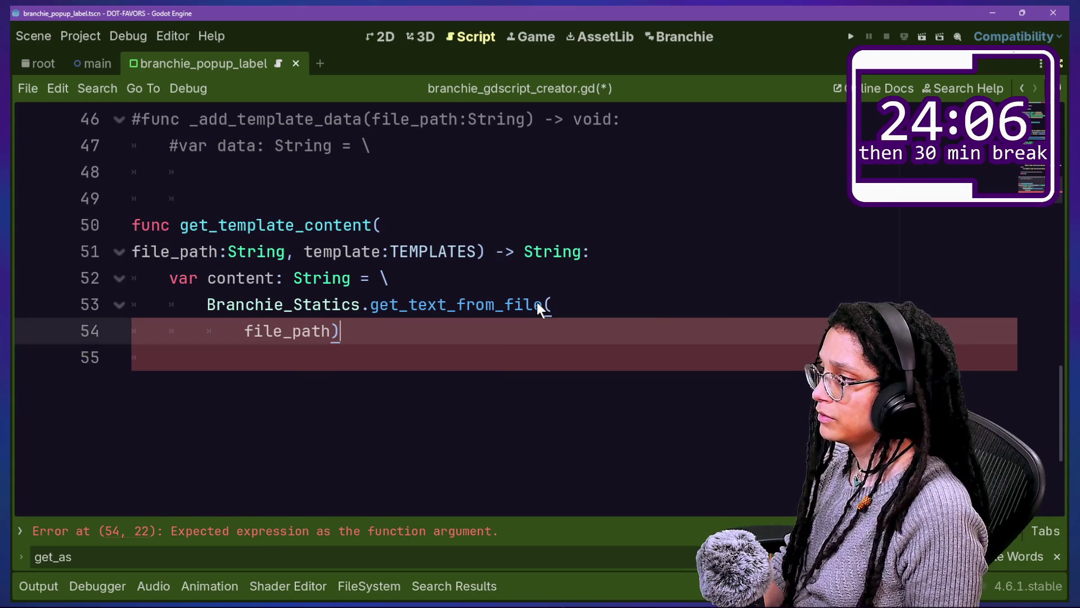
pyautogui.moveTo(215, 275); pyautogui.dragTo(460, 344)
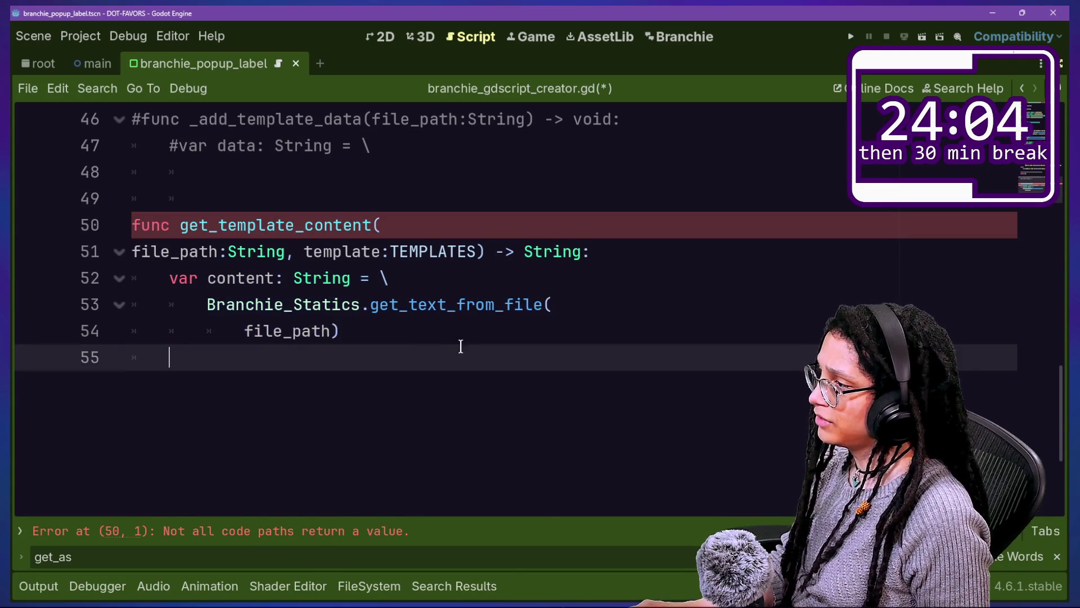
pyautogui.click(460, 344)
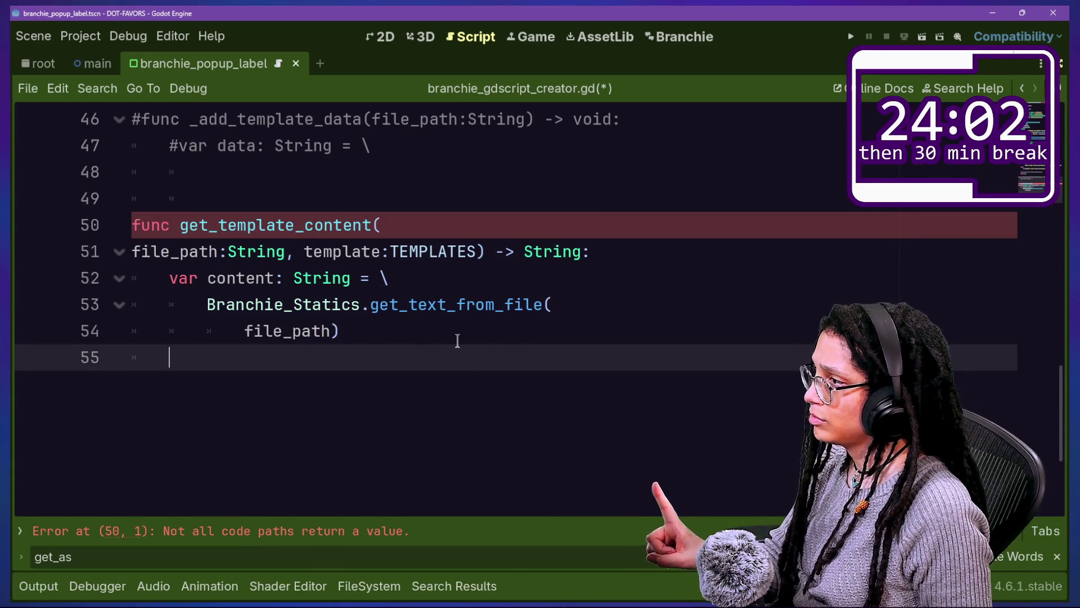
pyautogui.scroll(1, 458, 341)
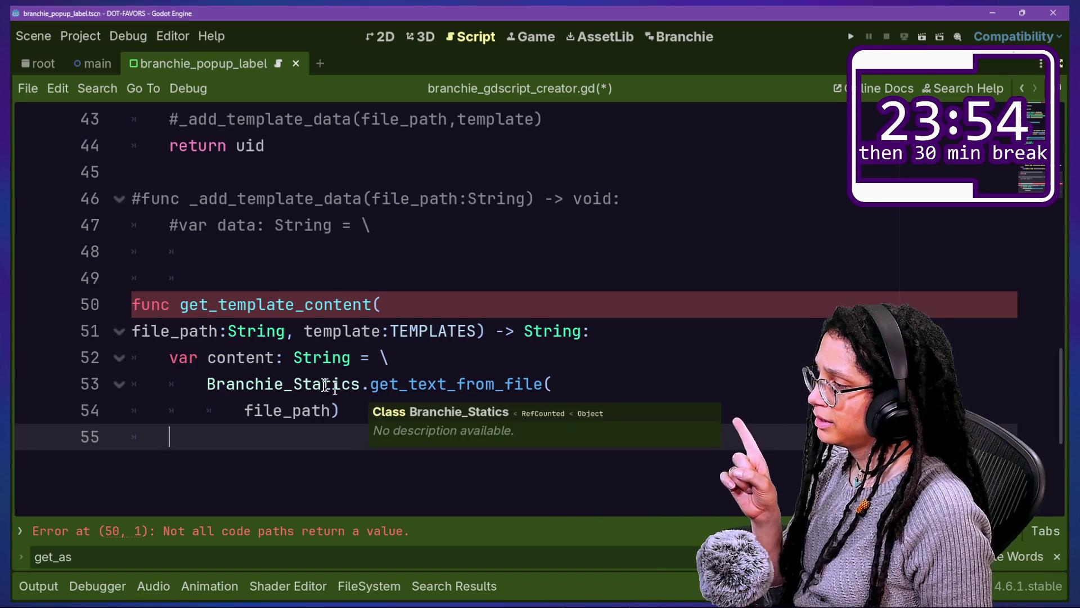
pyautogui.moveTo(253, 410); pyautogui.dragTo(331, 411)
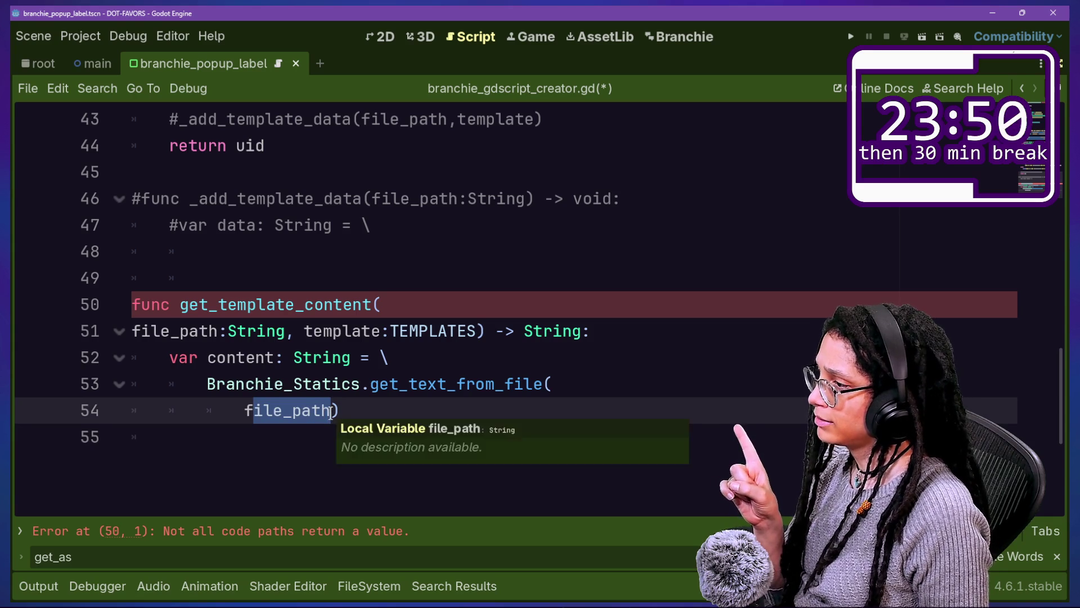
pyautogui.press('BackSpace')
pyautogui.press('BackSpace')
pyautogui.click(633, 329)
pyautogui.press('Return')
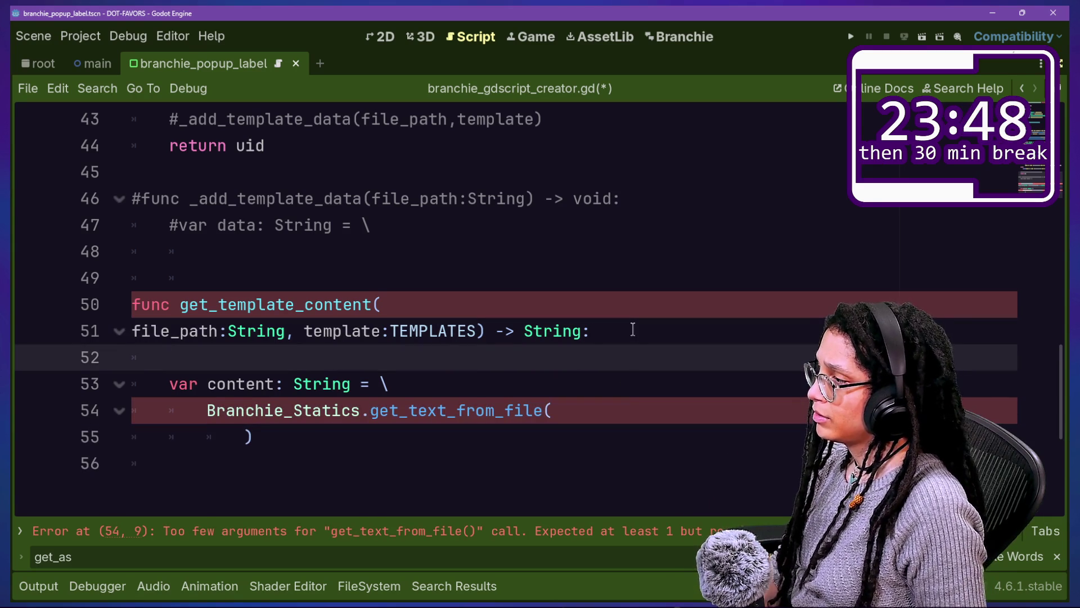
# Step: Remove the file_path parameter from get_template_content's signature
pyautogui.moveTo(304, 331); pyautogui.dragTo(132, 331)
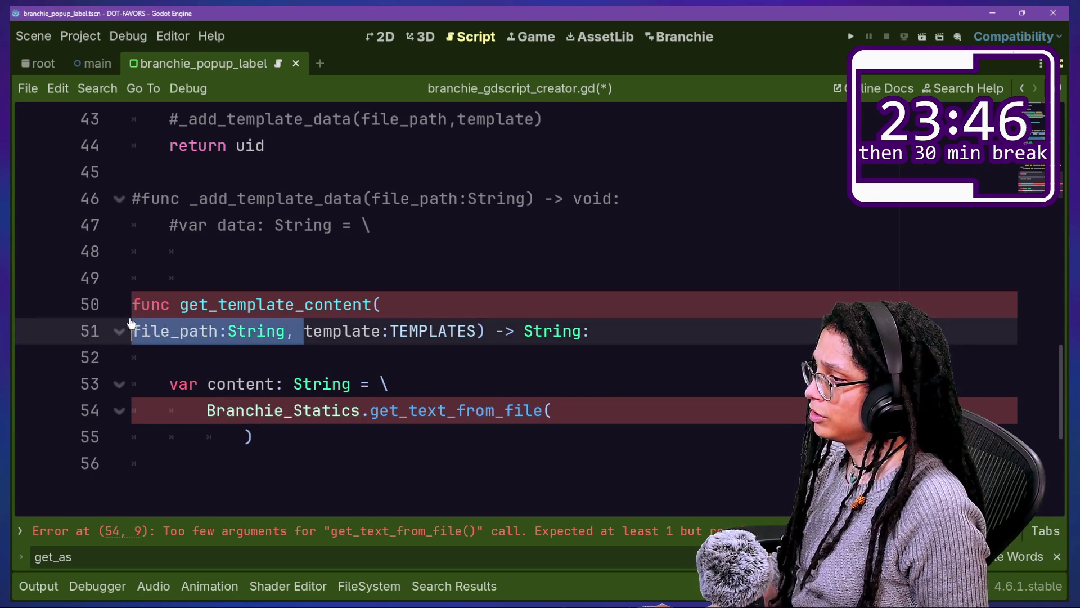
pyautogui.press('BackSpace')
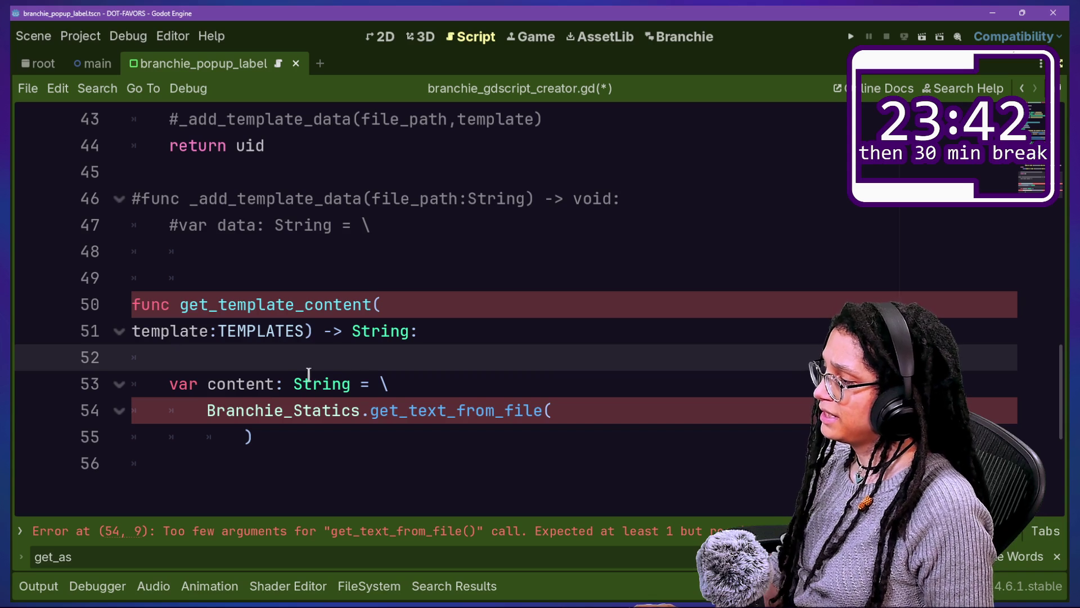
pyautogui.scroll(3, 388, 330)
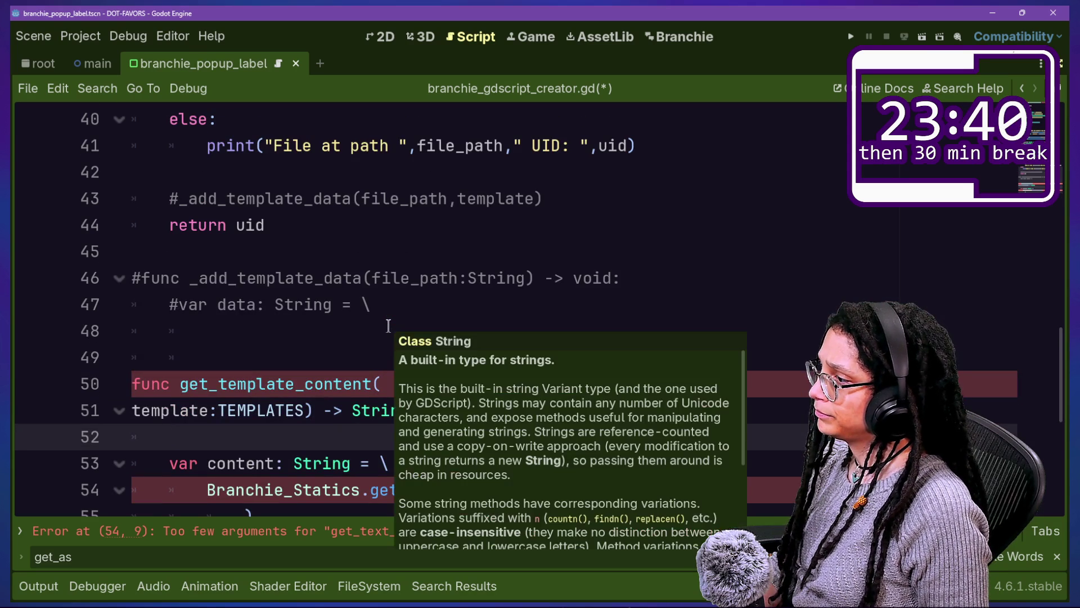
pyautogui.click(294, 373)
# Step: Comment out the content declaration on lines 53–55 with Ctrl+K
pyautogui.scroll(1, 290, 374)
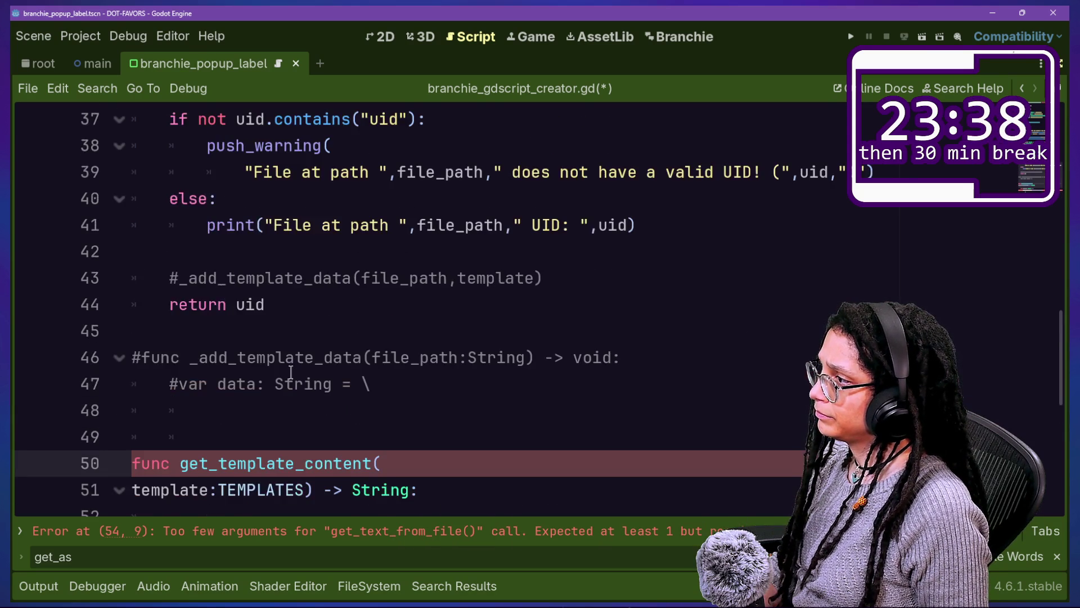
pyautogui.scroll(-2, 290, 372)
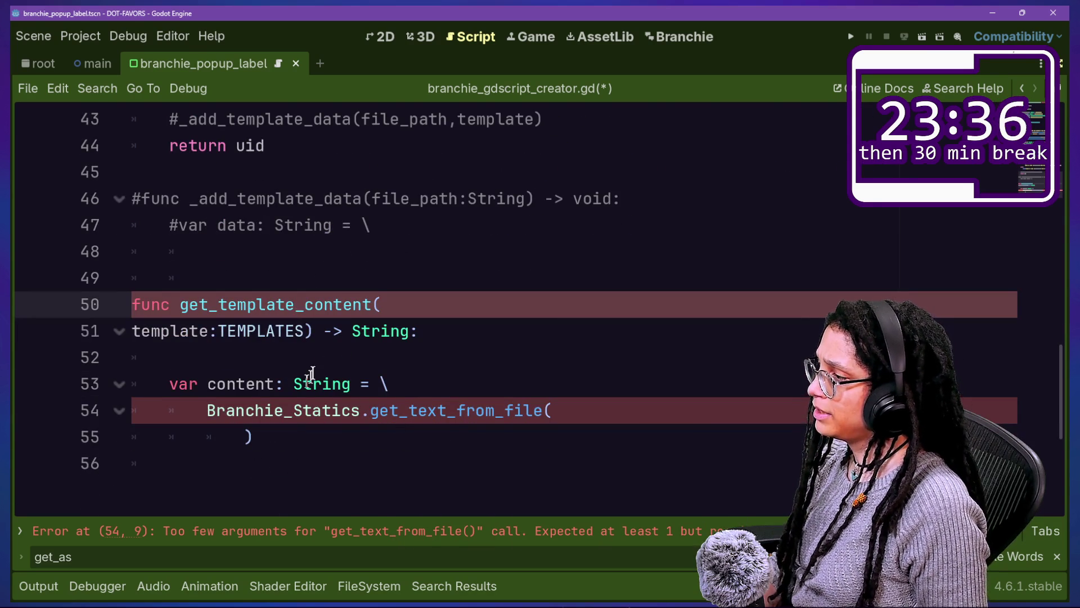
pyautogui.moveTo(352, 383); pyautogui.dragTo(256, 438)
pyautogui.hotkey('ctrl', 'k')
pyautogui.click(316, 350)
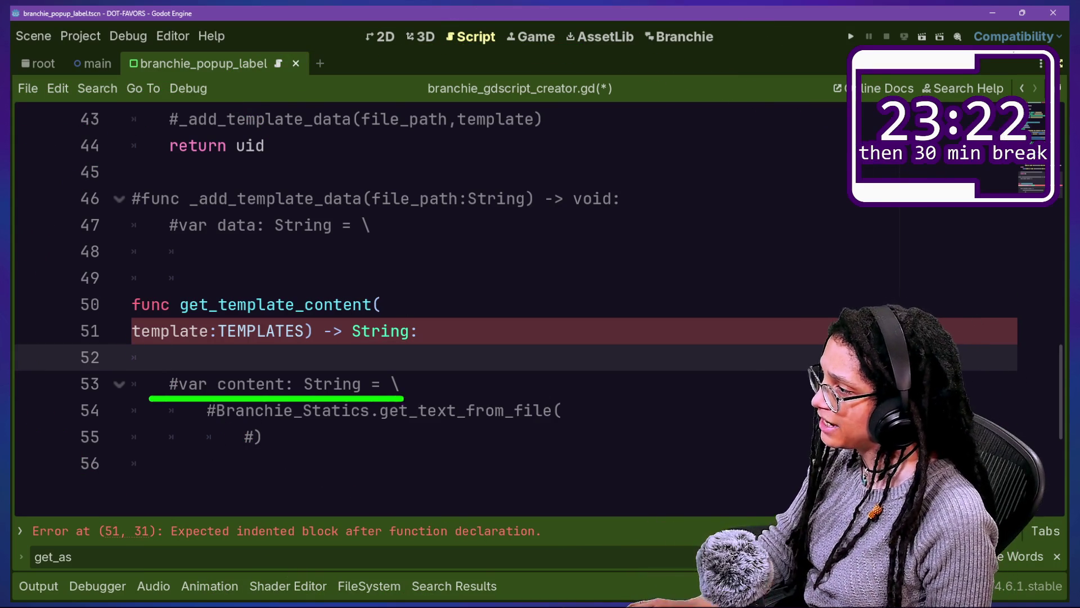
pyautogui.moveTo(159, 236); pyautogui.dragTo(358, 258)
pyautogui.moveTo(273, 202); pyautogui.dragTo(627, 318)
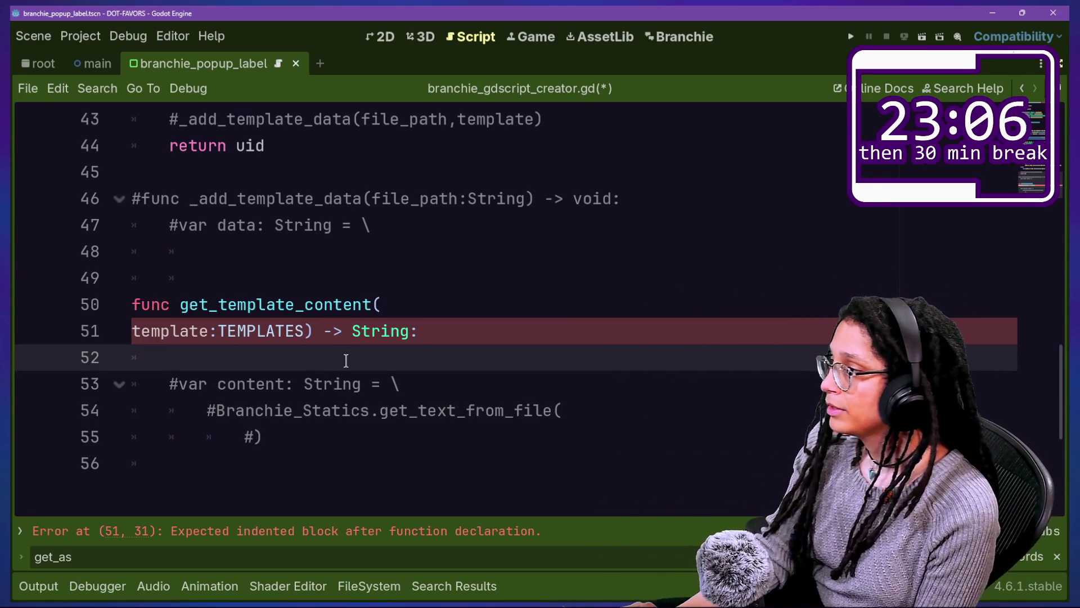
# Step: On empty line 52, start declaring 'var template_path:' with its type still blank
pyautogui.moveTo(342, 383); pyautogui.dragTo(356, 425)
pyautogui.click(309, 383)
pyautogui.click(312, 359)
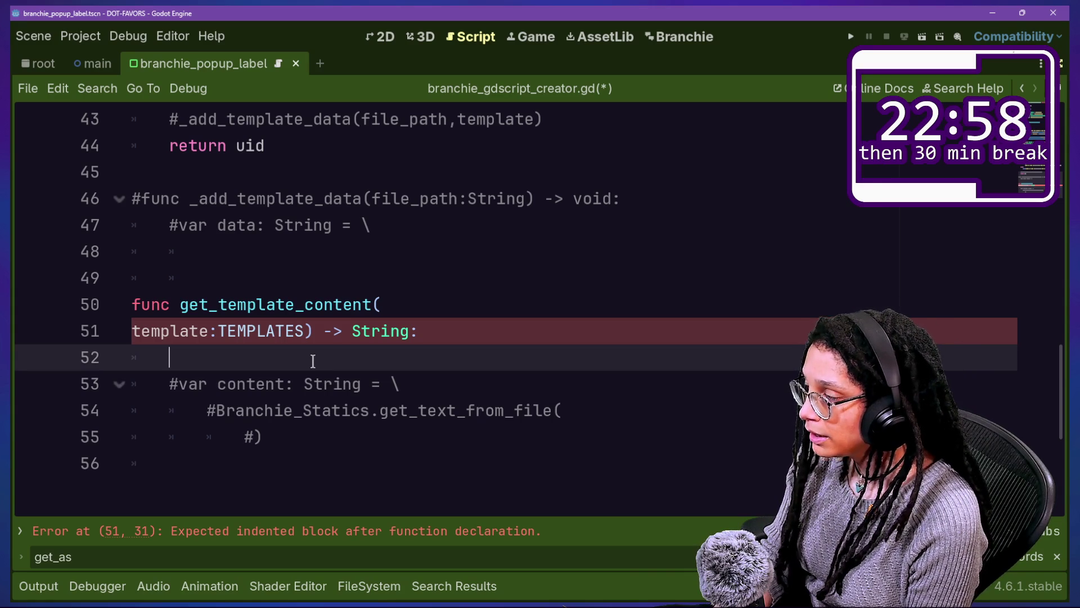
pyautogui.write('var')
pyautogui.press('BackSpace')
pyautogui.press('BackSpace')
pyautogui.press('BackSpace')
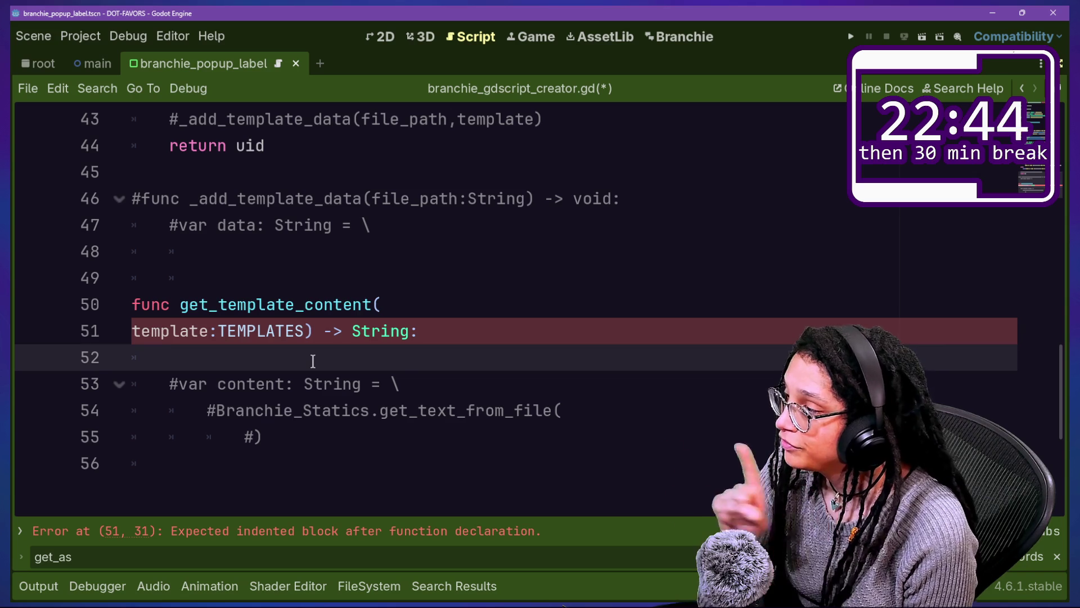
pyautogui.moveTo(218, 410)
pyautogui.mouseDown()
pyautogui.moveTo(284, 434)
pyautogui.moveTo(568, 413)
pyautogui.moveTo(215, 415)
pyautogui.moveTo(243, 429)
pyautogui.mouseUp()
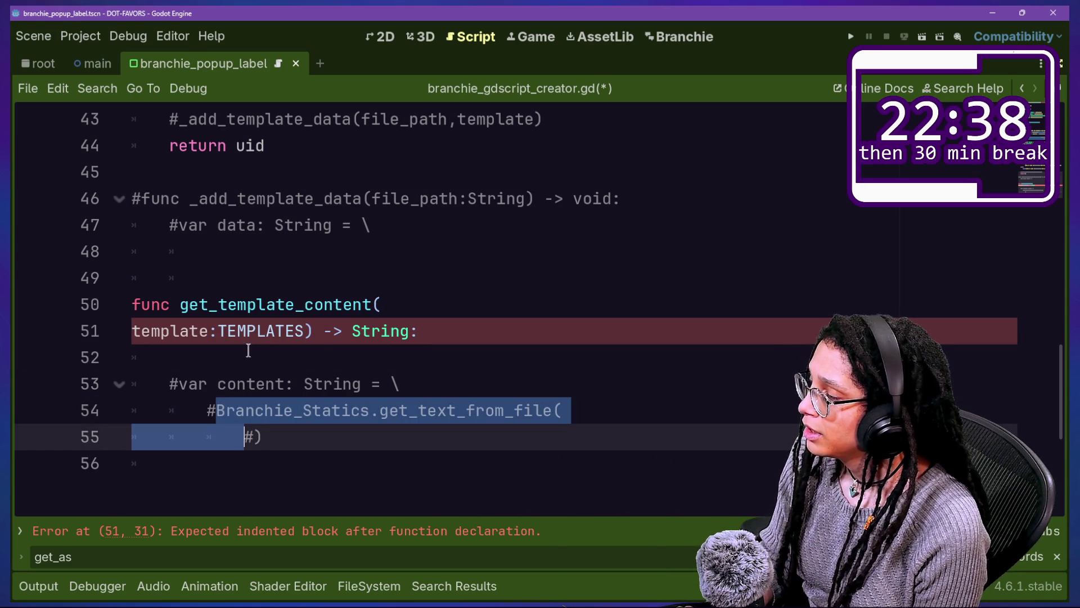
pyautogui.click(219, 410)
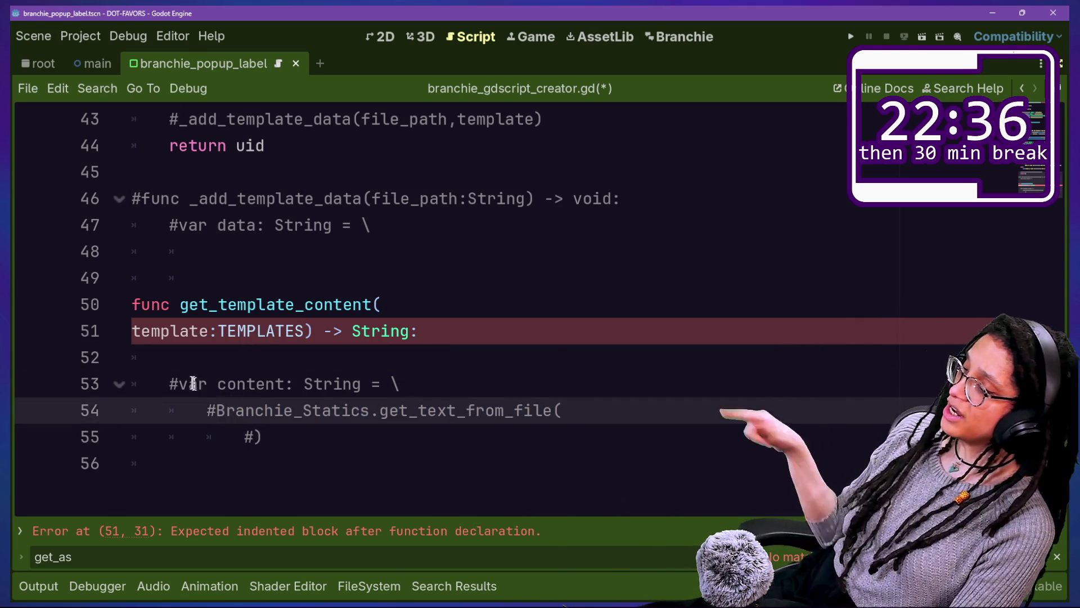
pyautogui.moveTo(189, 383); pyautogui.dragTo(322, 375)
pyautogui.click(310, 358)
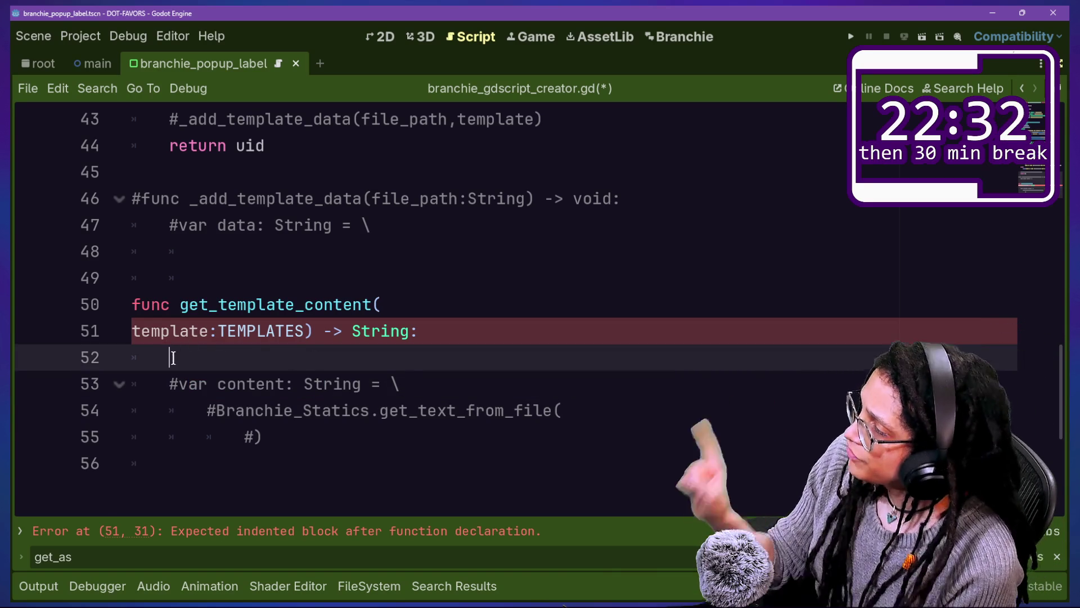
pyautogui.write('var file')
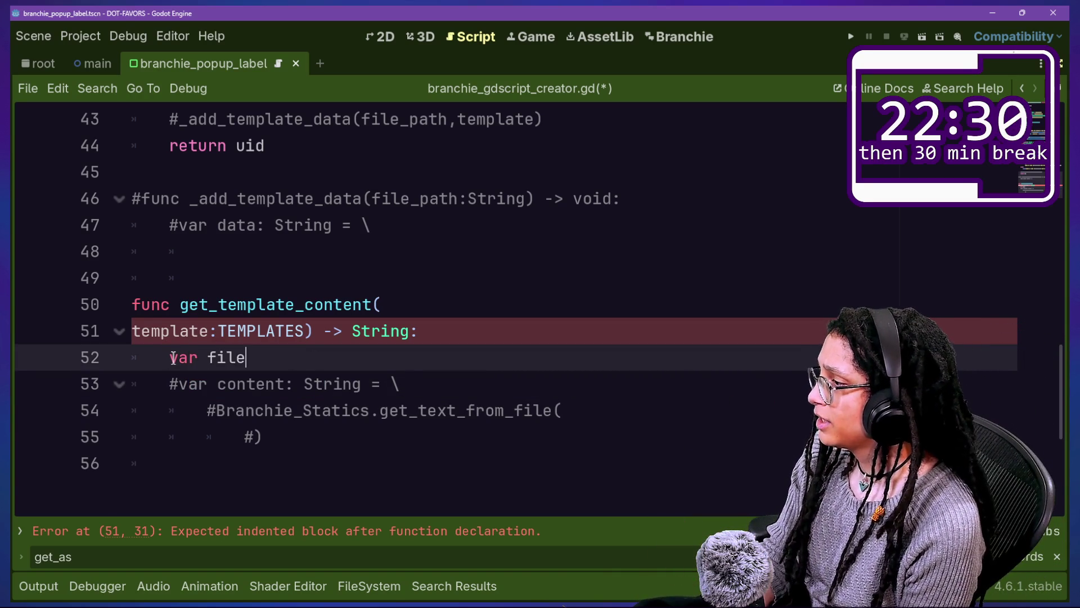
pyautogui.write('_path:')
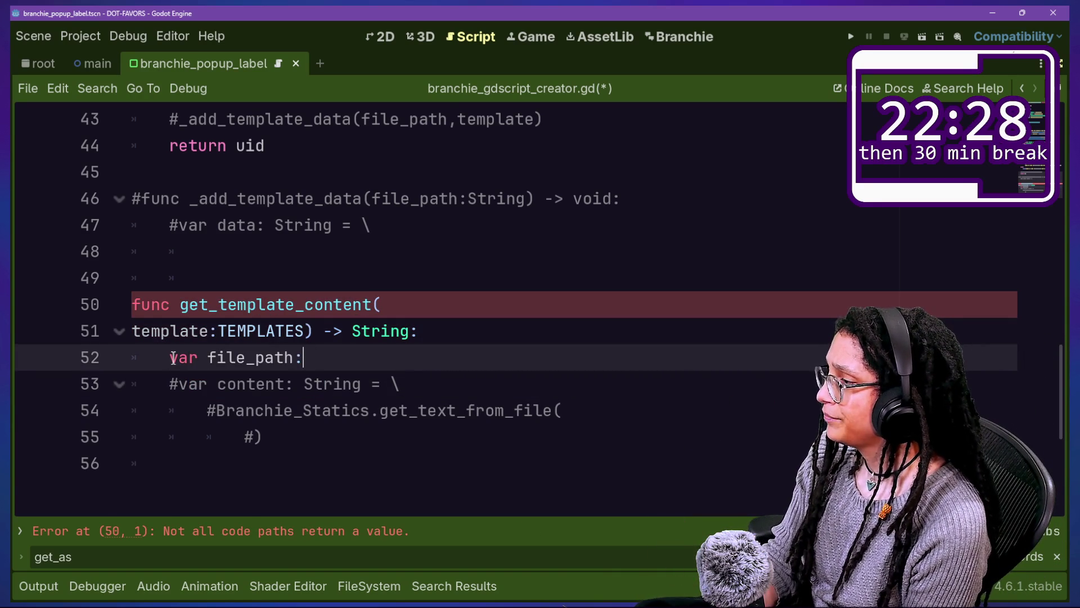
pyautogui.press('BackSpace')
pyautogui.press('BackSpace')
pyautogui.press('BackSpace')
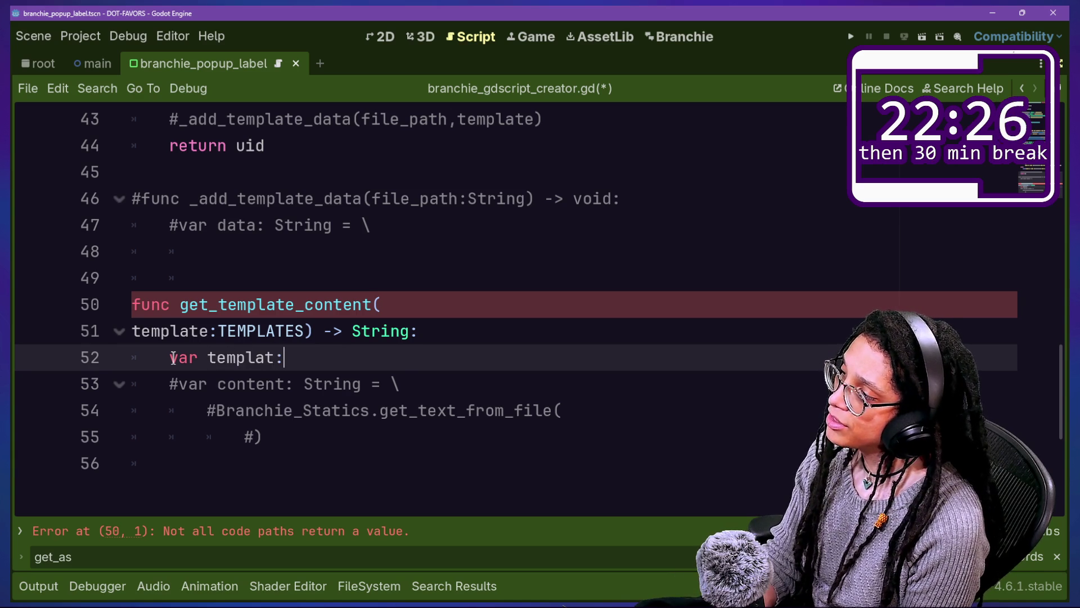
pyautogui.press('BackSpace')
pyautogui.press('BackSpace')
pyautogui.write('a')
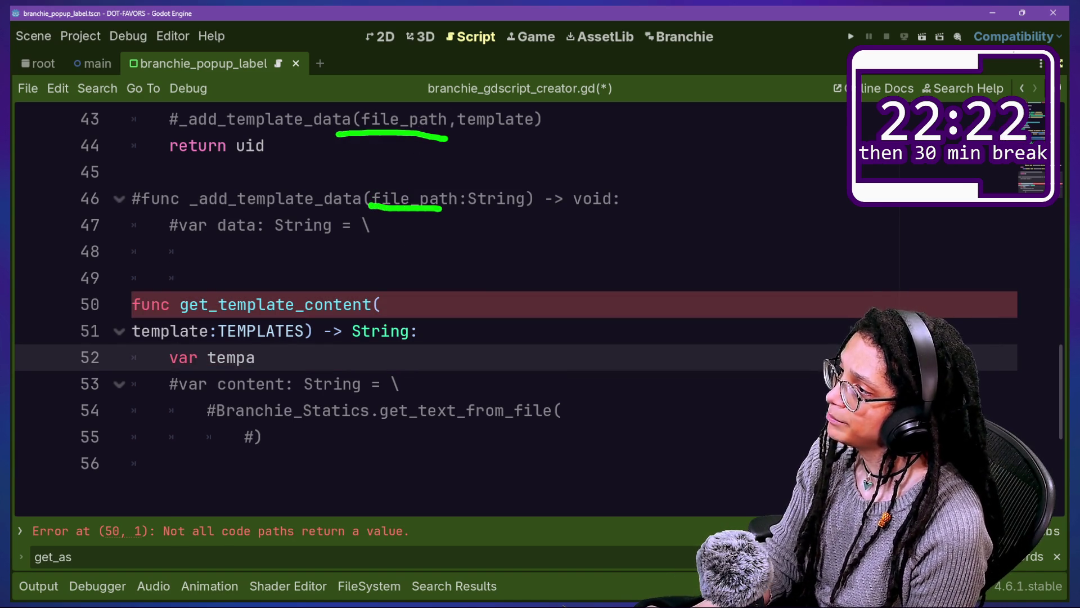
pyautogui.write('t')
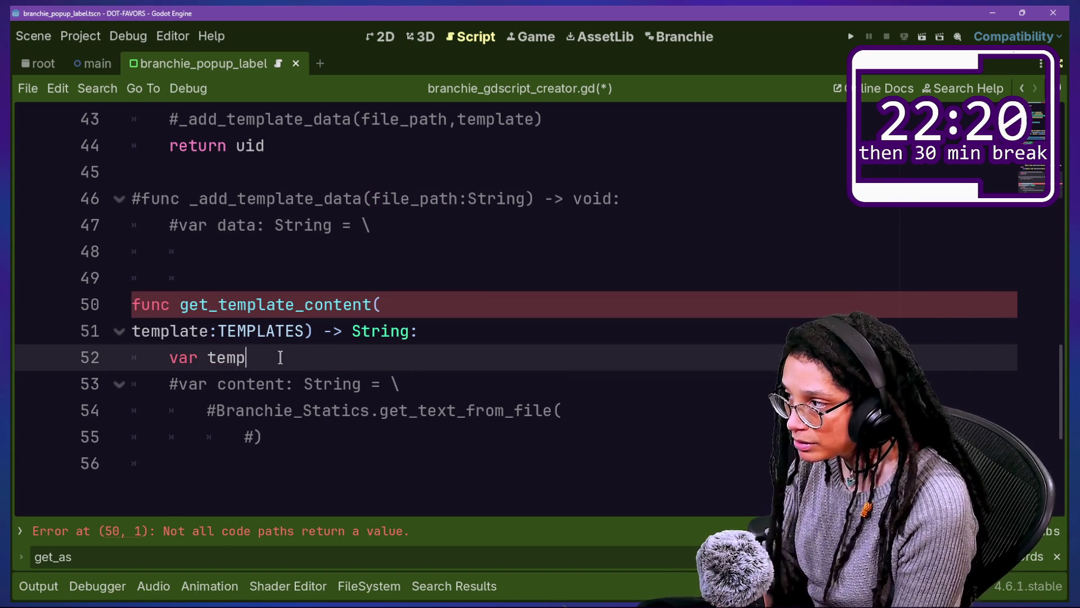
pyautogui.write('late_path')
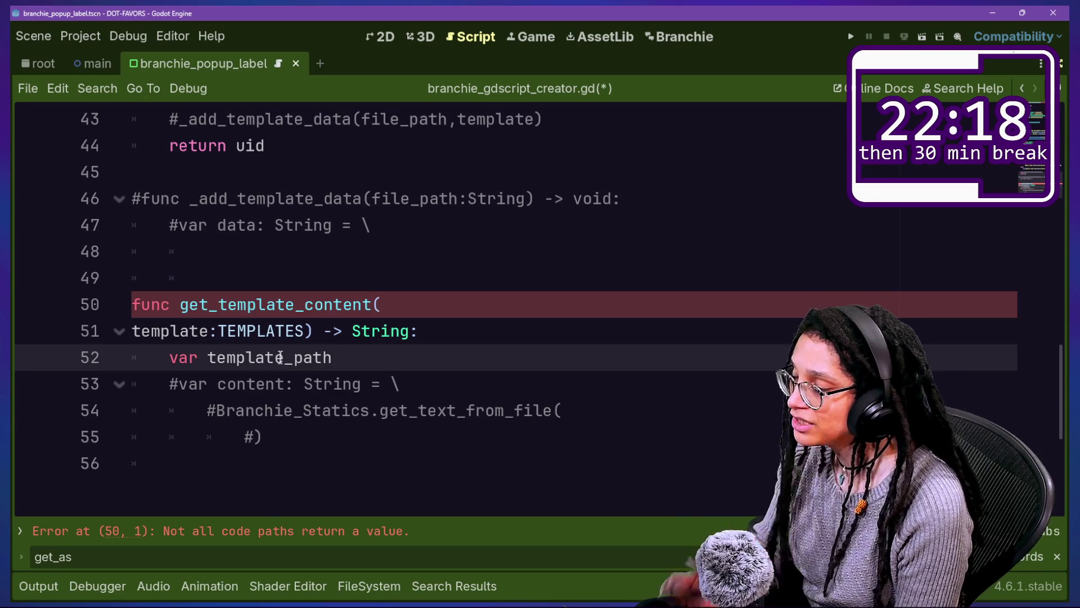
pyautogui.write(':')
pyautogui.scroll(10, 280, 357)
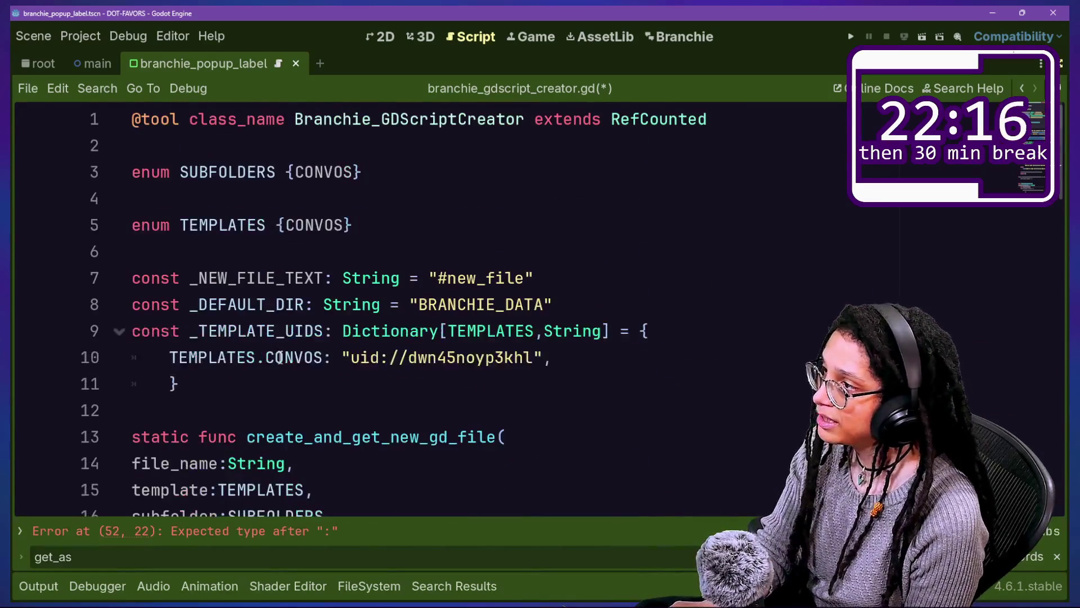
# Step: Cancel the accidental quit prompt and switch back to branchie_convo_template.gd
pyautogui.moveTo(588, 313)
pyautogui.mouseDown()
pyautogui.moveTo(218, 393)
pyautogui.moveTo(788, 428)
pyautogui.moveTo(597, 381)
pyautogui.mouseUp()
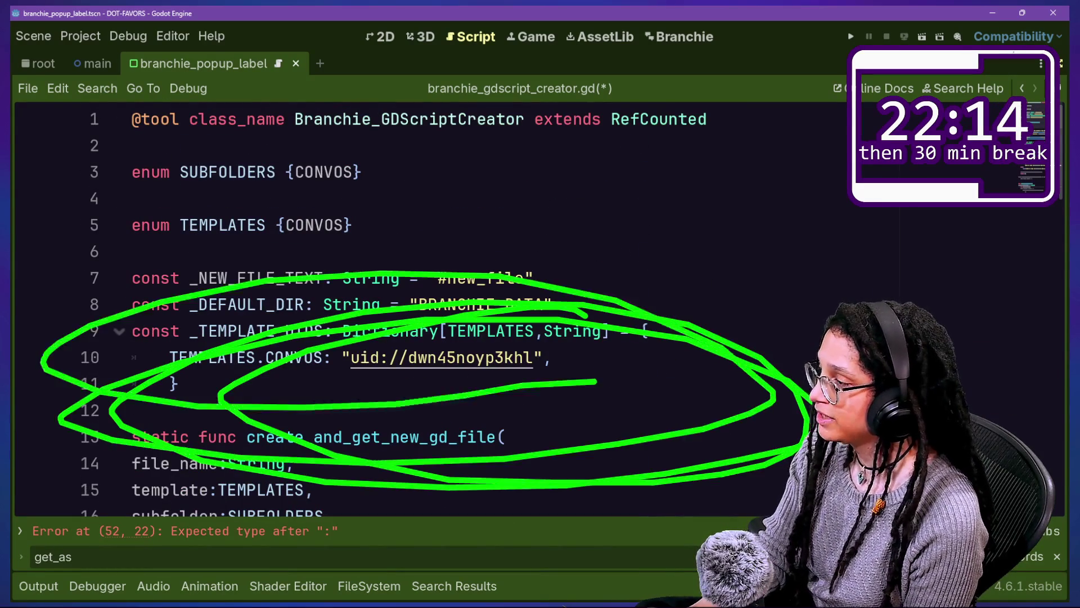
pyautogui.hotkey('ctrl', 'q')
pyautogui.click(546, 327)
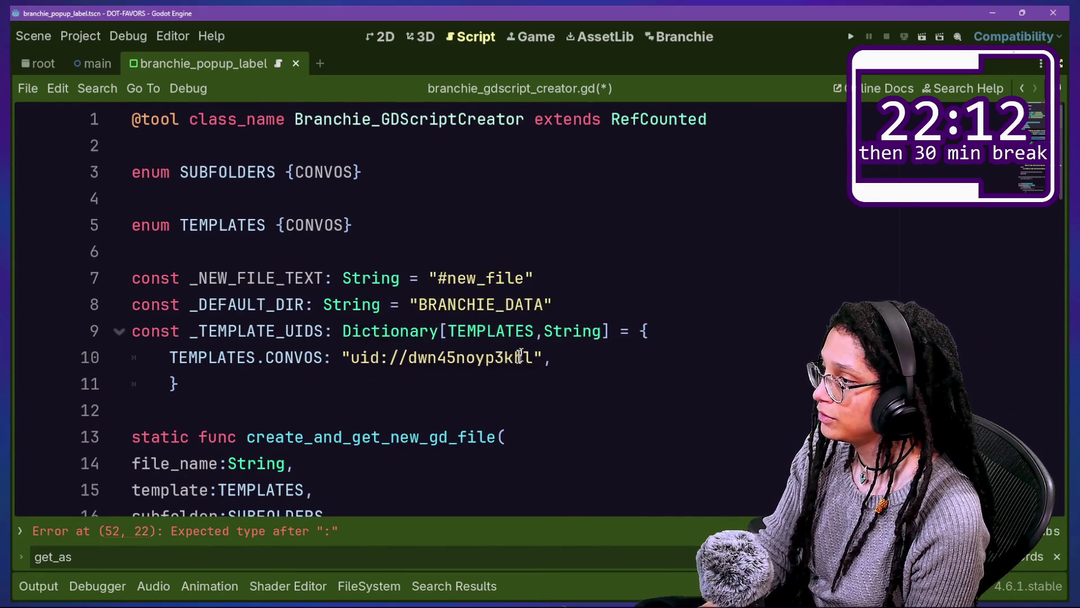
pyautogui.hotkey('alt', 'Left')
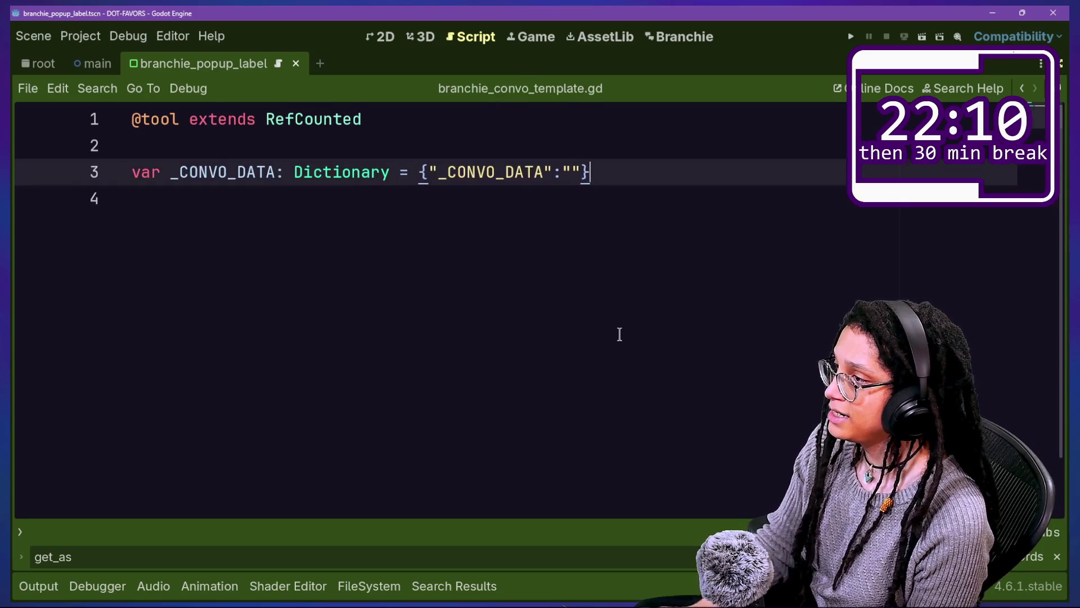
# Step: Open THERES_SOMETHING_IN_THE_FILE.gd and WE_SHALL_SEE.gd from the CONVOS folder
pyautogui.moveTo(20, 121)
pyautogui.mouseDown()
pyautogui.moveTo(820, 240)
pyautogui.moveTo(31, 197)
pyautogui.mouseUp()
pyautogui.press('Escape')
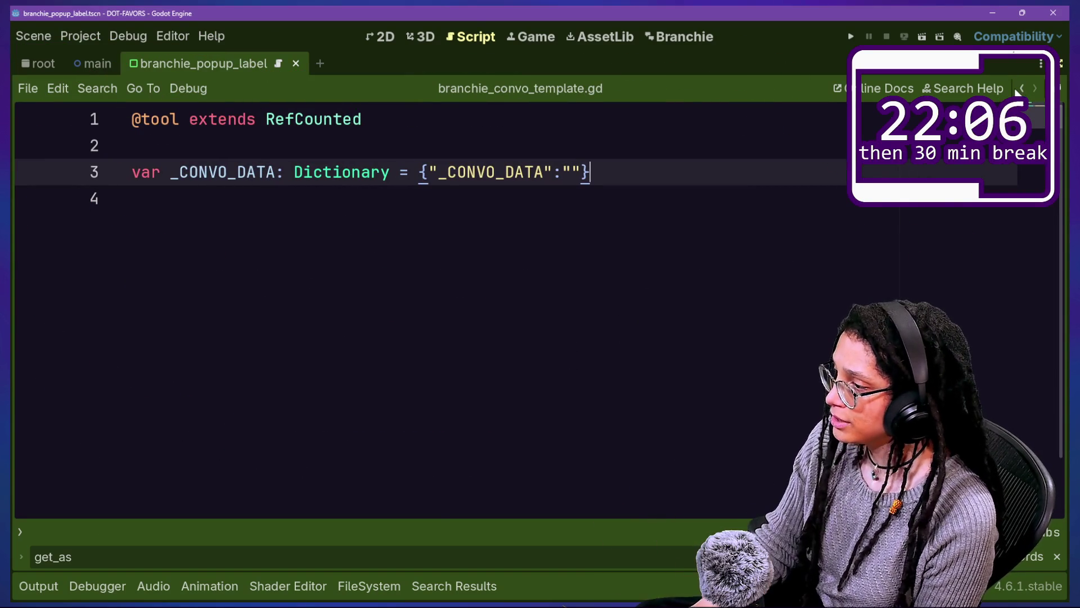
pyautogui.click(382, 588)
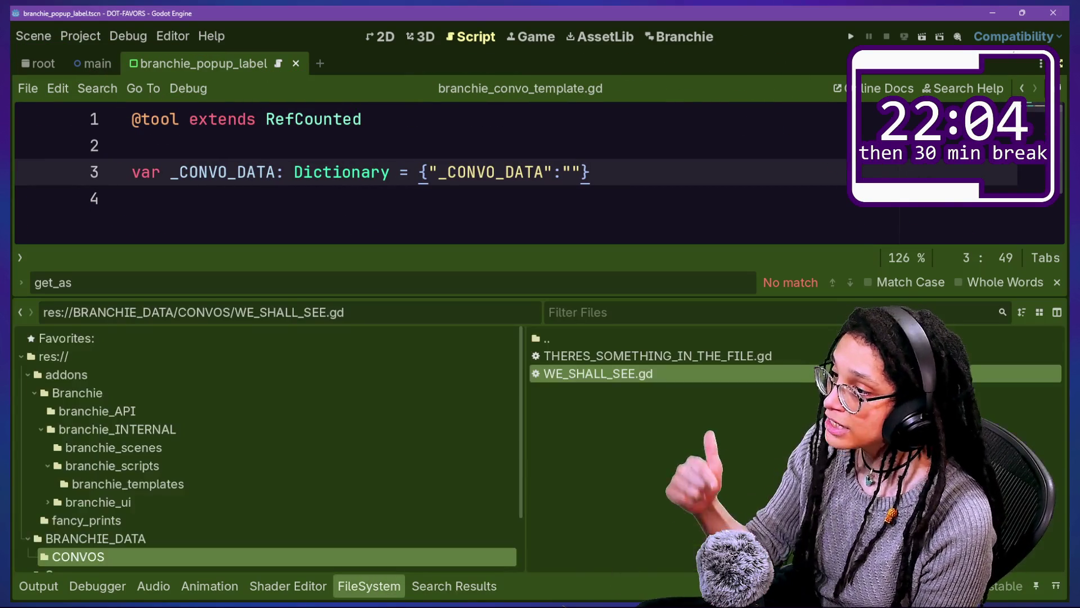
pyautogui.click(734, 358)
pyautogui.doubleClick(691, 355)
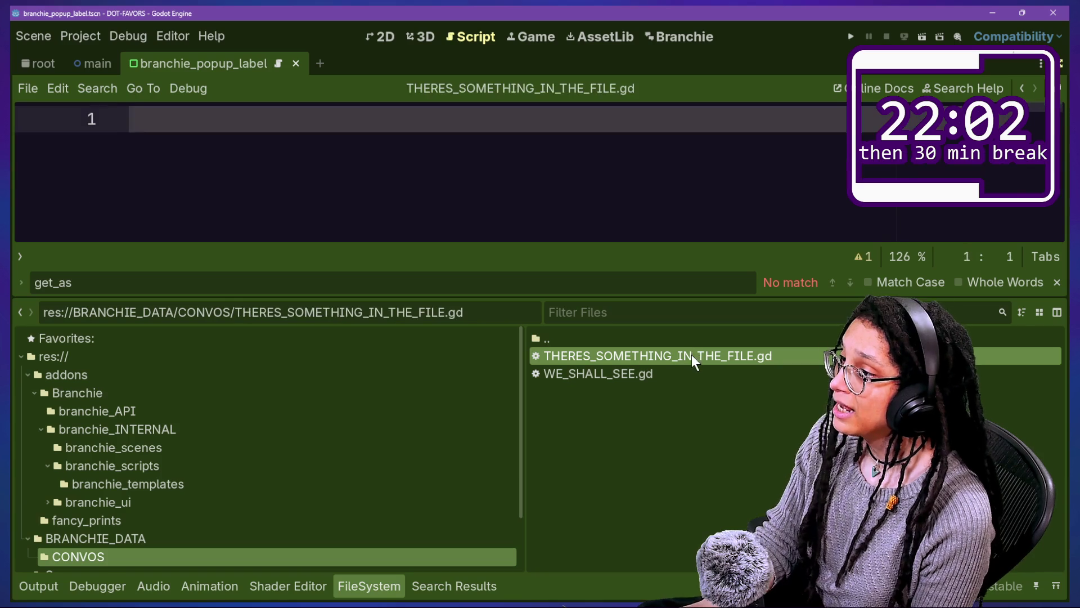
pyautogui.doubleClick(620, 371)
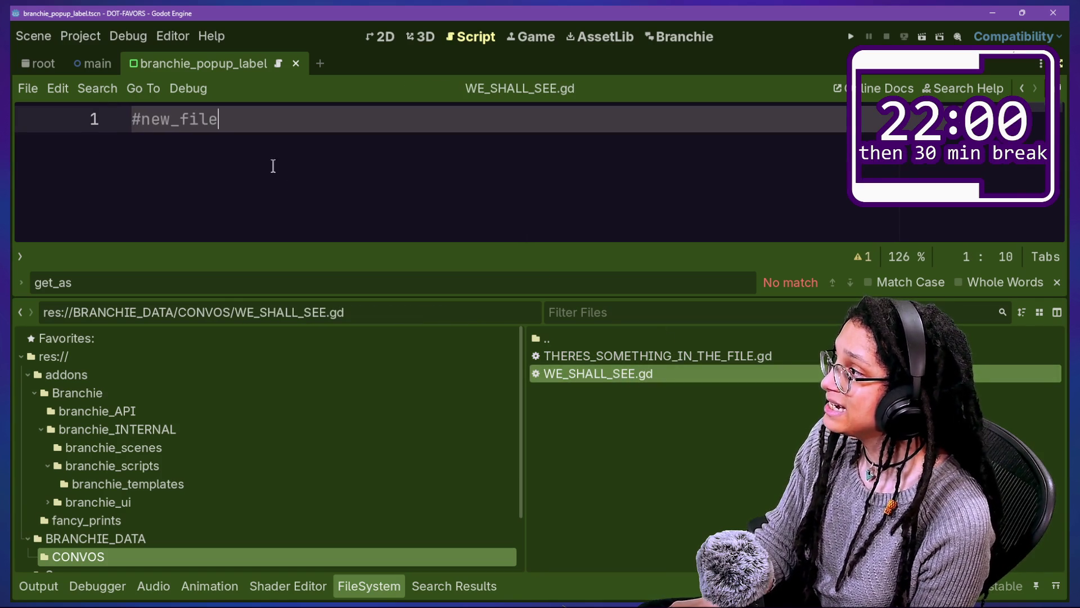
# Step: Confirm WE_SHALL_SEE.gd holds only #new_file and bring up Quick Open
pyautogui.moveTo(17, 64)
pyautogui.mouseDown()
pyautogui.moveTo(23, 169)
pyautogui.moveTo(544, 285)
pyautogui.mouseUp()
pyautogui.moveTo(450, 404)
pyautogui.mouseDown()
pyautogui.moveTo(646, 385)
pyautogui.moveTo(435, 388)
pyautogui.mouseUp()
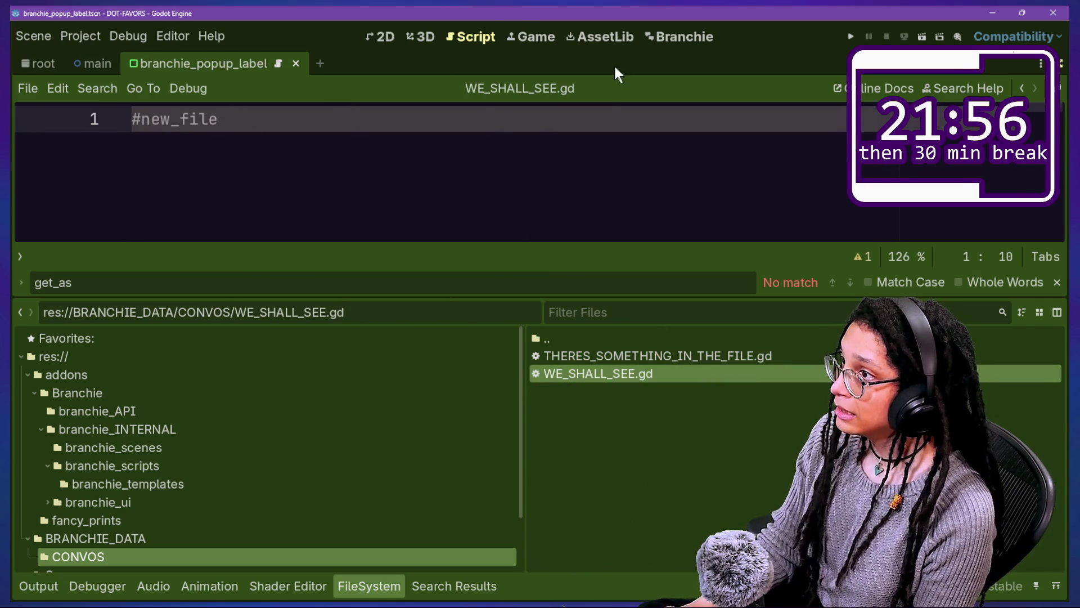
pyautogui.hotkey('shift', 'alt', 'o')
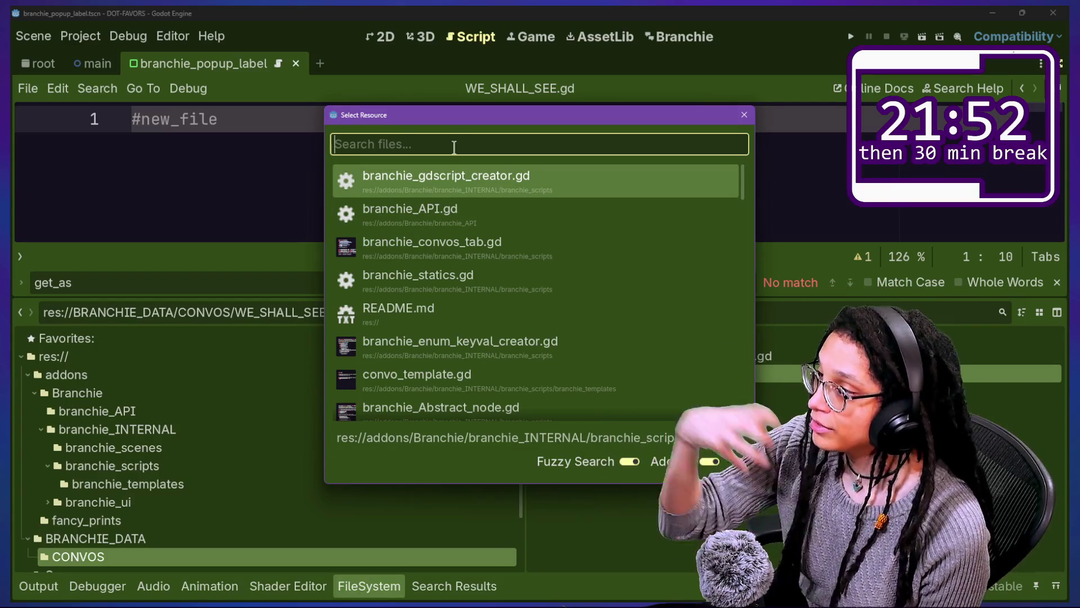
# Step: Open branchie_gdscript_creator.gd and collapse the bottom panel to enlarge the code
pyautogui.press('Down')
pyautogui.press('Up')
pyautogui.press('Return')
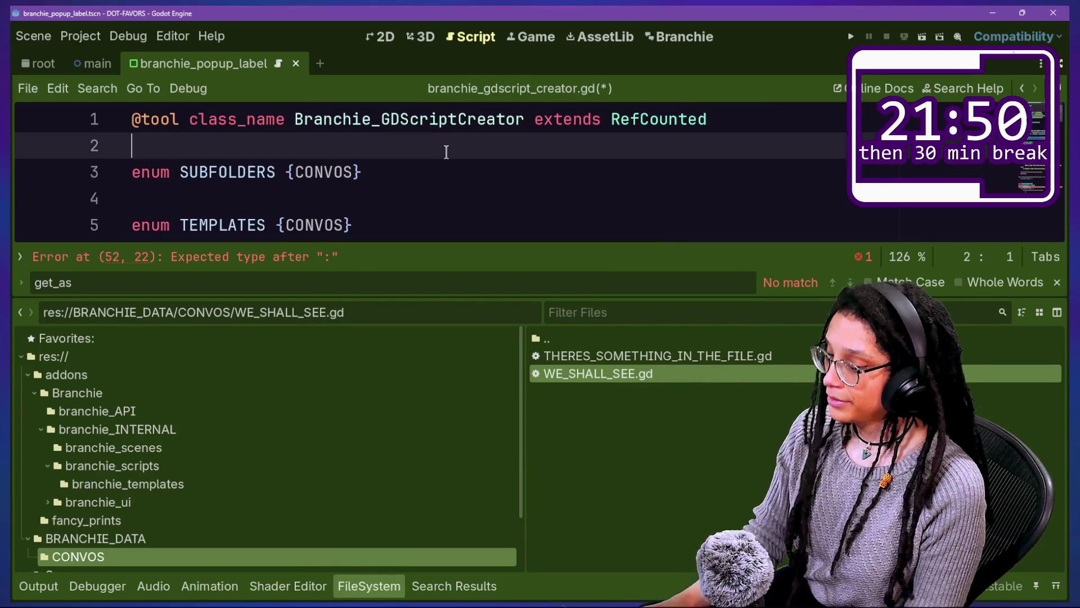
pyautogui.hotkey('ctrl', 'j')
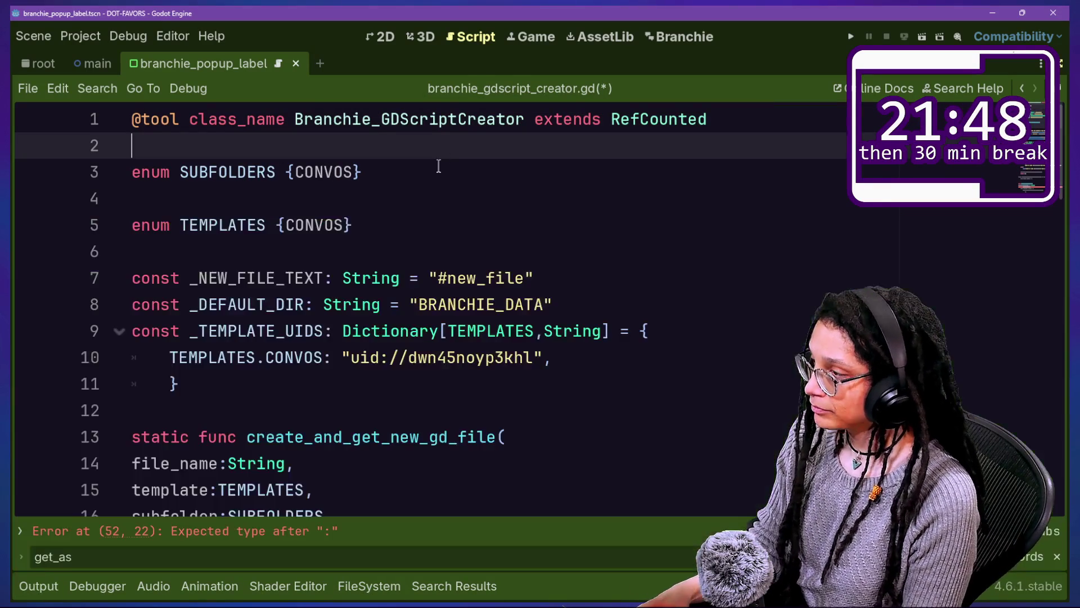
pyautogui.scroll(-1, 579, 248)
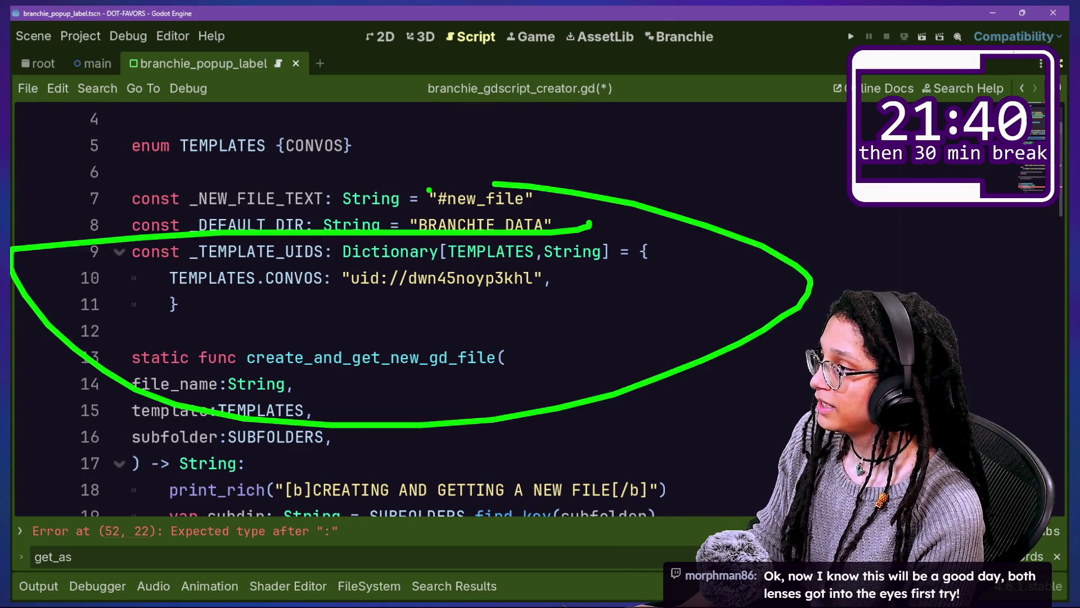
# Step: Cut the _TEMPLATE_UIDS dictionary and paste it below the TEMPLATES enum
pyautogui.click(557, 225)
pyautogui.press('Return')
pyautogui.scroll(-1, 386, 352)
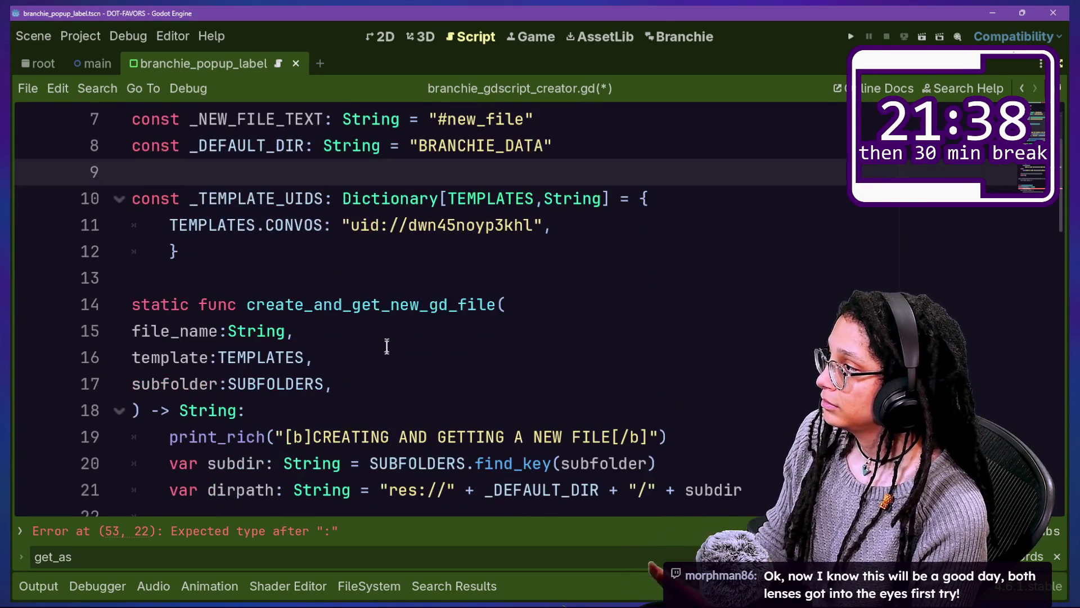
pyautogui.scroll(2, 385, 343)
pyautogui.scroll(-2, 421, 261)
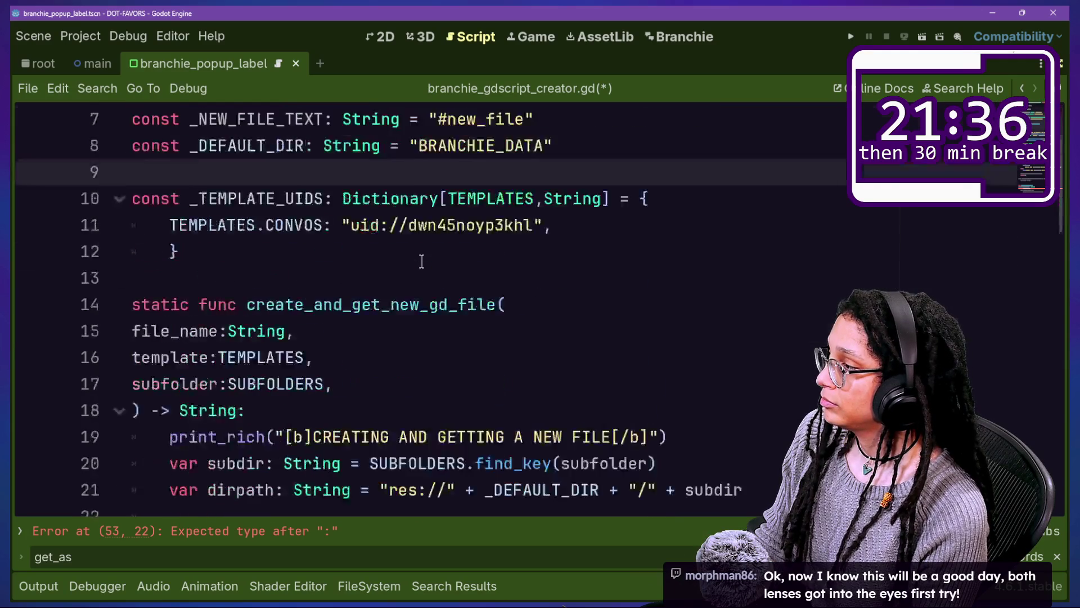
pyautogui.scroll(2, 421, 261)
pyautogui.moveTo(515, 405)
pyautogui.mouseDown()
pyautogui.moveTo(588, 356)
pyautogui.moveTo(575, 304)
pyautogui.mouseUp()
pyautogui.hotkey('ctrl', 'c')
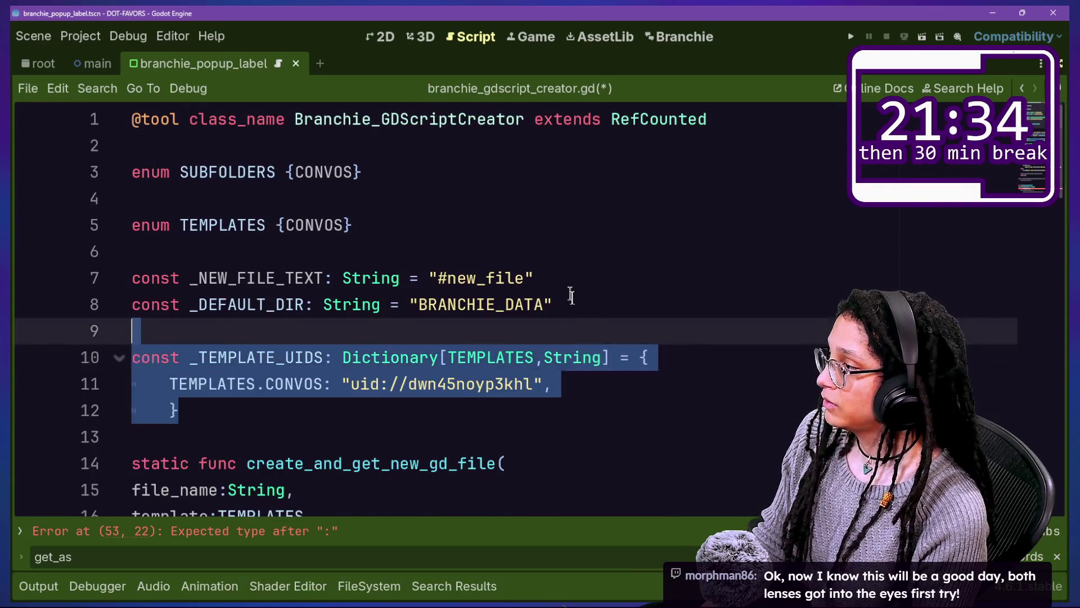
pyautogui.press('BackSpace')
pyautogui.click(502, 252)
pyautogui.hotkey('ctrl', 'v')
pyautogui.press('Return')
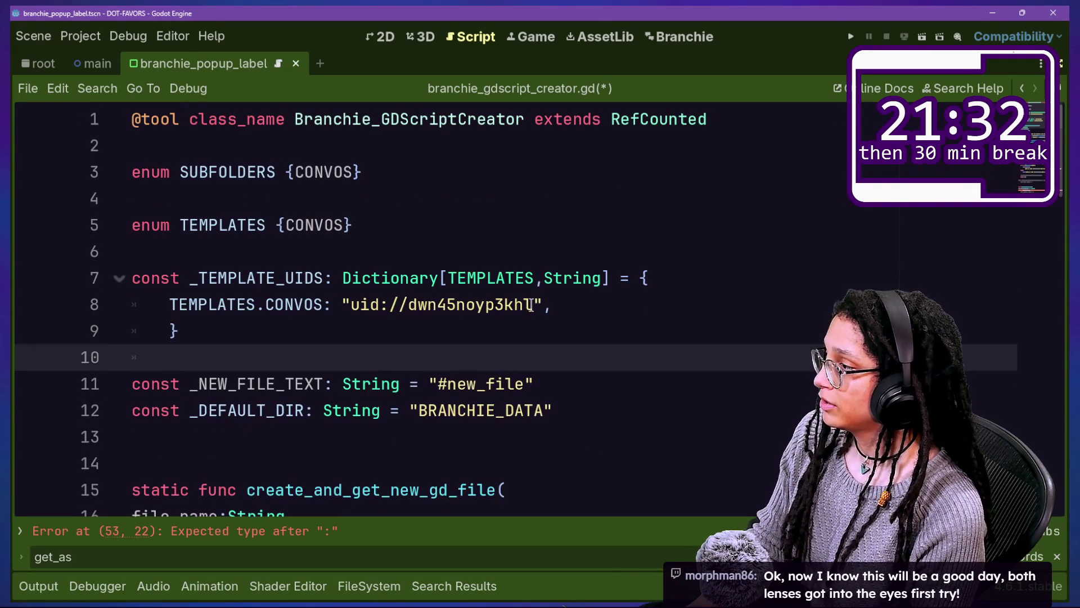
# Step: Remove the blank line between the TEMPLATES enum and _TEMPLATE_UIDS
pyautogui.moveTo(277, 210); pyautogui.dragTo(292, 253)
pyautogui.click(478, 327)
pyautogui.click(434, 256)
pyautogui.press('BackSpace')
pyautogui.click(451, 274)
pyautogui.scroll(-9, 451, 275)
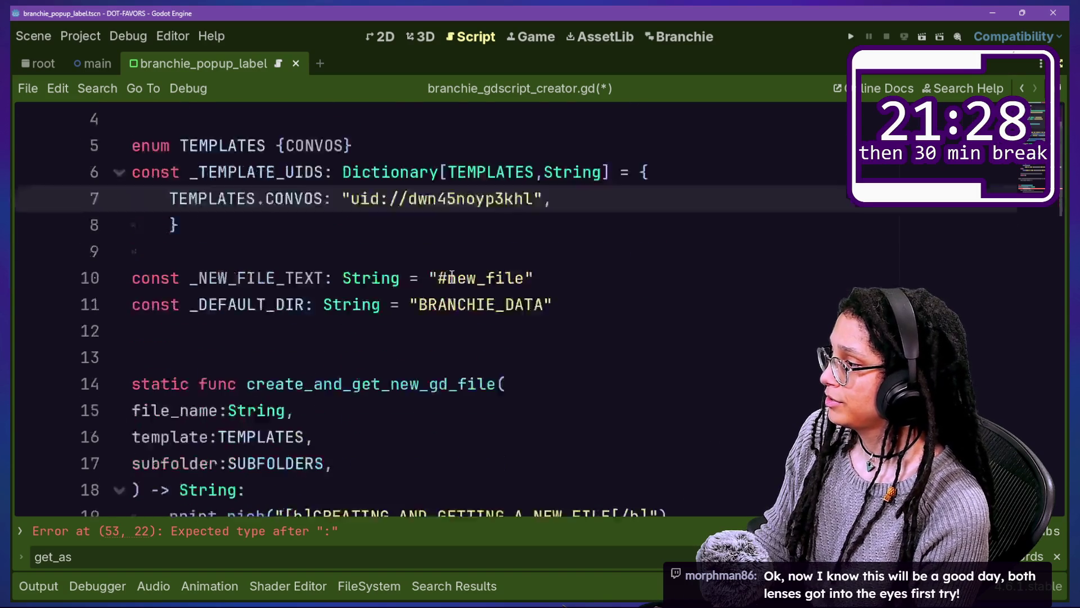
pyautogui.scroll(-7, 451, 278)
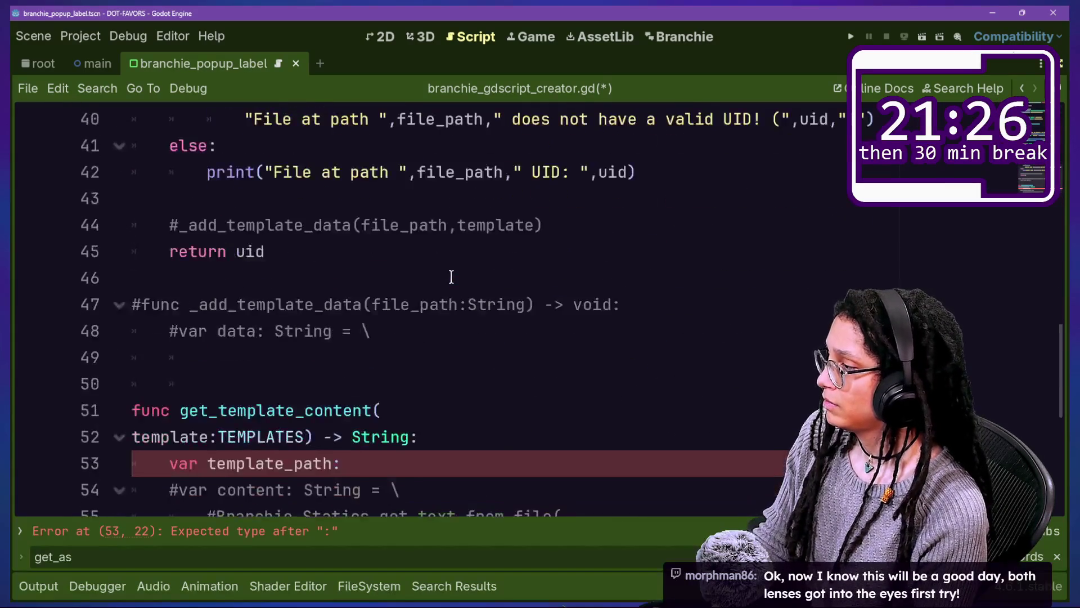
# Step: Complete 'var template_path: String = \' with _TEMPLATE_UIDS[template] on the next line
pyautogui.click(421, 227)
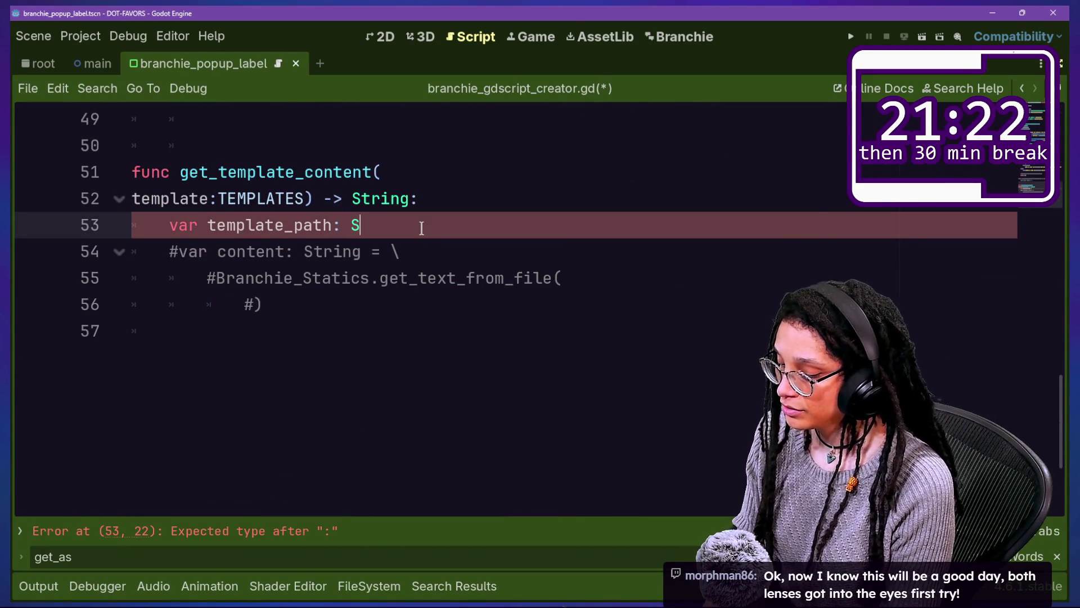
pyautogui.write('tring = \\')
pyautogui.press('Return')
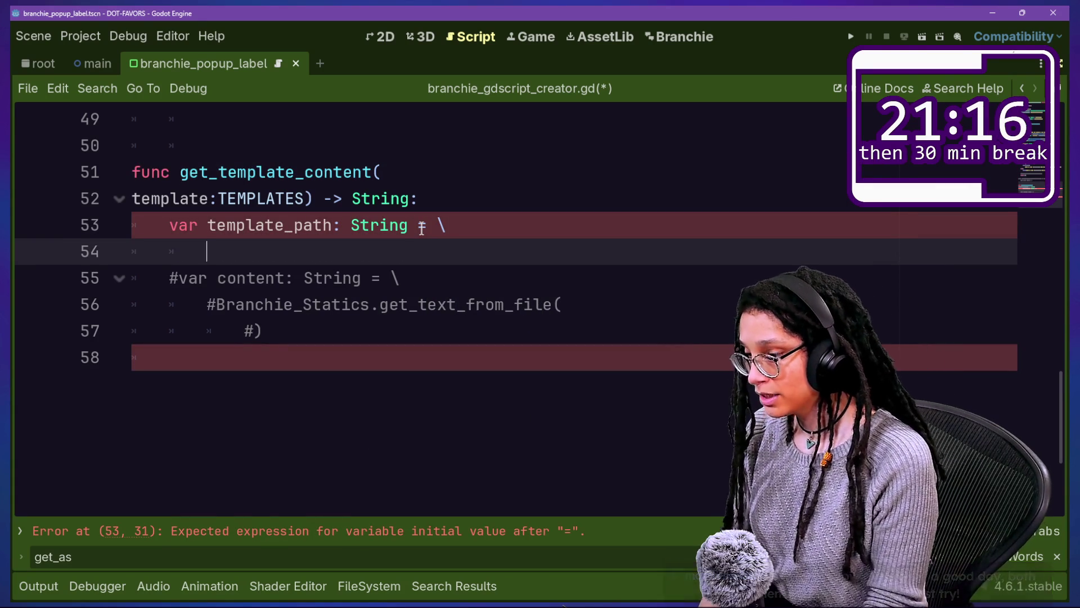
pyautogui.write('_TE')
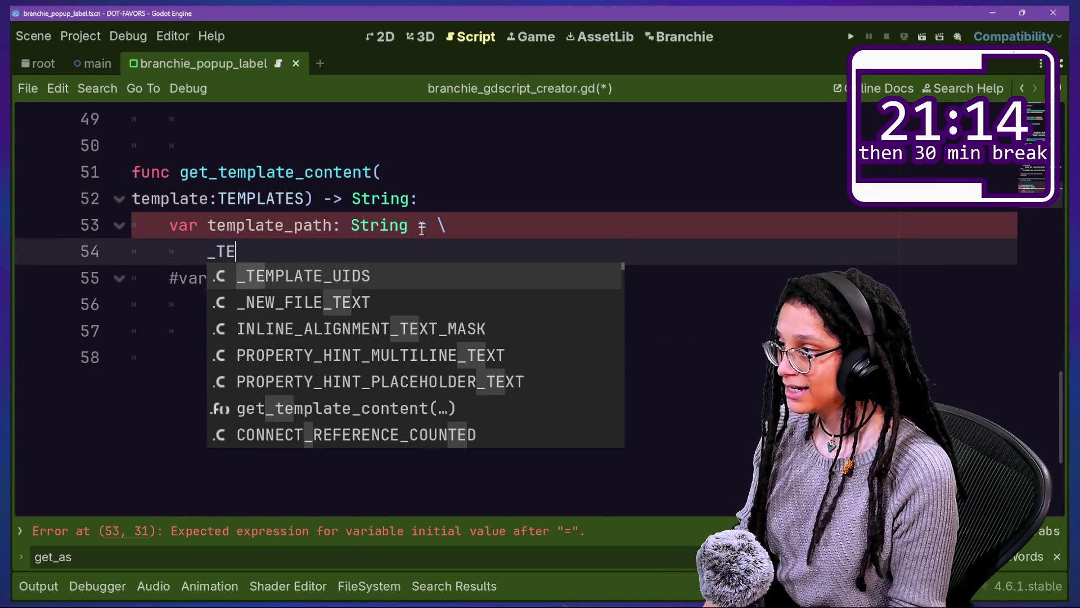
pyautogui.press('Return')
pyautogui.write('.')
pyautogui.press('BackSpace')
pyautogui.write('[t')
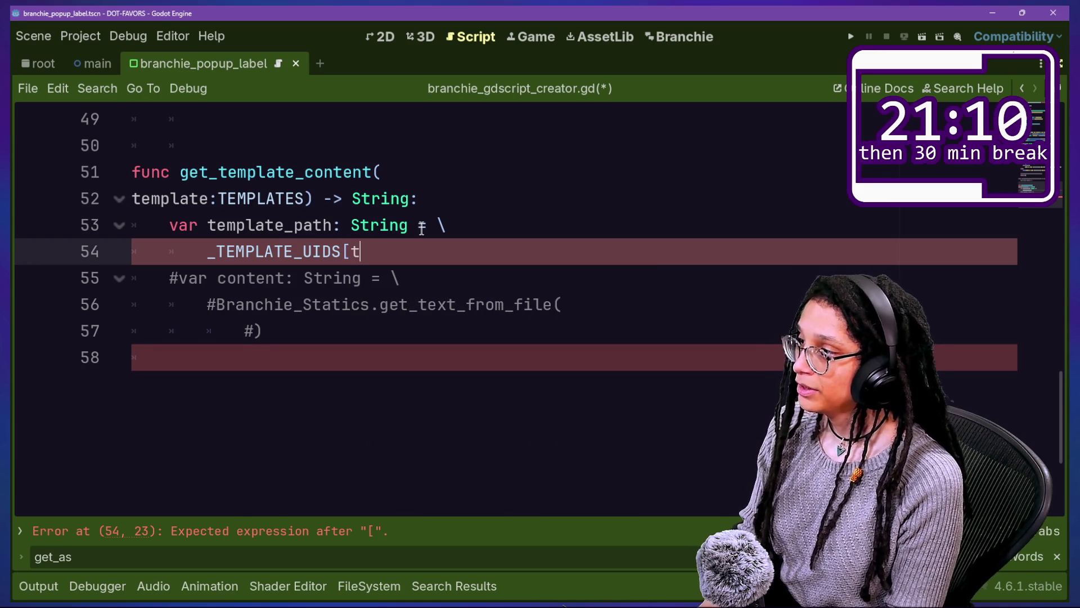
pyautogui.write('emp')
pyautogui.press('BackSpace')
pyautogui.press('BackSpace')
pyautogui.write('empla')
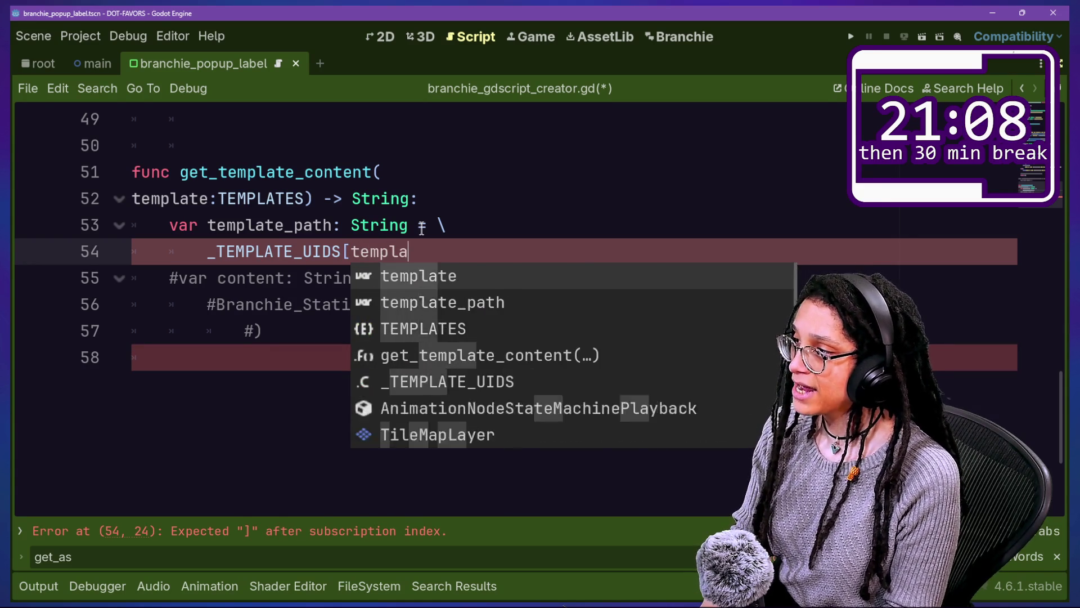
pyautogui.write('y]')
pyautogui.press('BackSpace')
pyautogui.press('BackSpace')
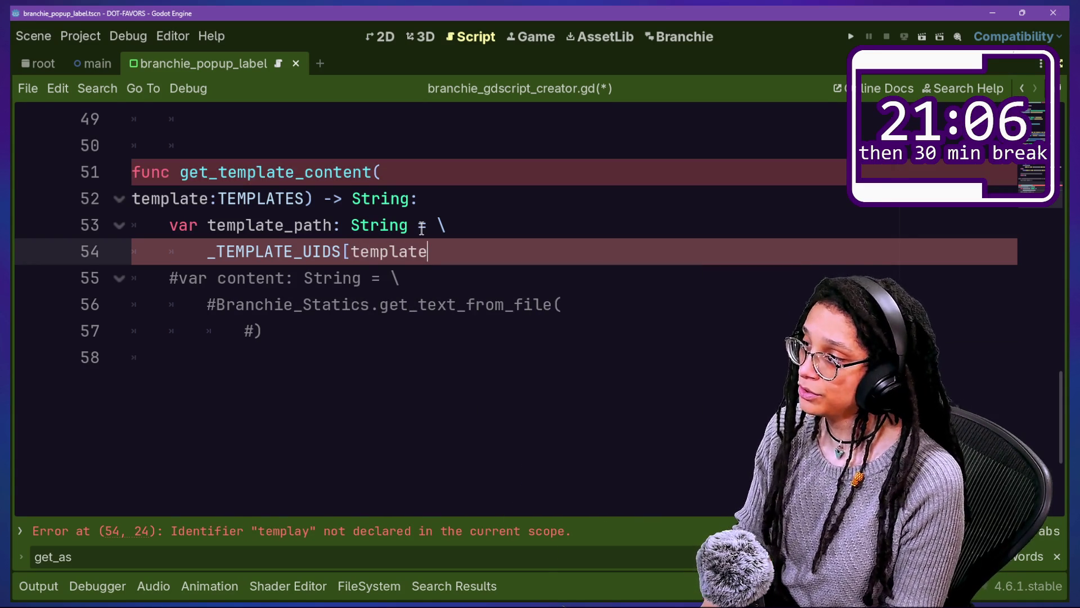
pyautogui.write(']')
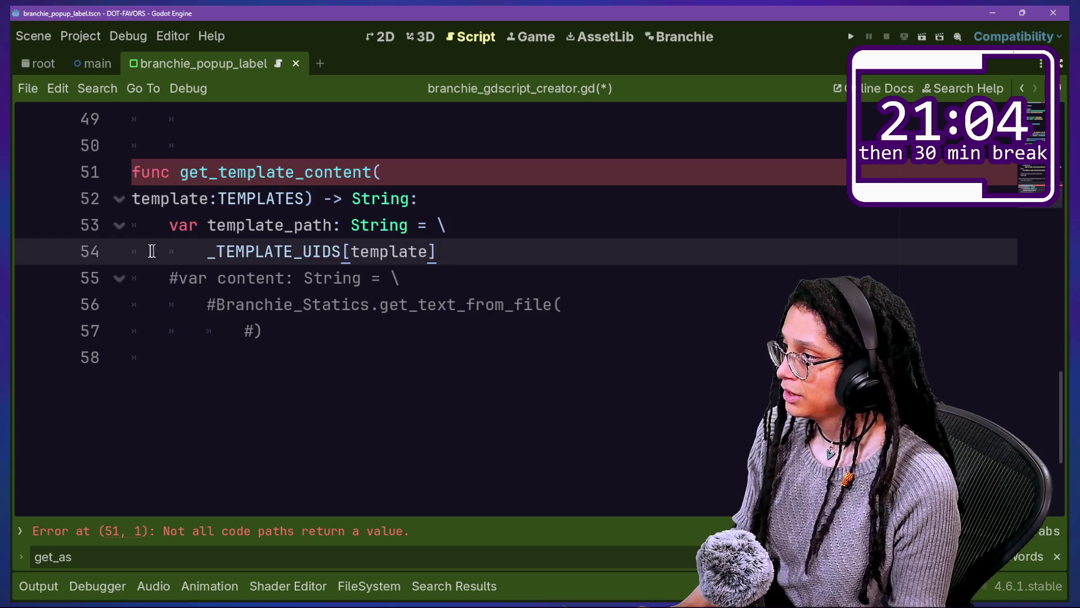
# Step: Check the _TEMPLATE_UIDS[template] lookup on line 54 and add an empty line after it
pyautogui.moveTo(148, 251); pyautogui.dragTo(492, 249)
pyautogui.click(507, 249)
pyautogui.click(190, 248)
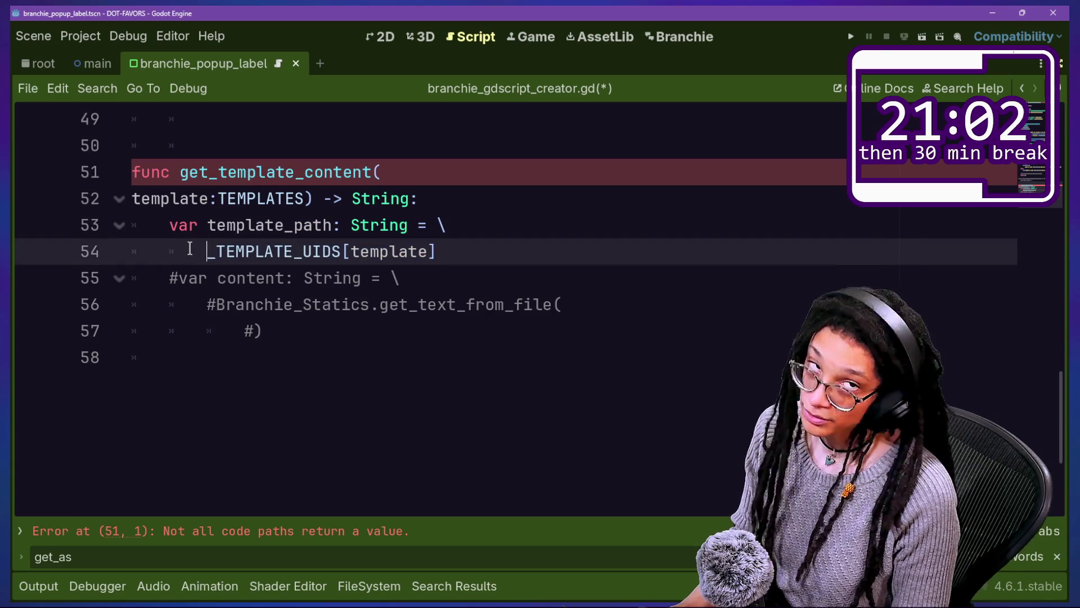
pyautogui.moveTo(190, 248); pyautogui.dragTo(399, 278)
pyautogui.click(395, 262)
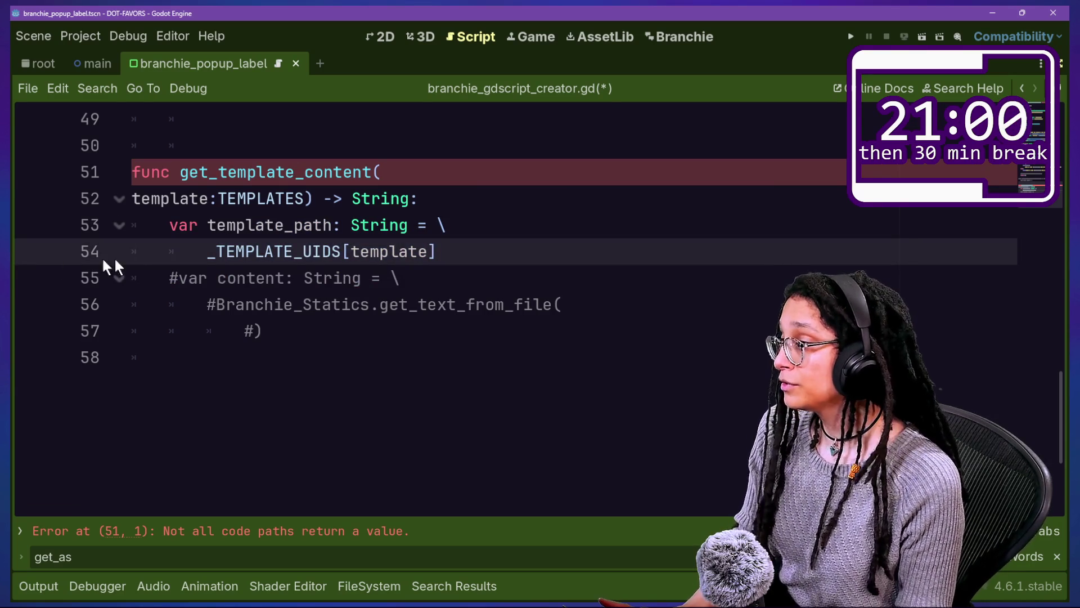
pyautogui.click(479, 275)
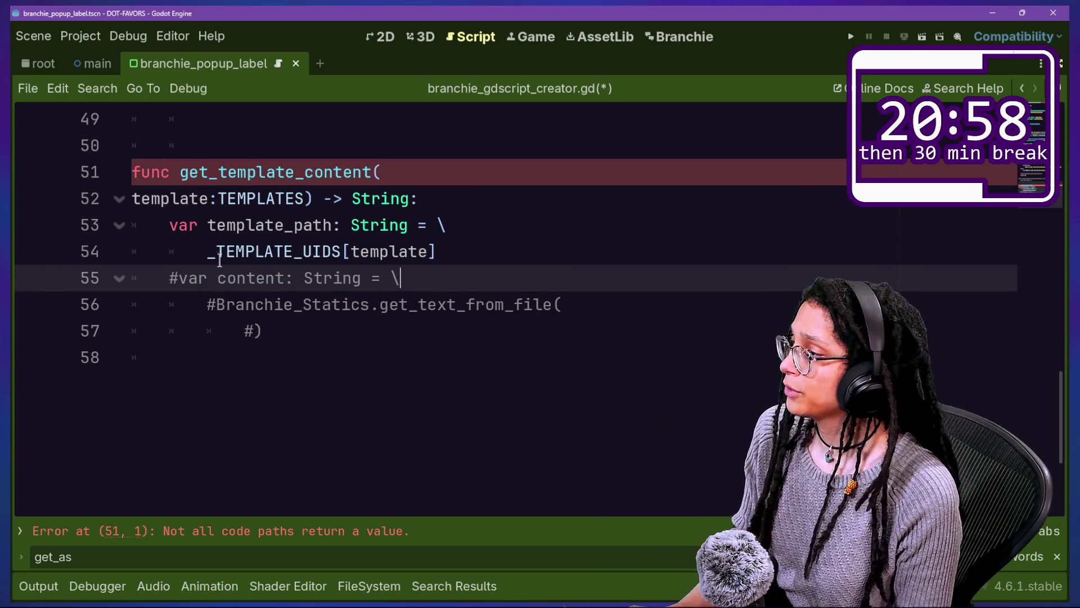
pyautogui.click(206, 254)
pyautogui.moveTo(264, 256)
pyautogui.mouseDown()
pyautogui.moveTo(219, 228)
pyautogui.moveTo(544, 261)
pyautogui.mouseUp()
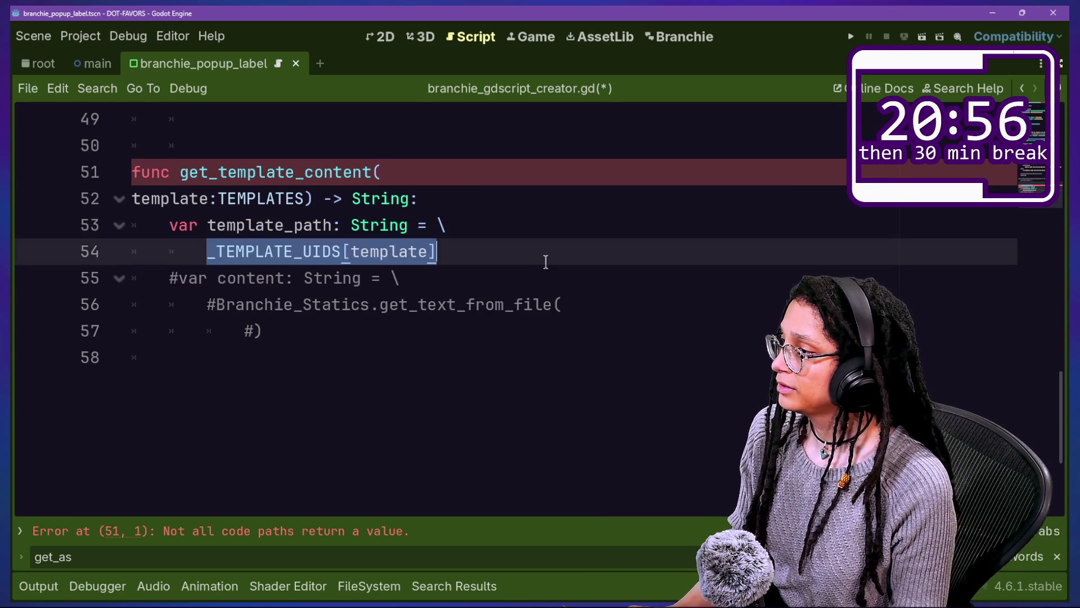
pyautogui.click(544, 260)
pyautogui.click(270, 225)
pyautogui.click(471, 260)
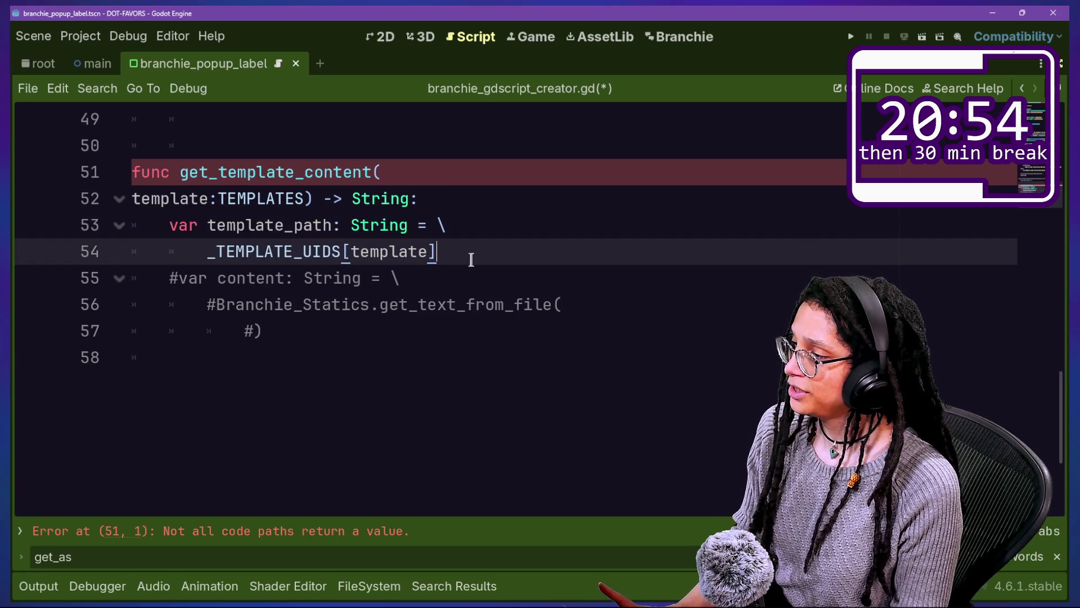
pyautogui.press('Return')
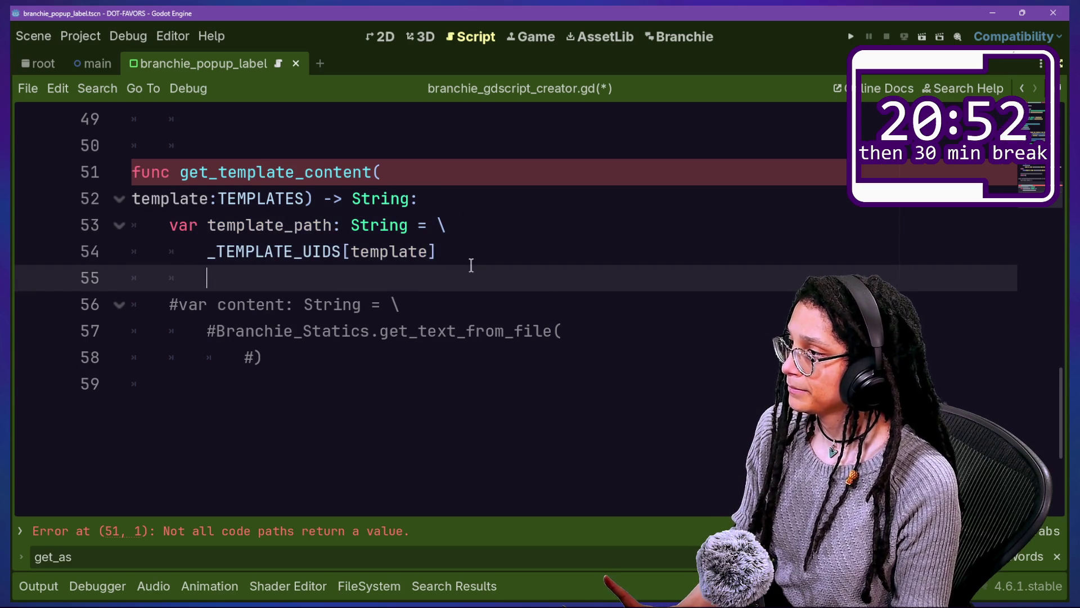
# Step: Uncomment the content assignment lines in get_template_content
pyautogui.scroll(12, 472, 265)
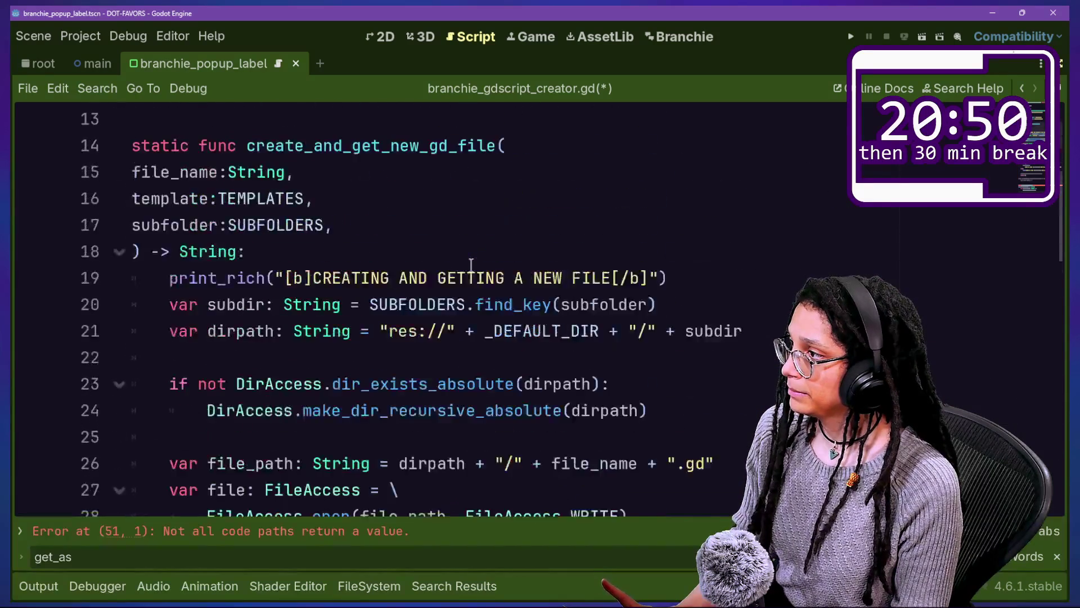
pyautogui.scroll(1, 471, 265)
pyautogui.scroll(2, 376, 319)
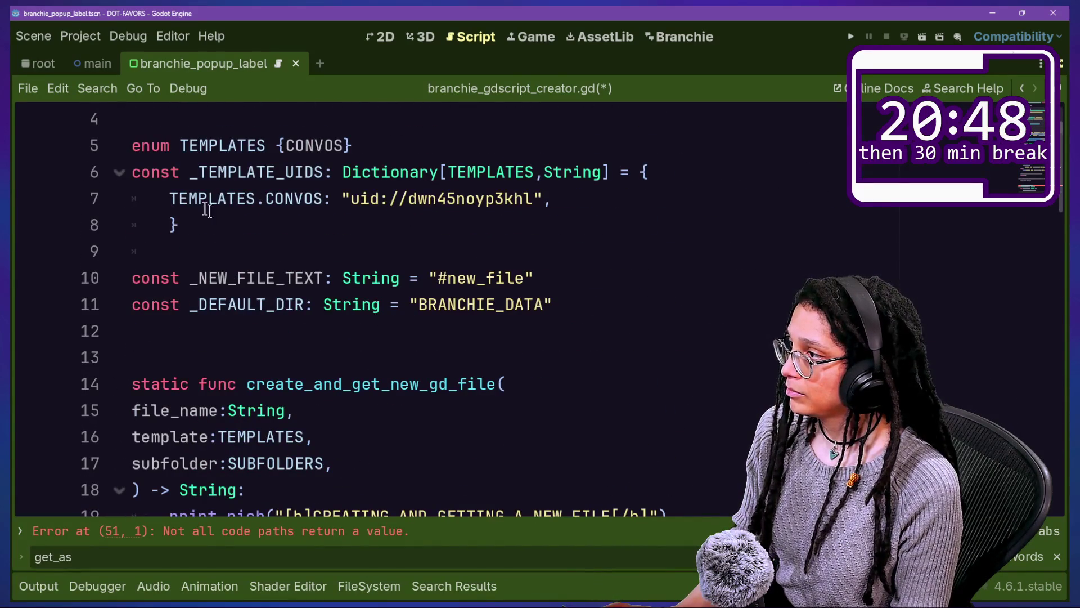
pyautogui.scroll(-14, 452, 200)
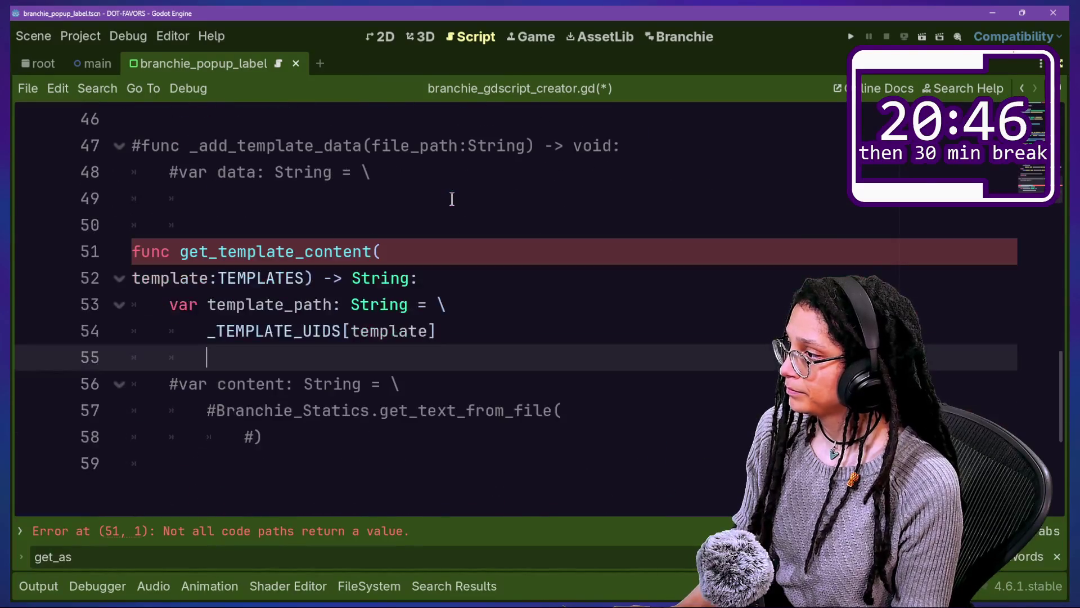
pyautogui.moveTo(379, 381); pyautogui.dragTo(482, 465)
pyautogui.hotkey('ctrl', 'k')
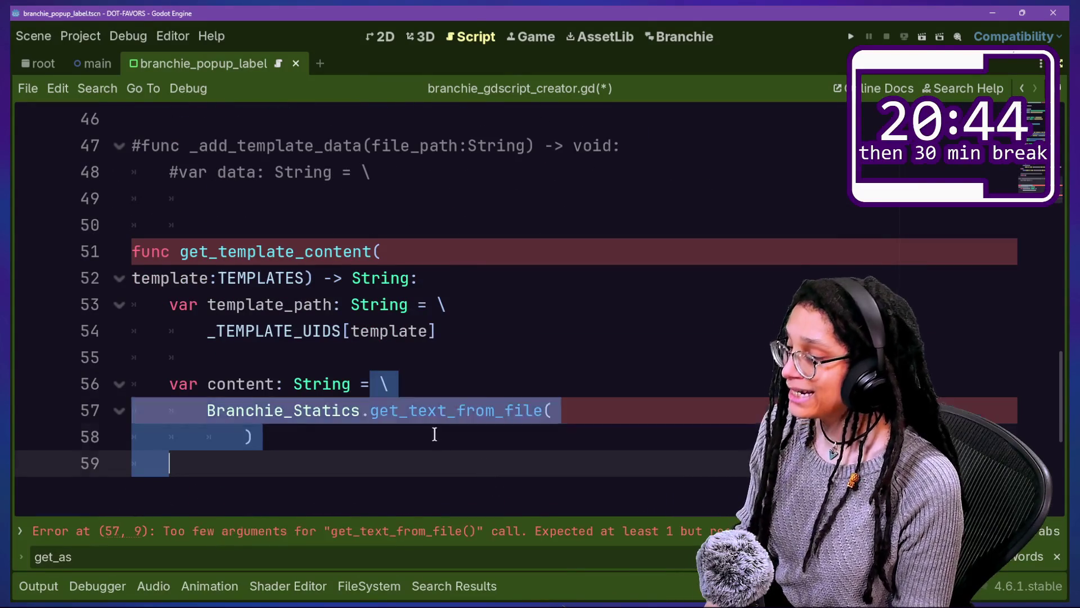
# Step: Pass template_path to Branchie_Statics.get_text_from_file and add 'return content'
pyautogui.click(434, 437)
pyautogui.press('Left')
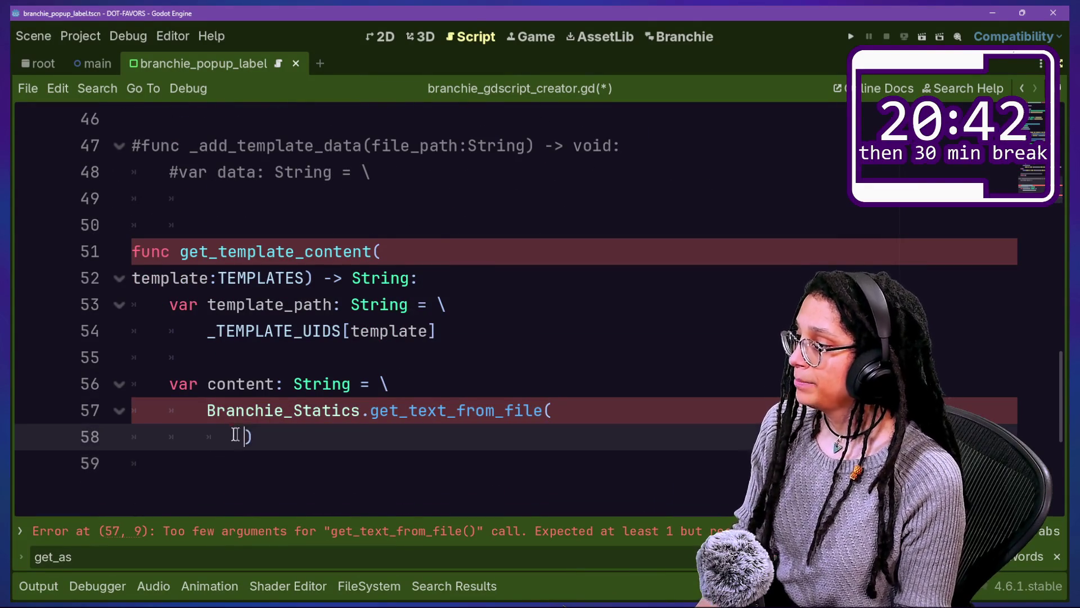
pyautogui.write('template_path')
pyautogui.click(428, 437)
pyautogui.press('Return')
pyautogui.write('=')
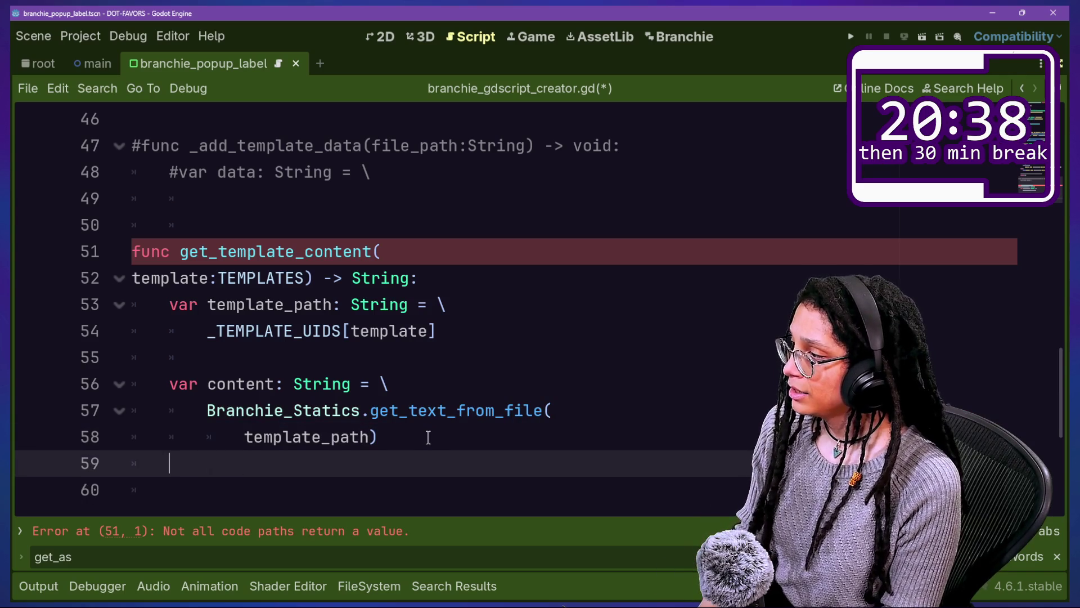
pyautogui.write('ent')
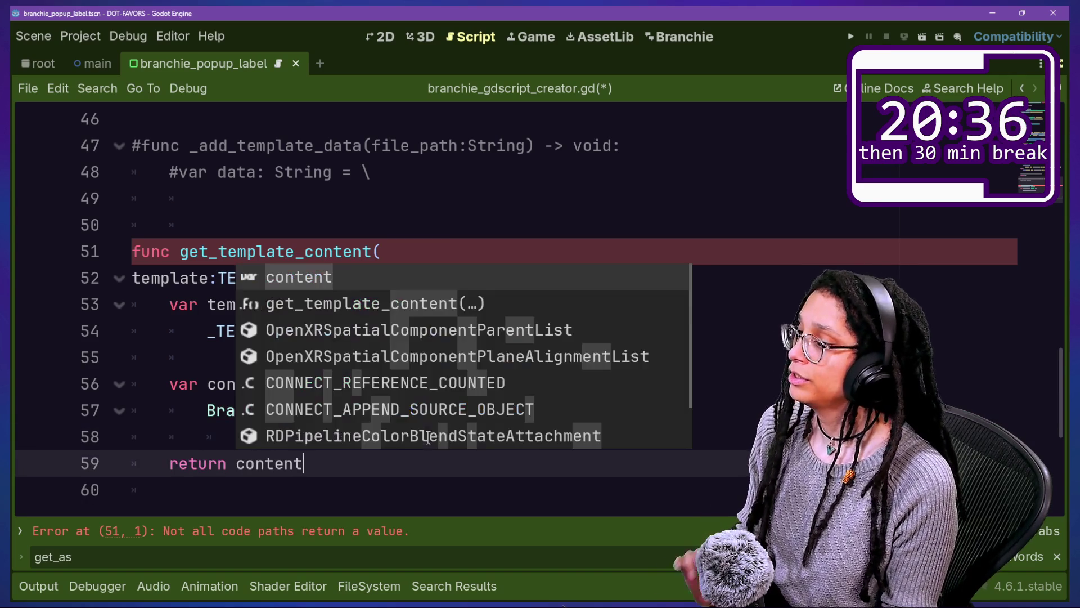
pyautogui.press('Return')
pyautogui.press('Return')
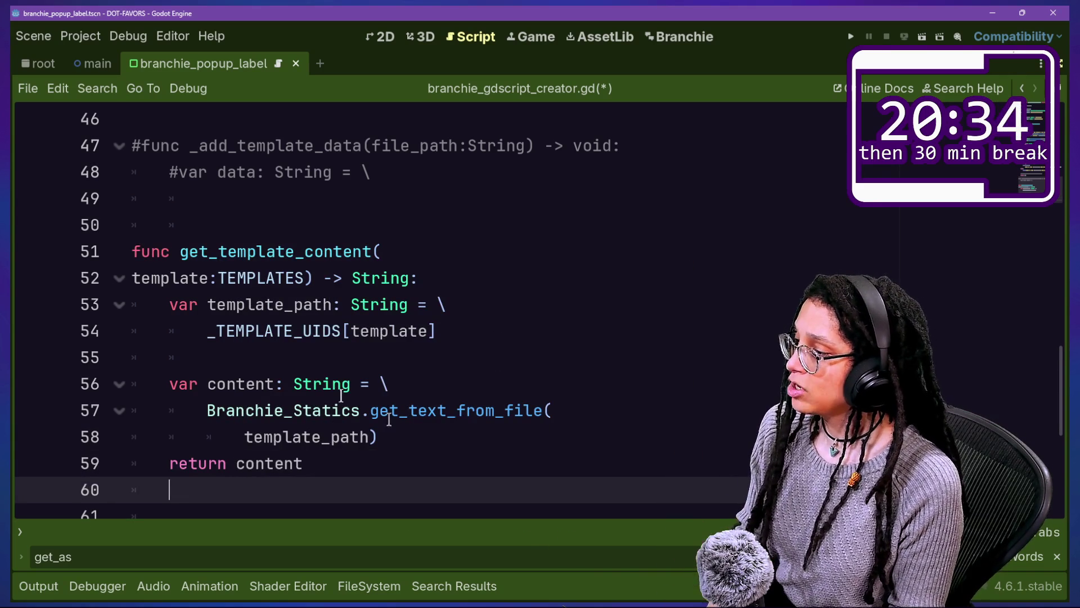
pyautogui.click(471, 436)
pyautogui.press('Return')
pyautogui.scroll(1, 472, 438)
pyautogui.scroll(1, 471, 437)
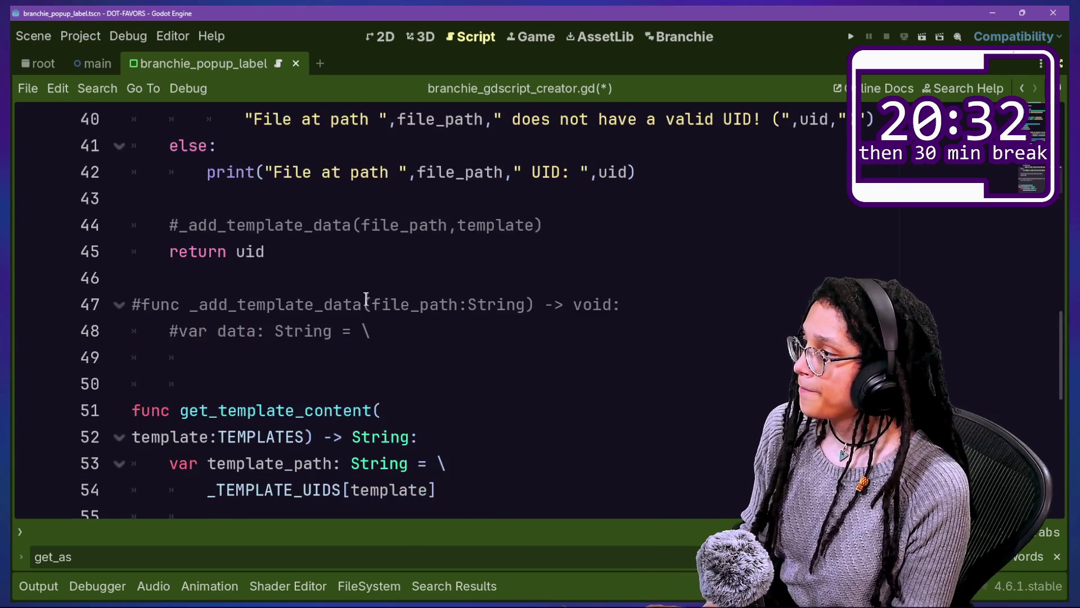
# Step: Uncomment the _add_template_data function header and its call on line 44
pyautogui.moveTo(360, 304); pyautogui.dragTo(381, 330)
pyautogui.hotkey('ctrl', 'k')
pyautogui.click(379, 225)
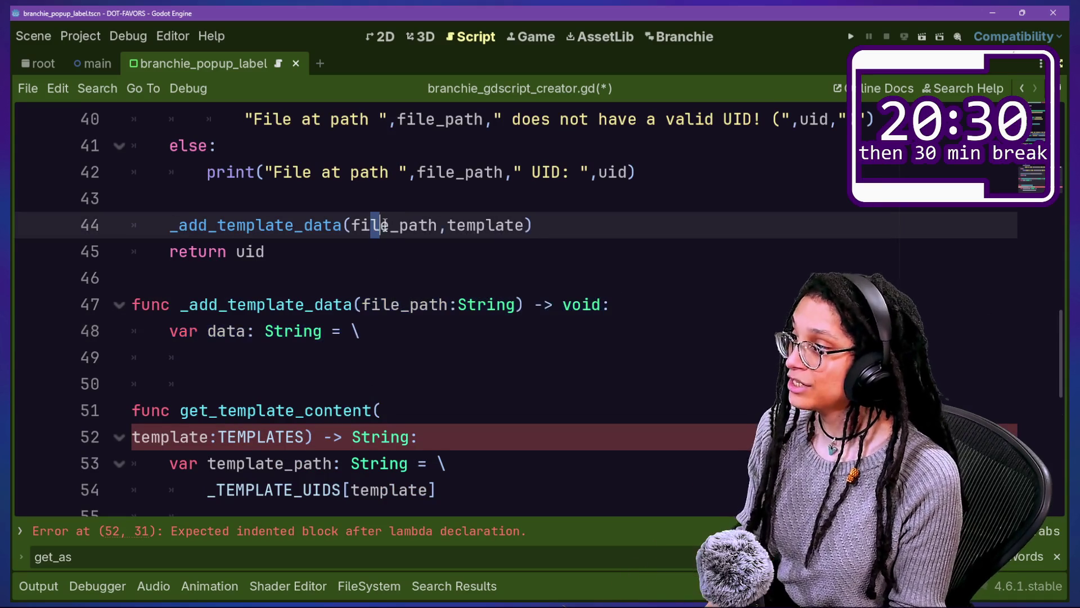
pyautogui.hotkey('ctrl', 'k')
pyautogui.press('Down')
pyautogui.press('Down')
pyautogui.press('Down')
pyautogui.moveTo(438, 225); pyautogui.dragTo(475, 234)
pyautogui.click(490, 236)
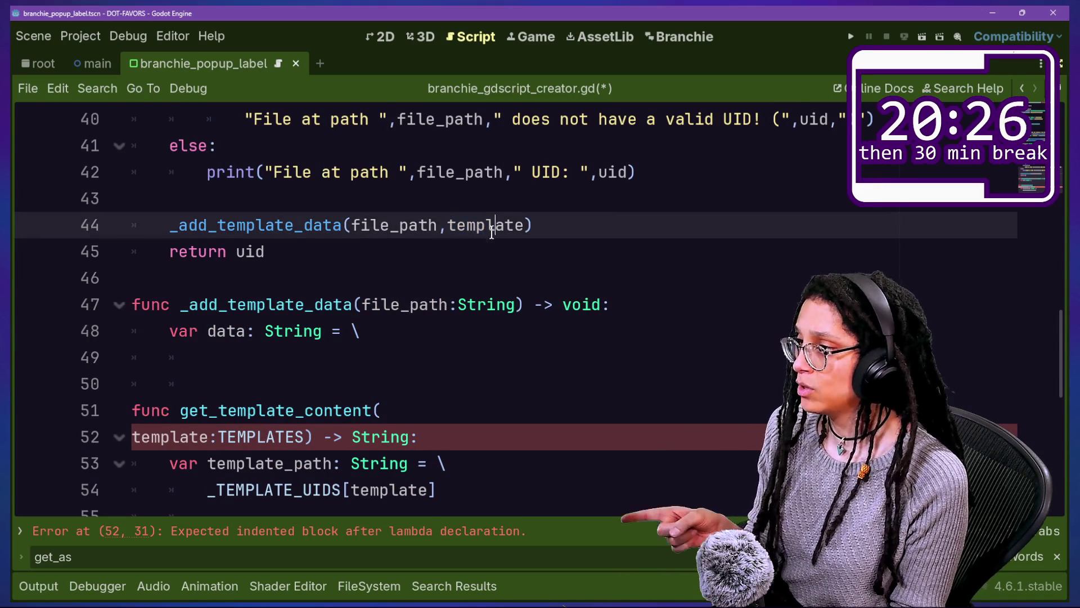
# Step: Give _add_template_data the parameters file_path:String and template:TEMPLATES, each on its own line
pyautogui.click(359, 306)
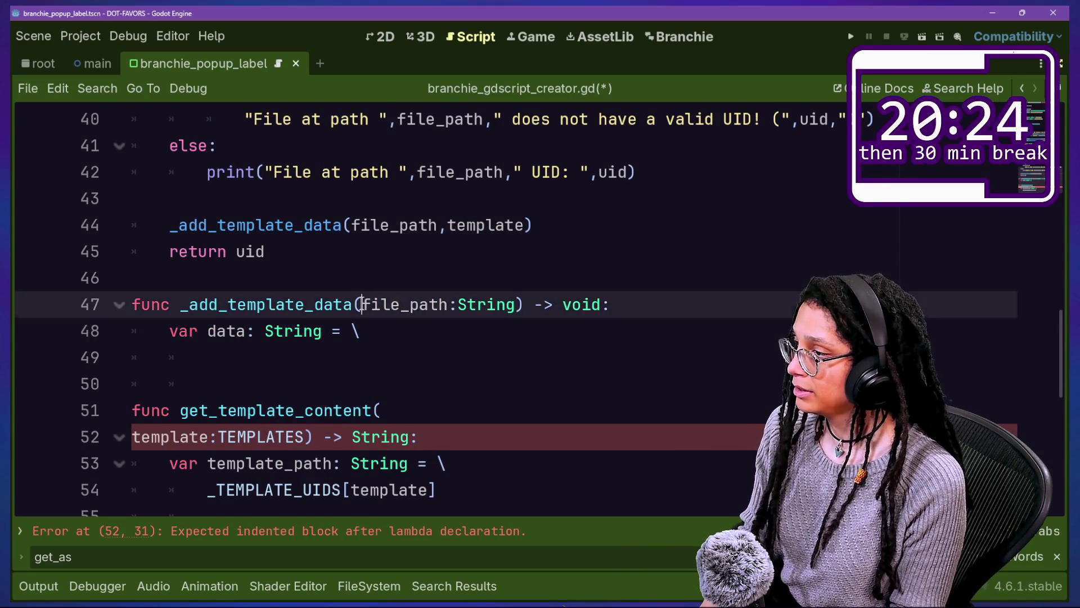
pyautogui.press('Return')
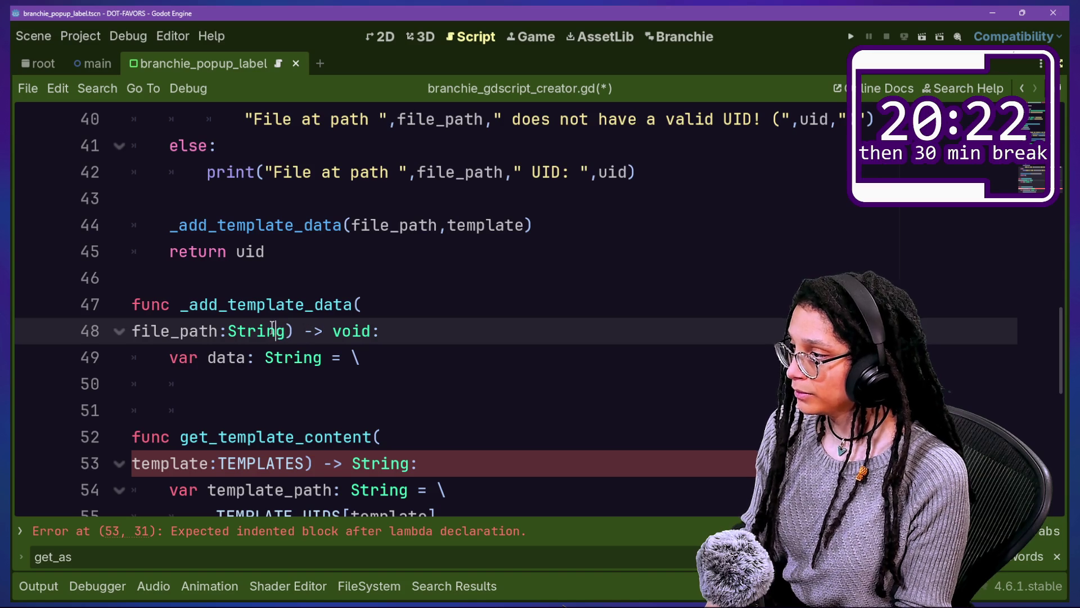
pyautogui.write('.')
pyautogui.press('BackSpace')
pyautogui.write(',')
pyautogui.press('Return')
pyautogui.write('template')
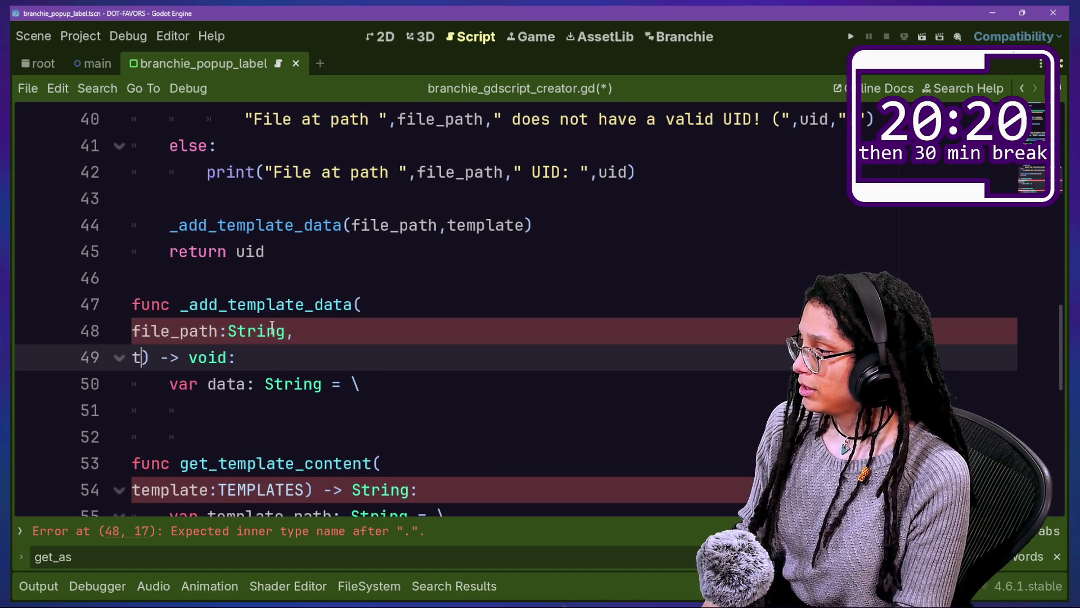
pyautogui.write(':TEMPLA')
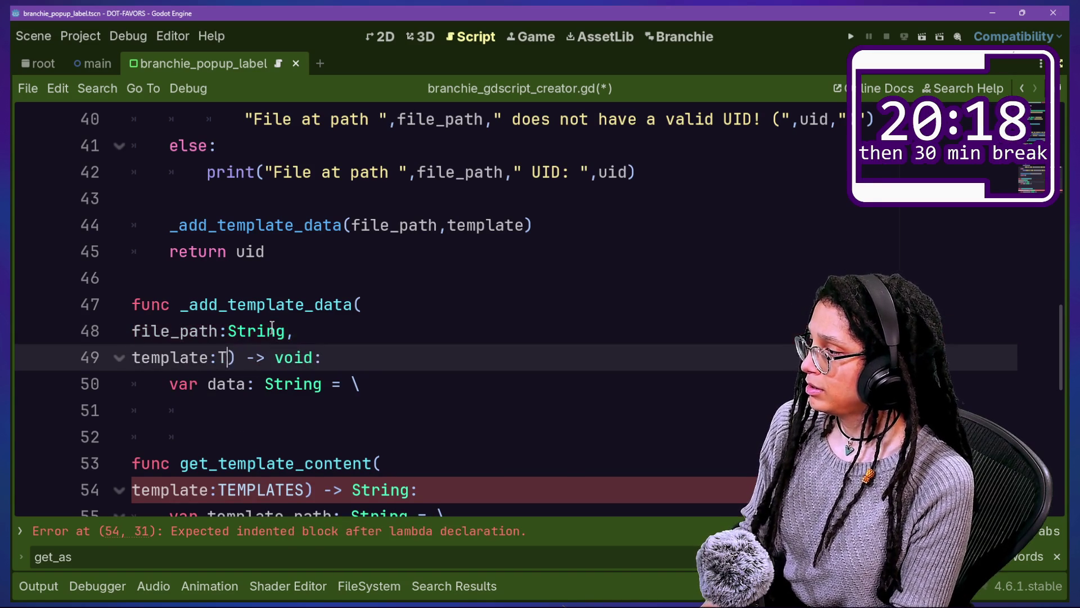
pyautogui.write('TES')
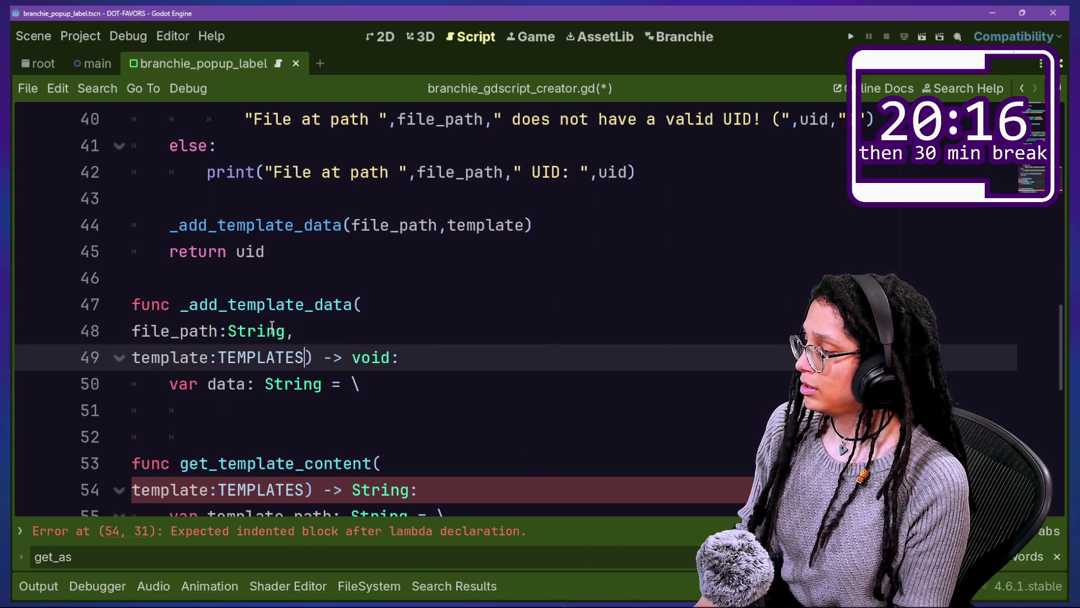
pyautogui.click(258, 270)
# Step: Start a new line for the data value and delete the stray empty line
pyautogui.click(430, 388)
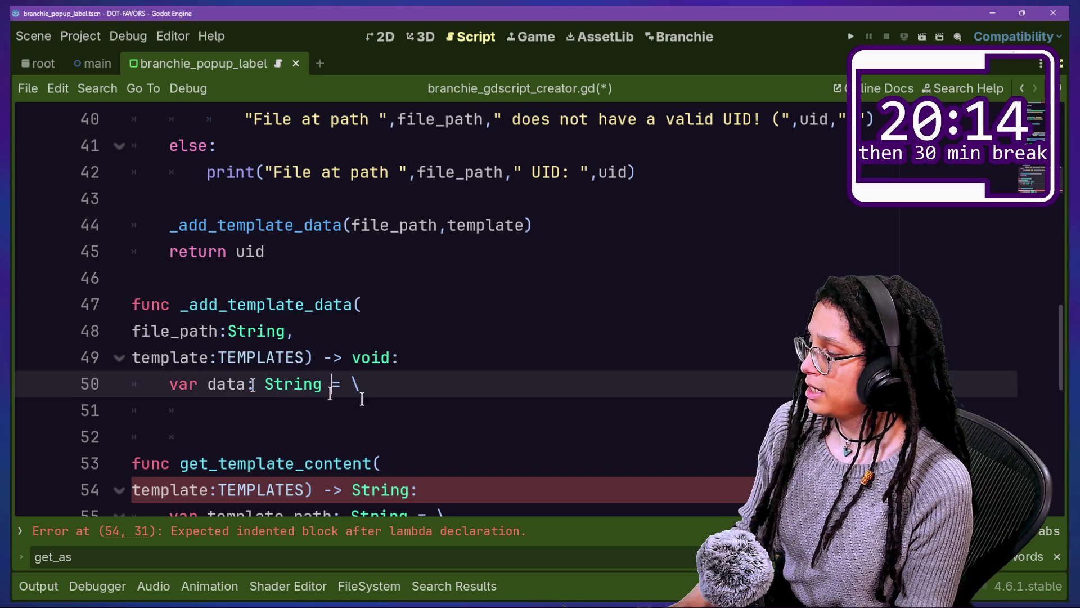
pyautogui.click(410, 410)
pyautogui.press('Down')
pyautogui.press('Down')
pyautogui.press('Down')
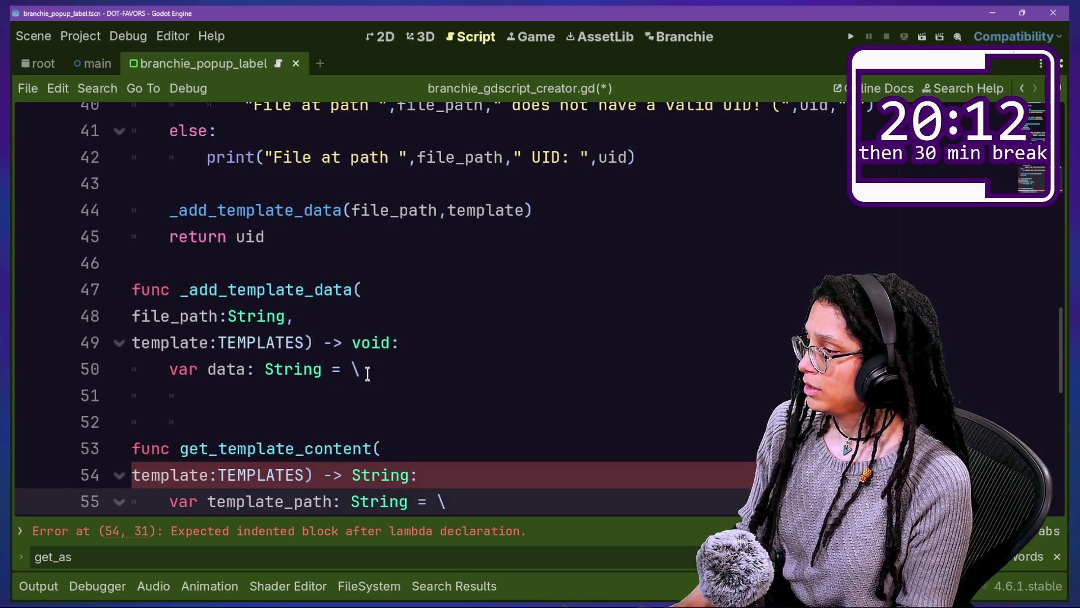
pyautogui.click(369, 375)
pyautogui.press('Return')
pyautogui.scroll(-1, 333, 428)
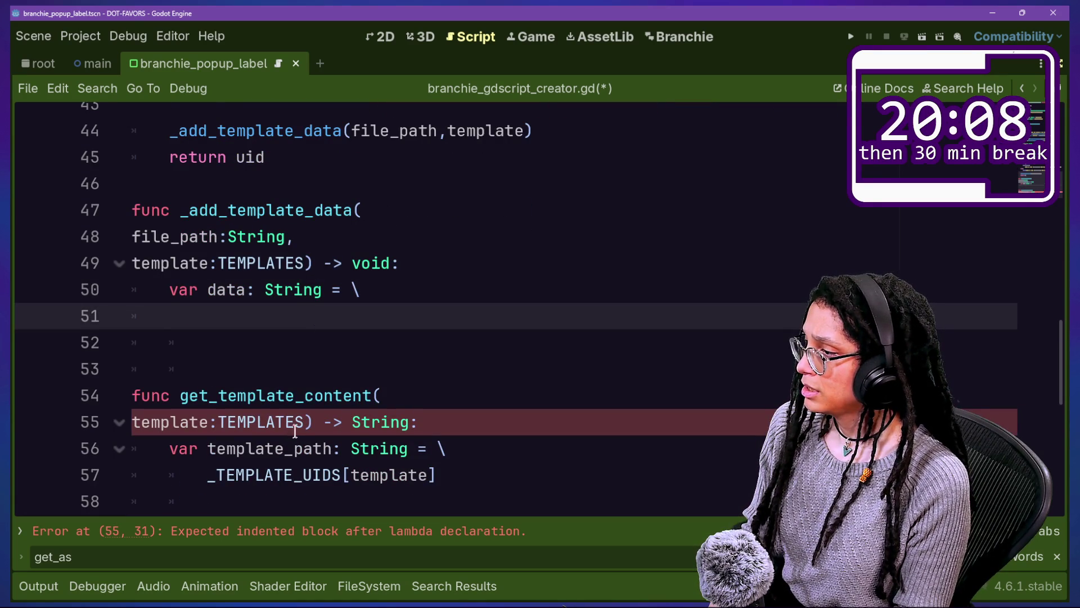
pyautogui.scroll(-1, 214, 420)
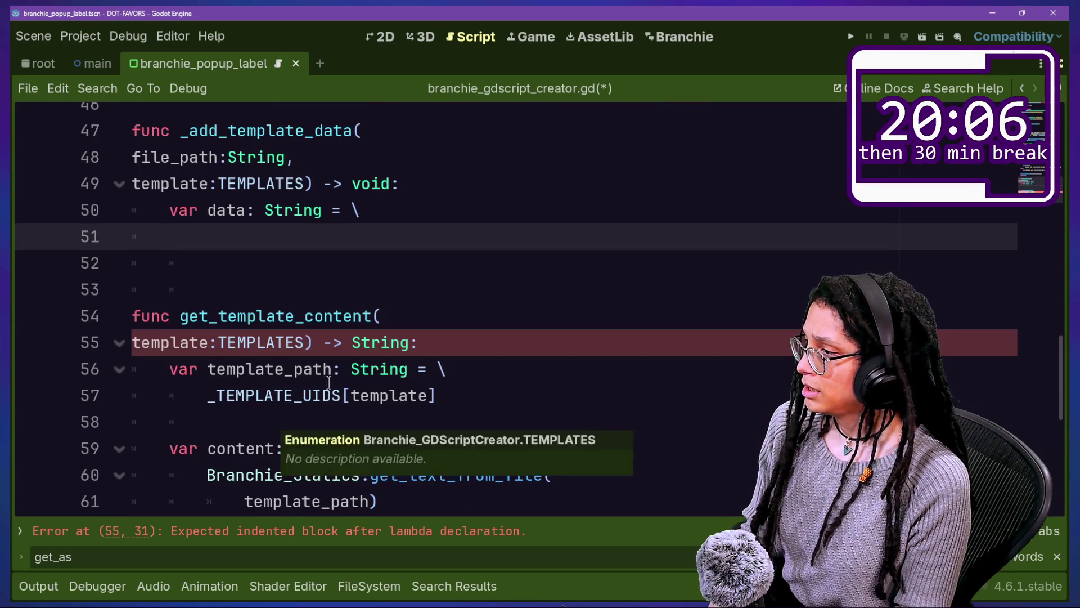
pyautogui.press('BackSpace')
pyautogui.press('BackSpace')
pyautogui.press('BackSpace')
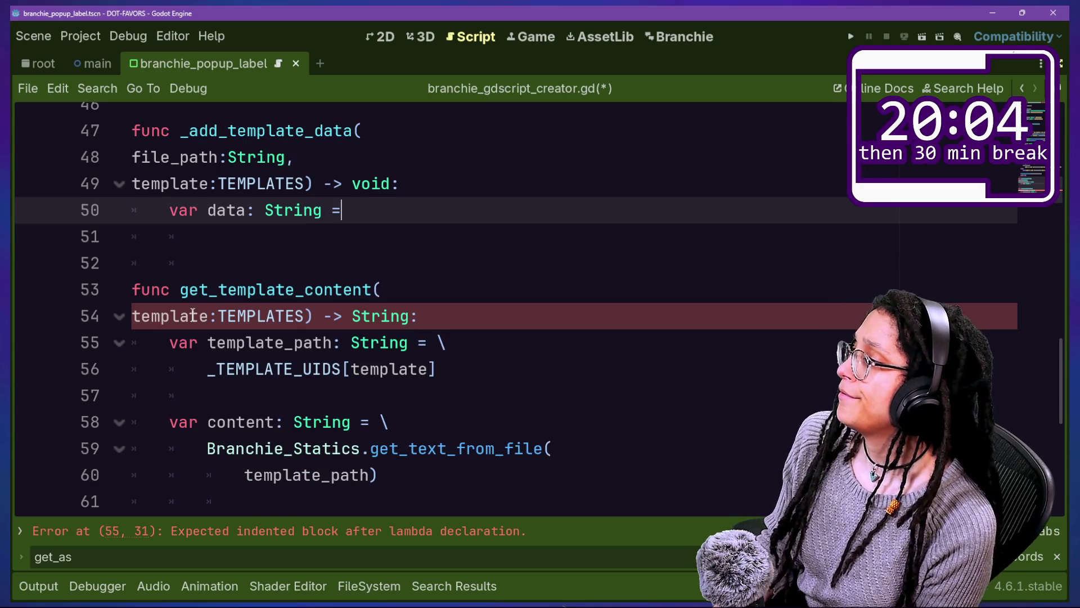
# Step: Assign data from get_template_content(template) and type Branchie on the line below
pyautogui.write(' \\')
pyautogui.press('Return')
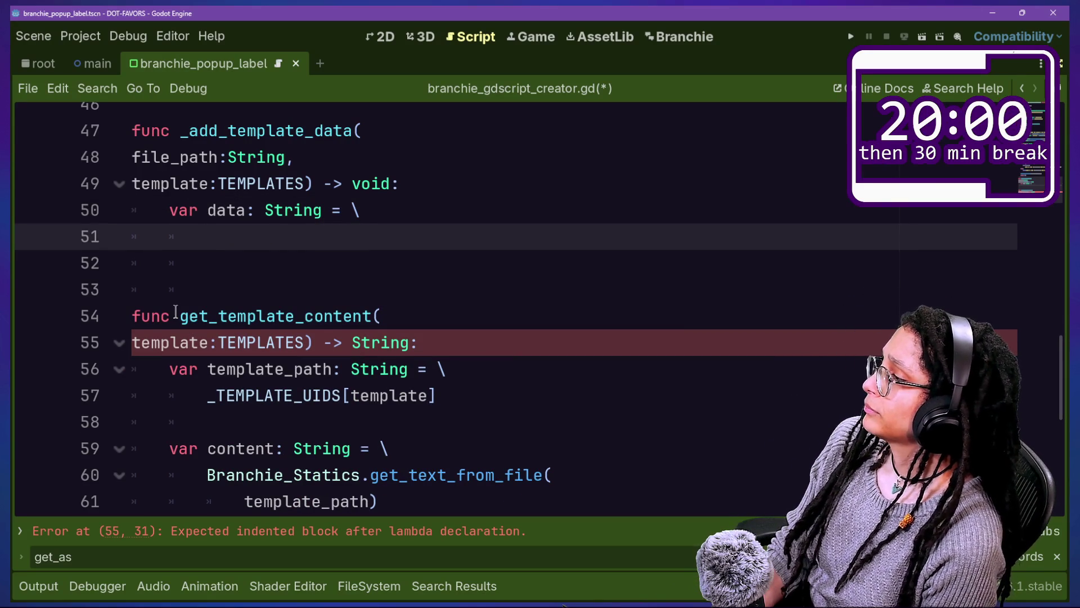
pyautogui.write('get_tem')
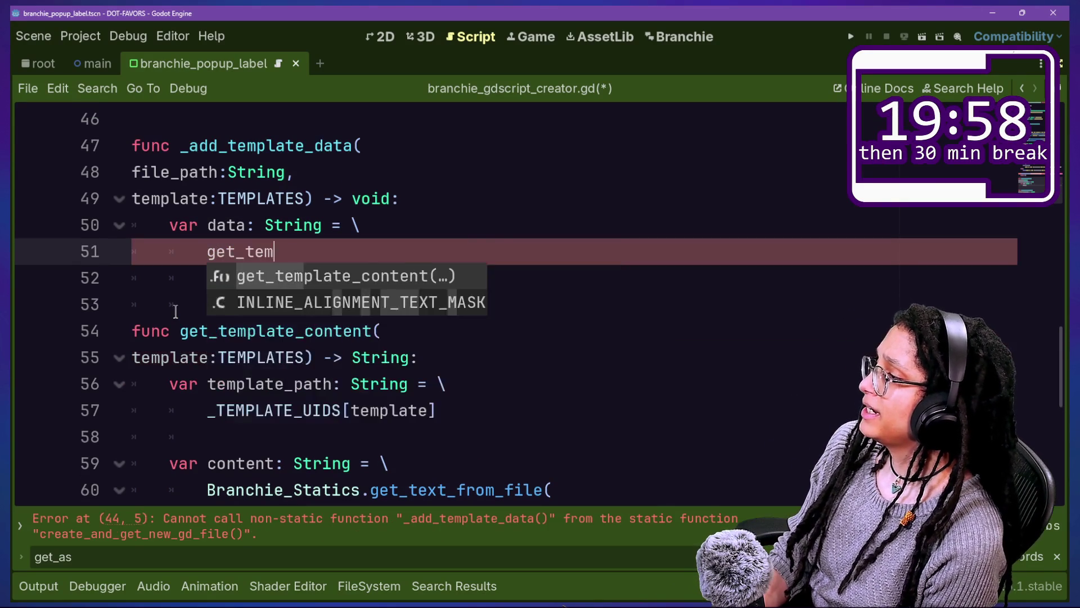
pyautogui.press('Return')
pyautogui.write('late)')
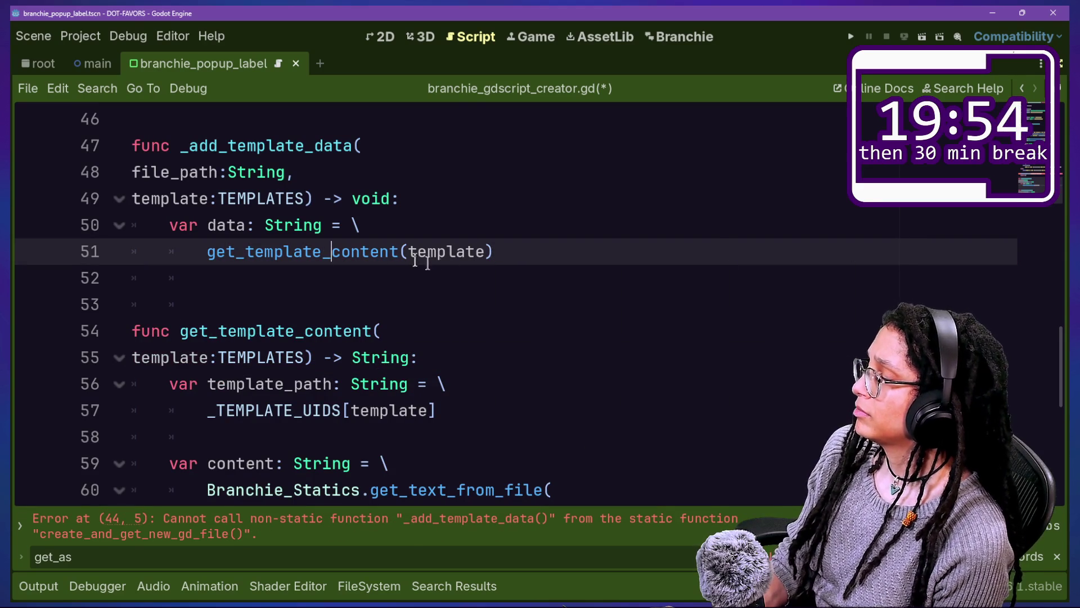
pyautogui.click(508, 257)
pyautogui.press('Return')
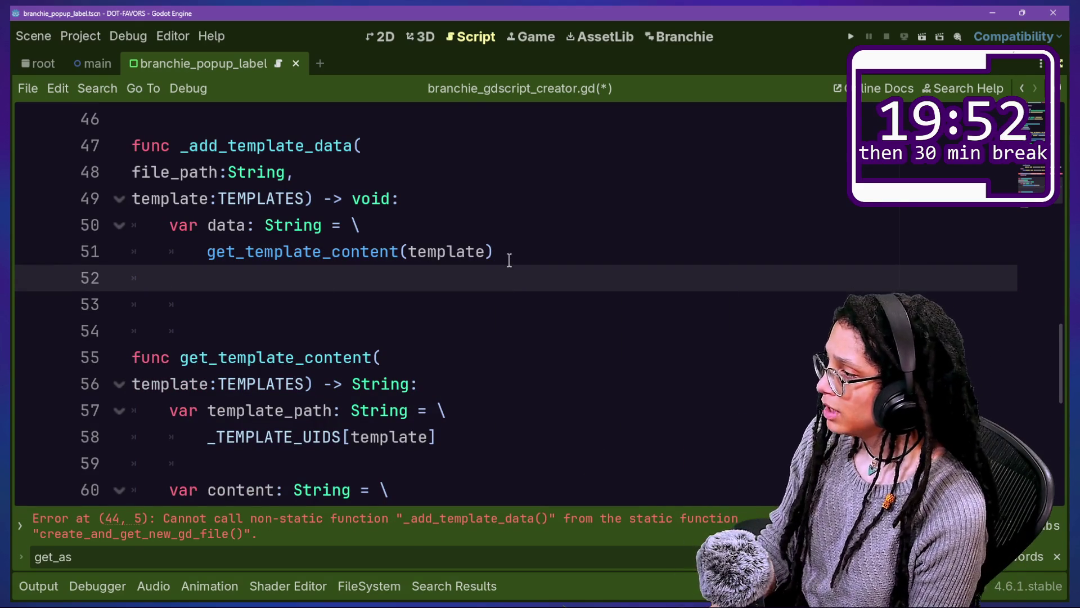
pyautogui.write('Branchie')
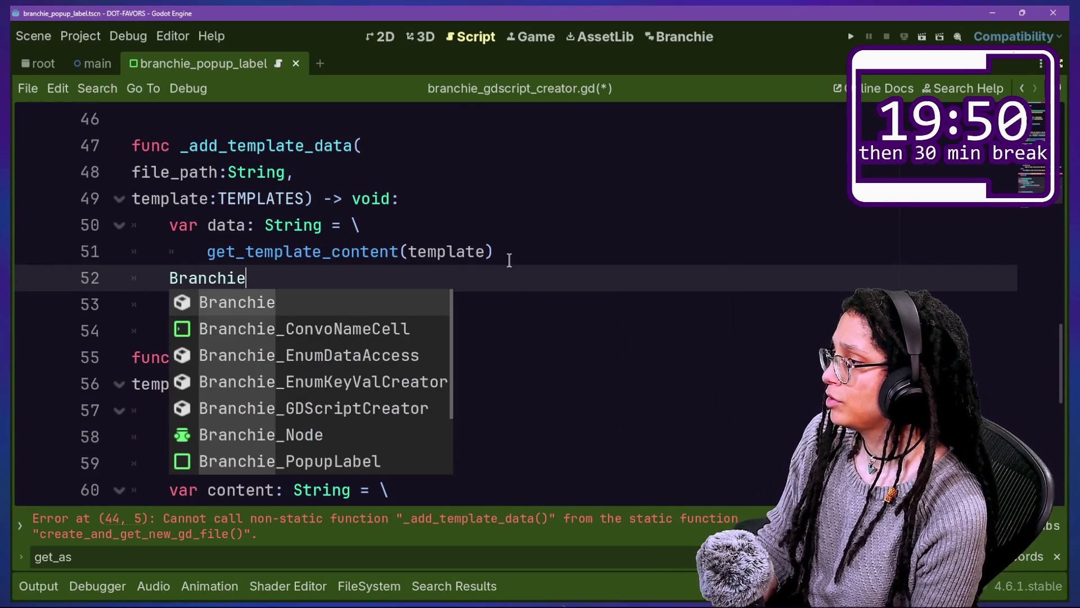
# Step: Review get_template_content and add a blank line after the data assignment
pyautogui.scroll(-2, 510, 259)
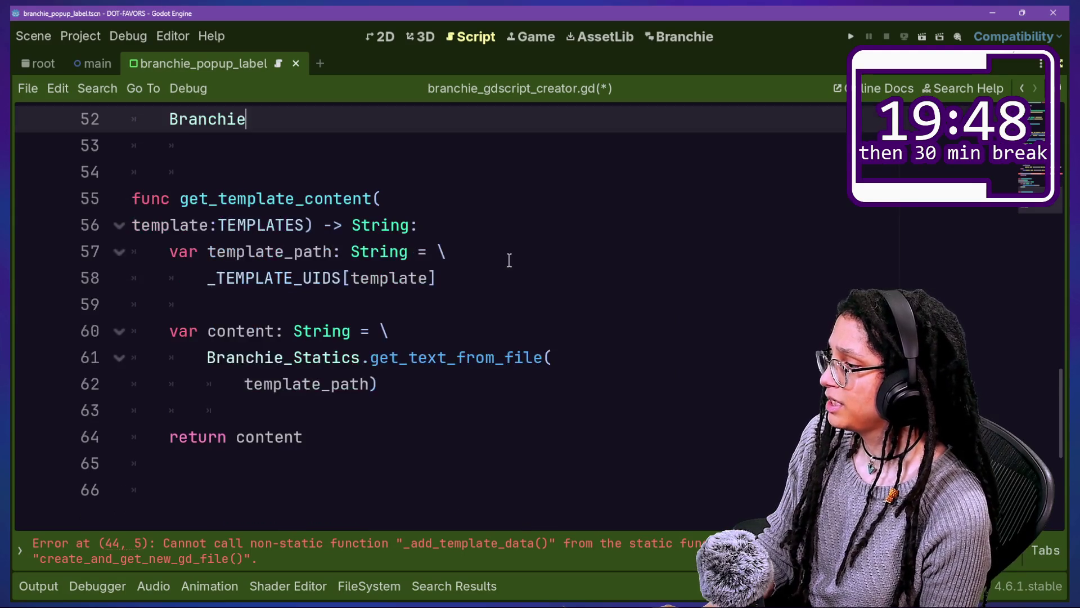
pyautogui.click(509, 259)
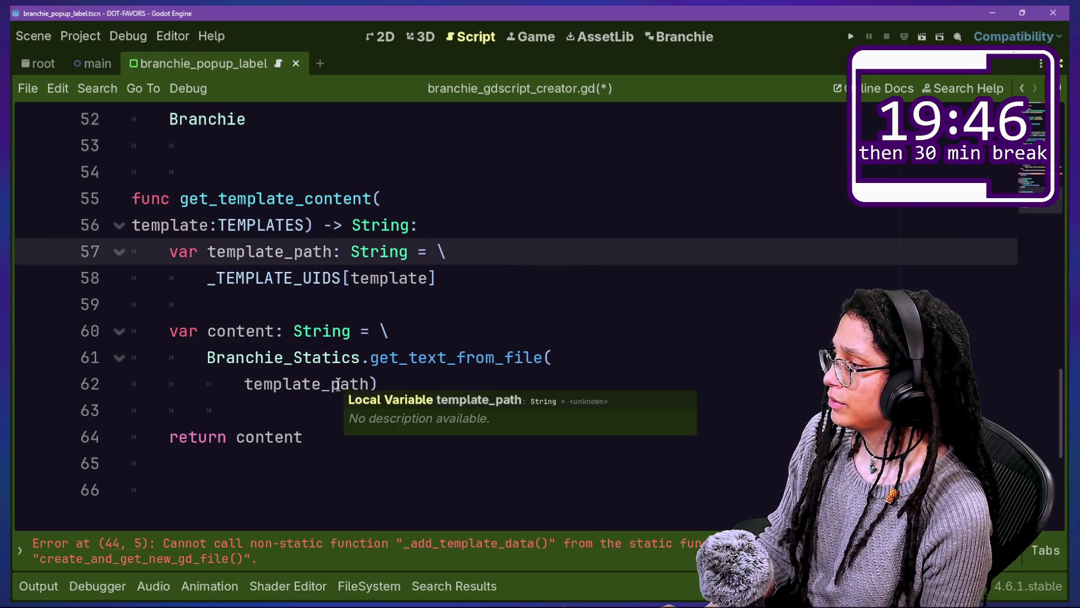
pyautogui.scroll(1, 337, 384)
pyautogui.moveTo(338, 381)
pyautogui.mouseDown()
pyautogui.moveTo(507, 419)
pyautogui.moveTo(537, 461)
pyautogui.mouseUp()
pyautogui.click(536, 460)
pyautogui.scroll(2, 585, 453)
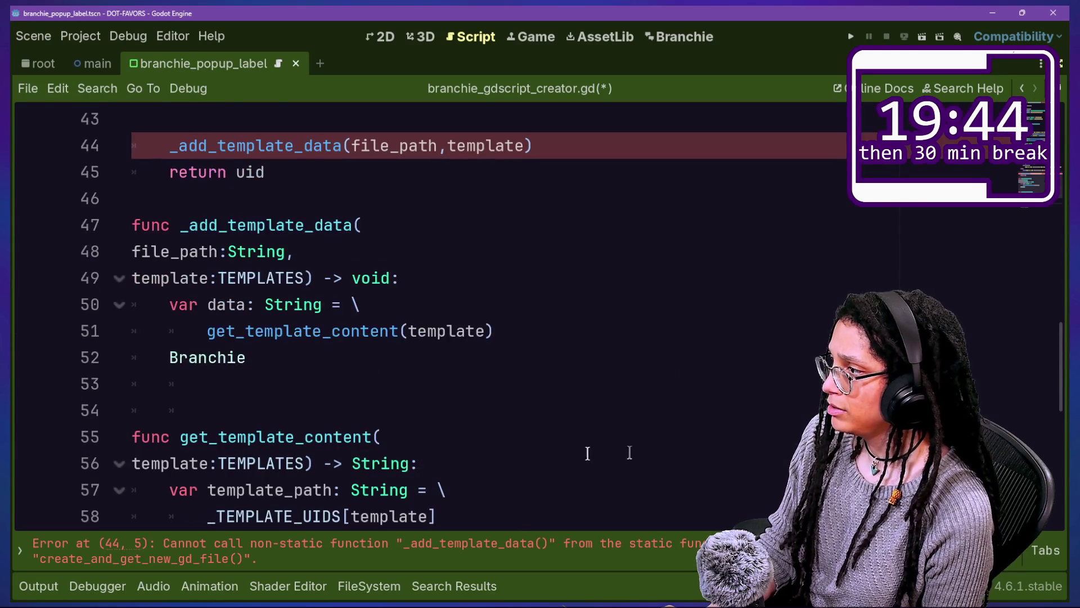
pyautogui.click(553, 333)
pyautogui.press('Return')
pyautogui.scroll(1, 553, 332)
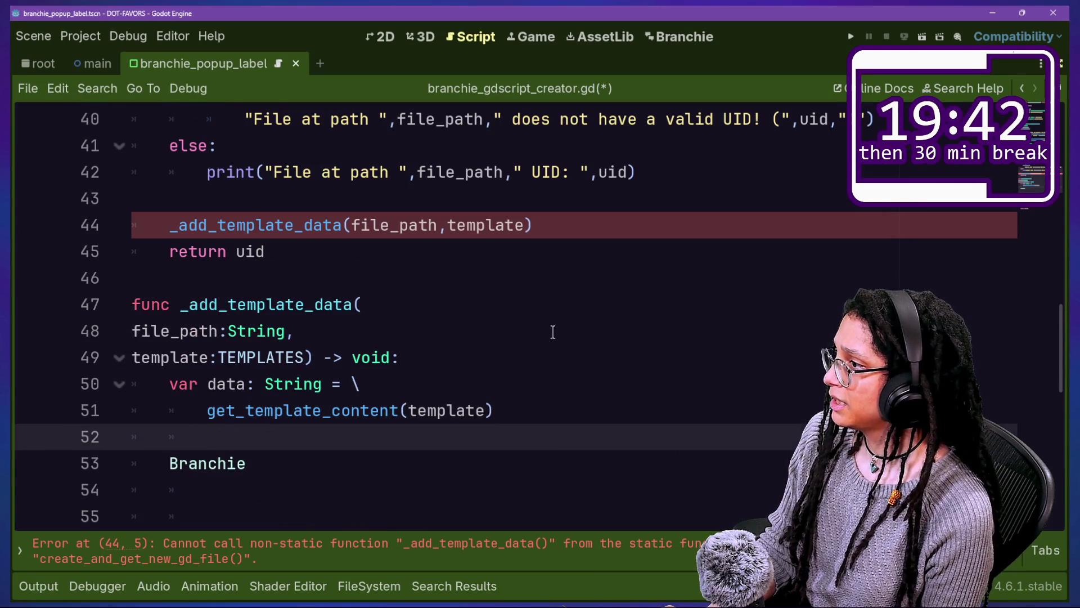
pyautogui.scroll(-1, 452, 386)
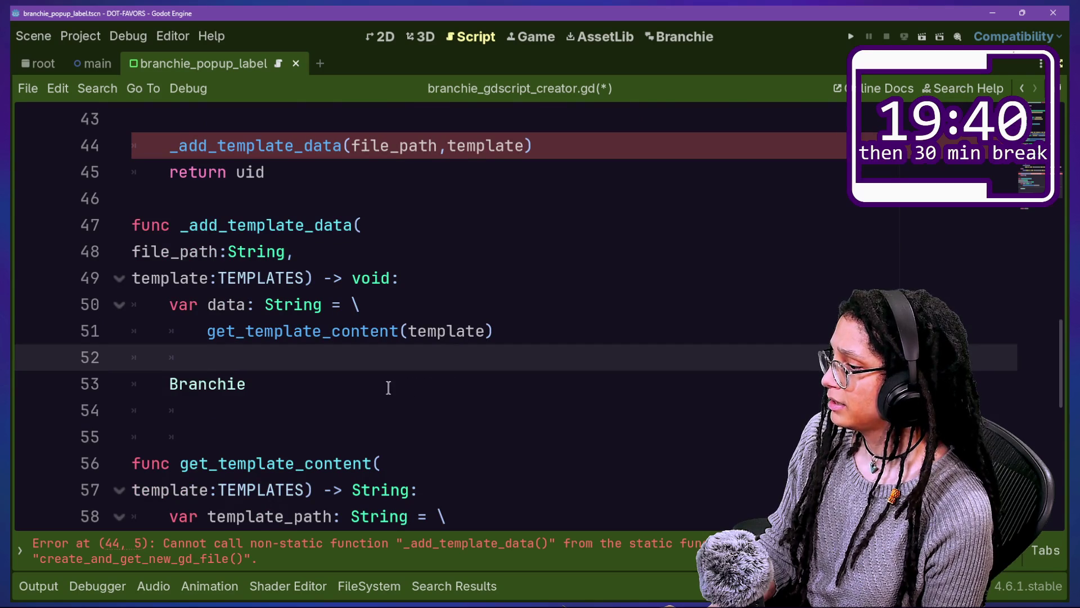
pyautogui.click(134, 225)
# Step: Make the functions on lines 47 and 56 static
pyautogui.write('static')
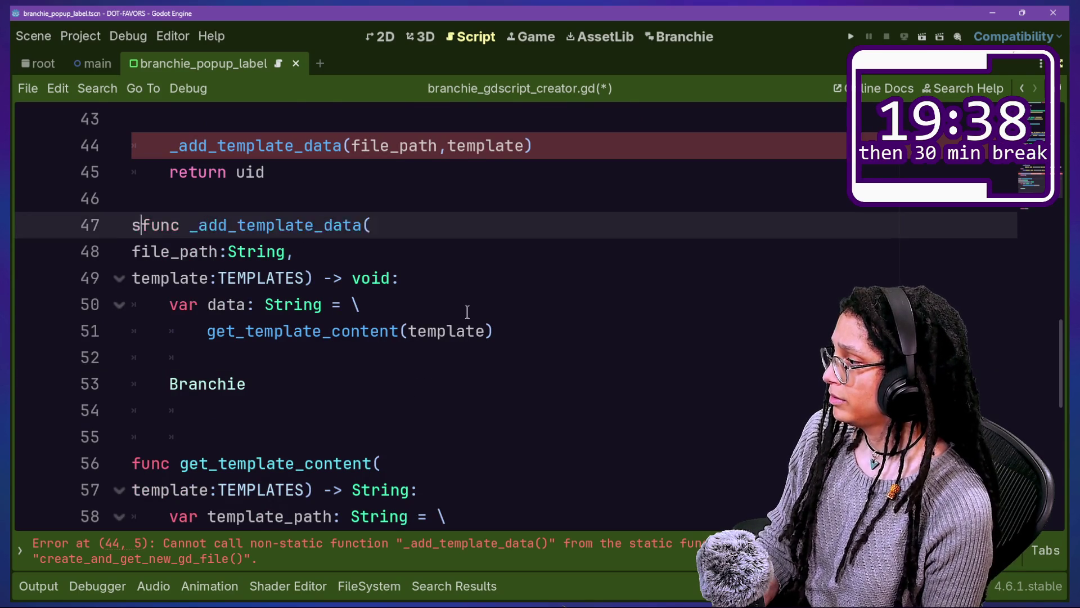
pyautogui.click(425, 178)
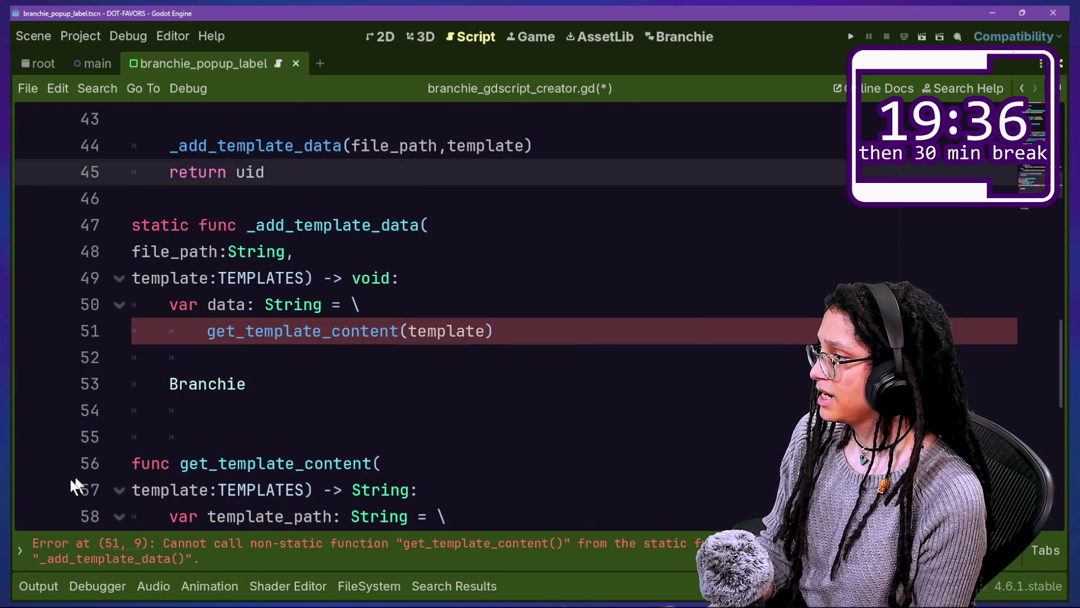
pyautogui.click(130, 464)
pyautogui.write('stati')
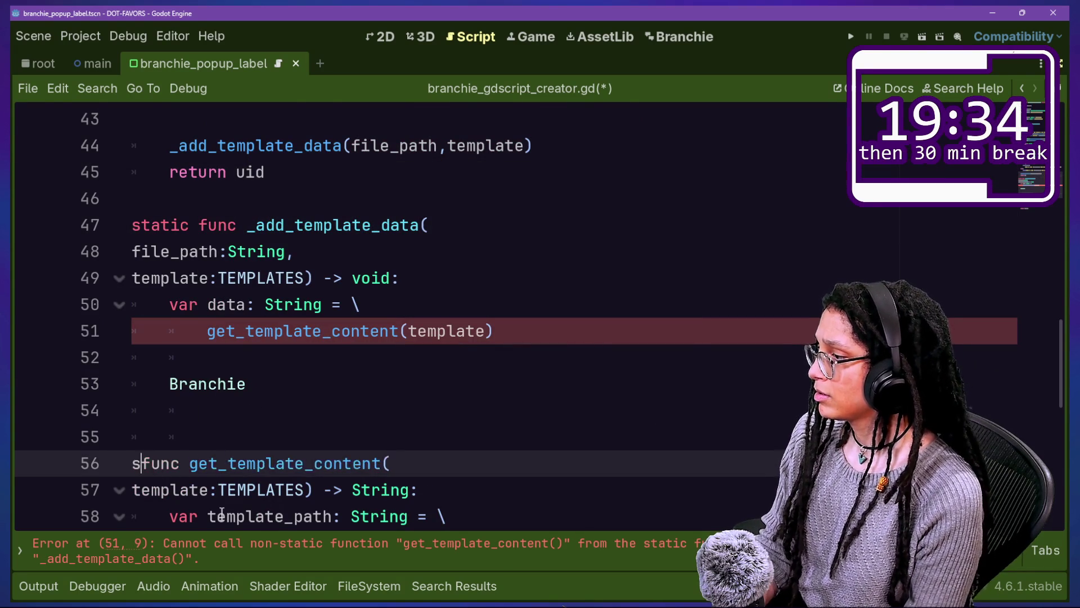
pyautogui.write('c')
# Step: Extend the Branchie line into a Branchie_Statics.save_data_to_file call
pyautogui.click(275, 225)
pyautogui.click(450, 304)
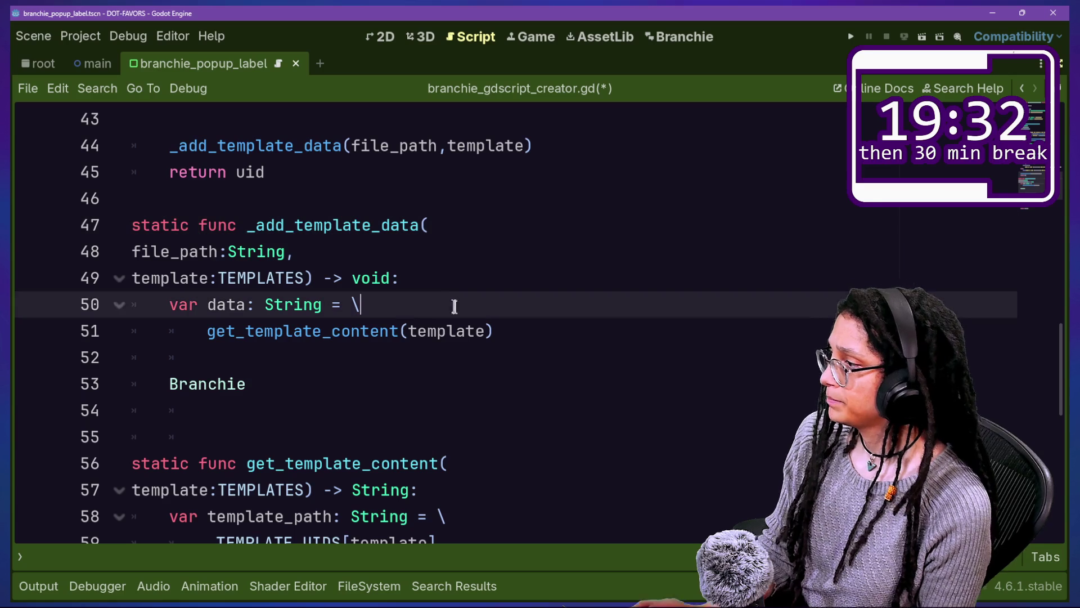
pyautogui.click(494, 352)
pyautogui.click(481, 378)
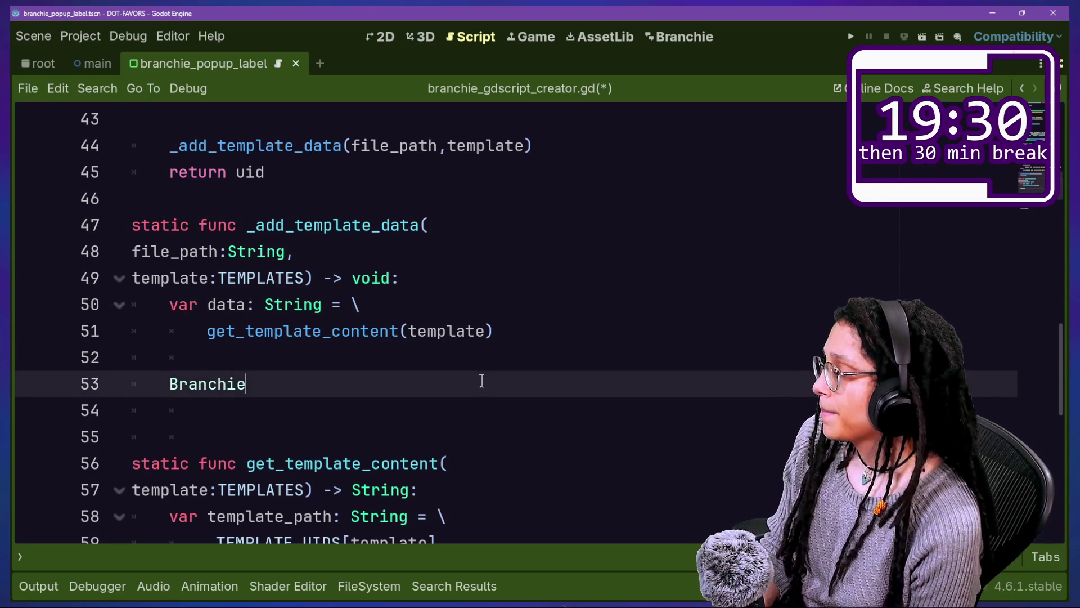
pyautogui.write('_Sta')
pyautogui.press('Return')
pyautogui.write('.')
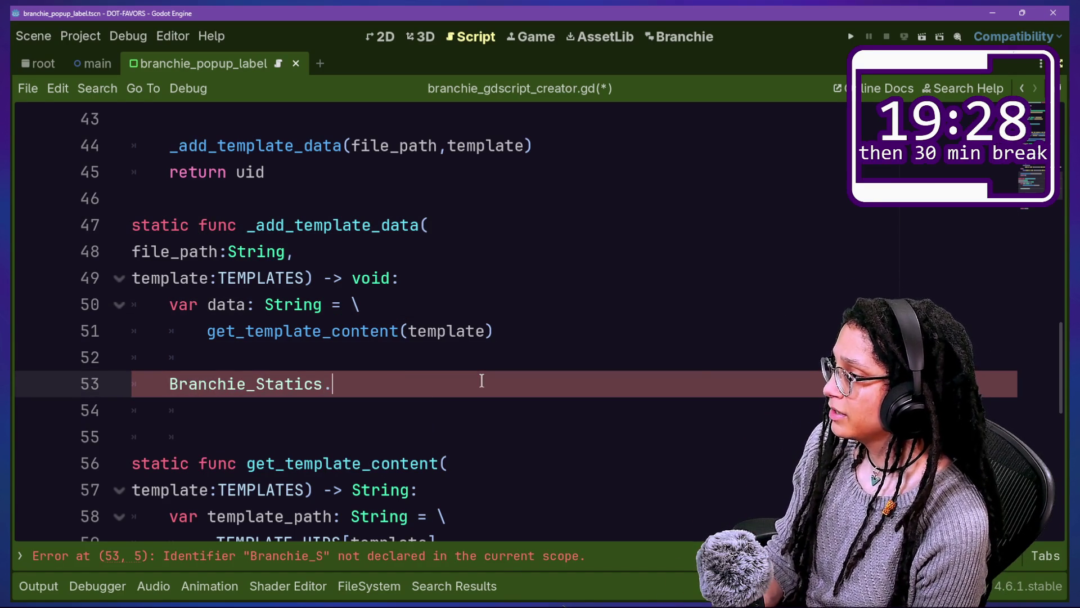
pyautogui.write('sa')
pyautogui.press('Return')
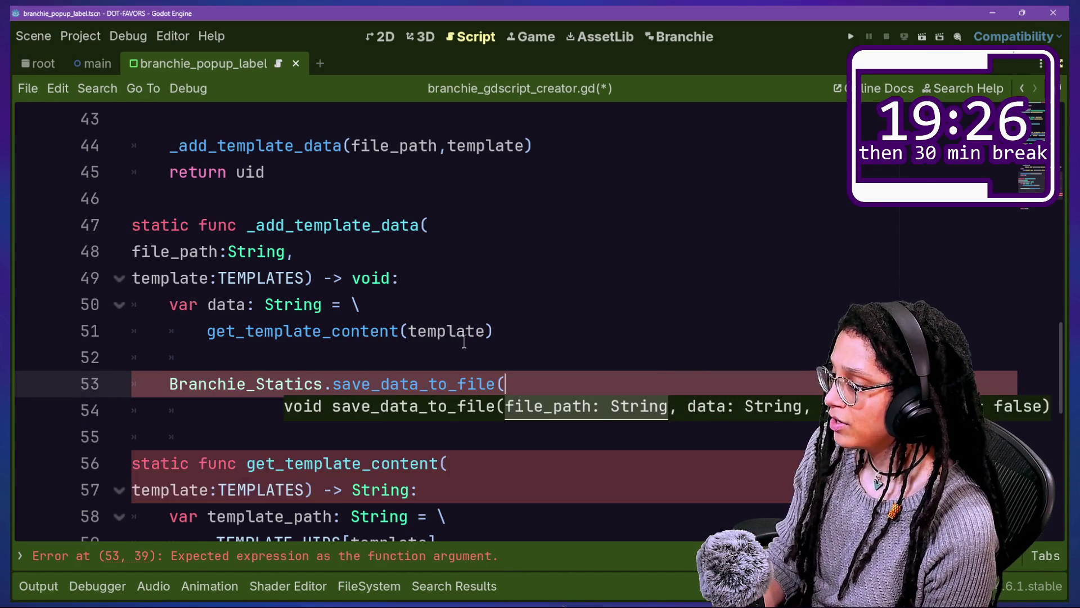
# Step: Pass file_path, data, true to save_data_to_file, save, then retype the call name as 'rep'
pyautogui.press('Return')
pyautogui.write('file_pa')
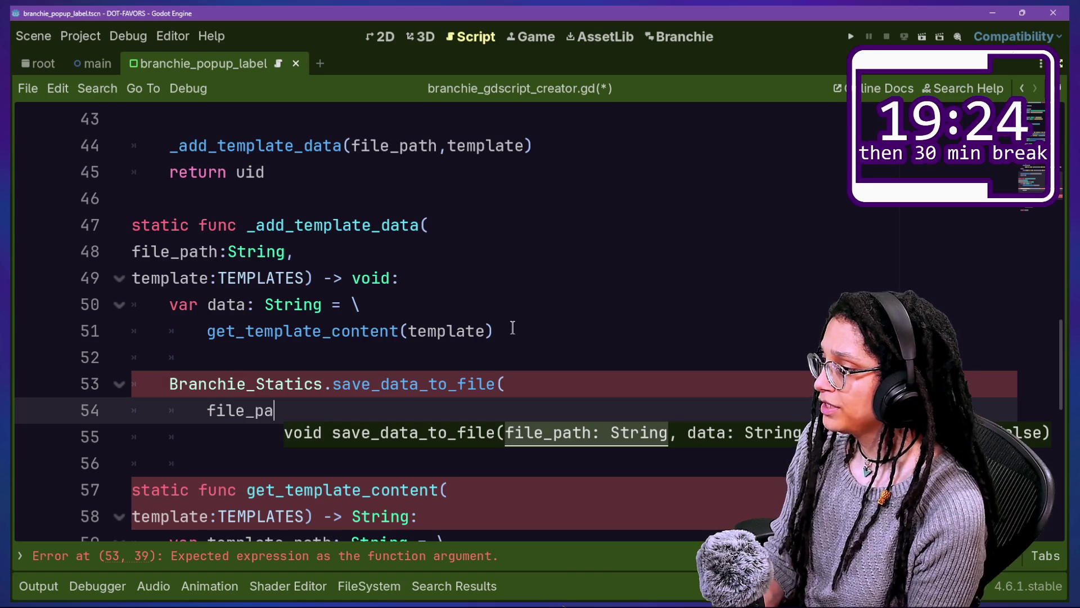
pyautogui.write('th,temp')
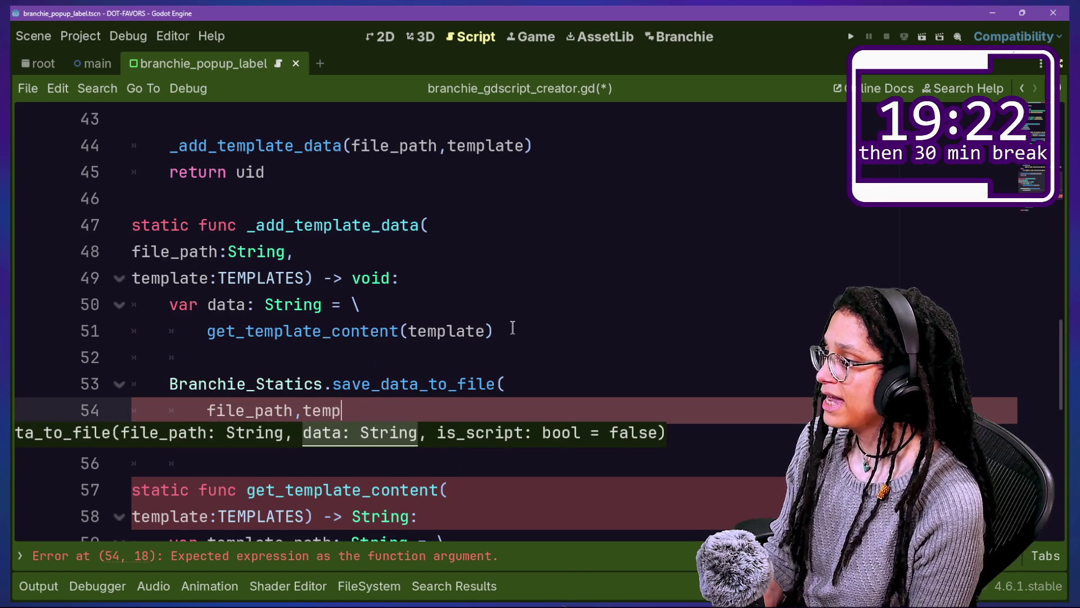
pyautogui.write('e')
pyautogui.press('BackSpace')
pyautogui.press('BackSpace')
pyautogui.press('BackSpace')
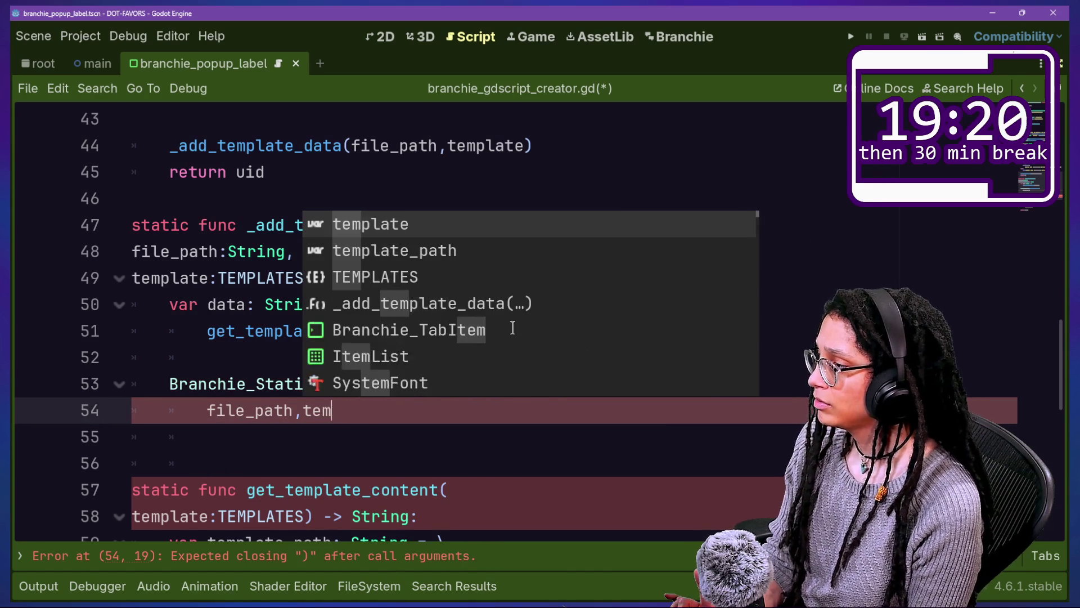
pyautogui.press('BackSpace')
pyautogui.write(',da')
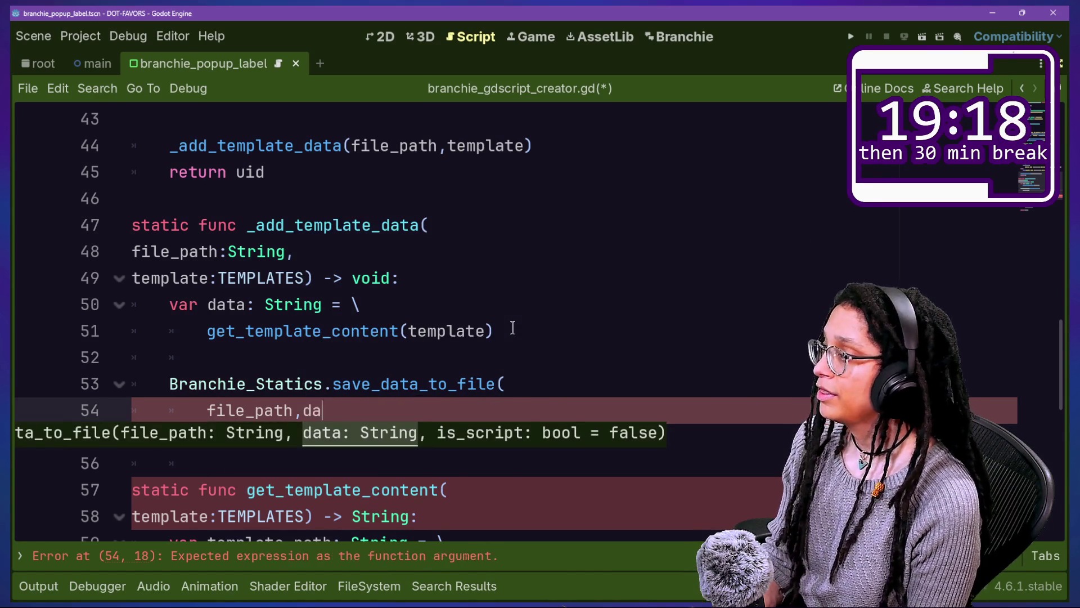
pyautogui.write('ta,')
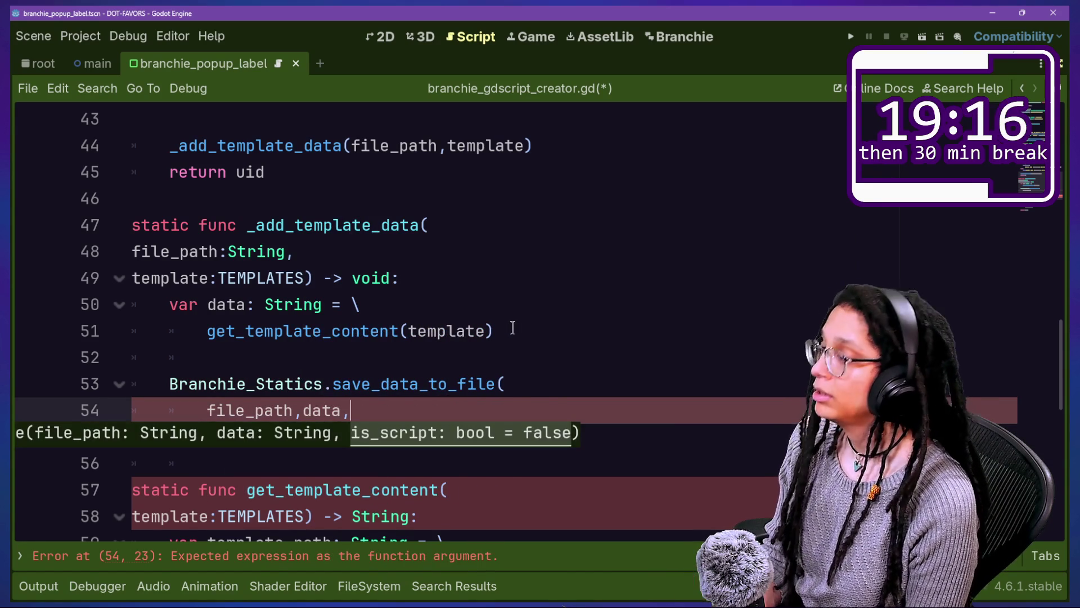
pyautogui.write('true)')
pyautogui.hotkey('ctrl', 's')
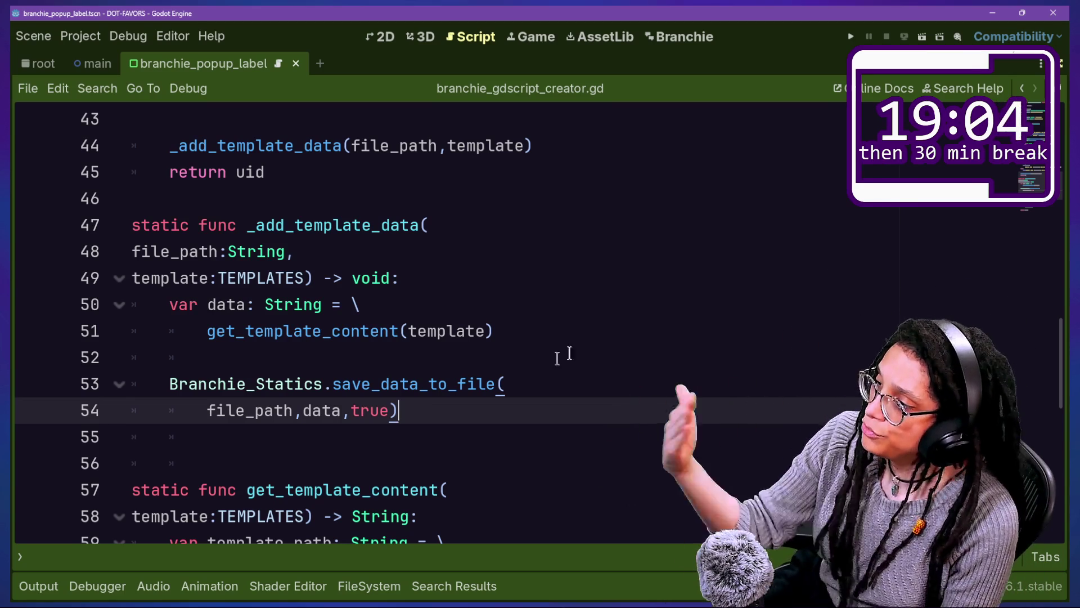
pyautogui.moveTo(334, 389); pyautogui.dragTo(496, 389)
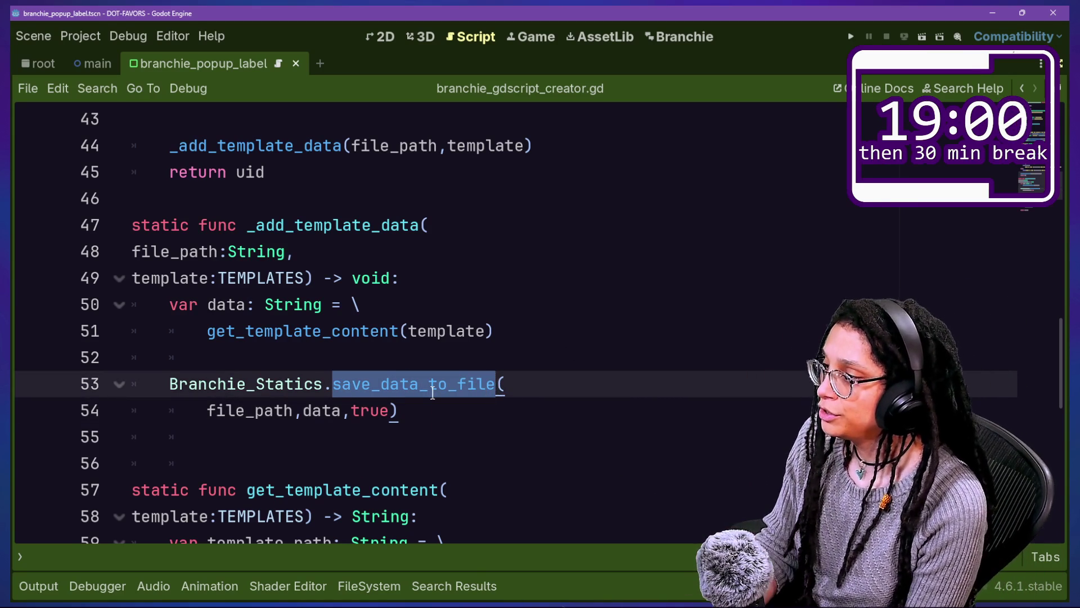
pyautogui.write('rep')
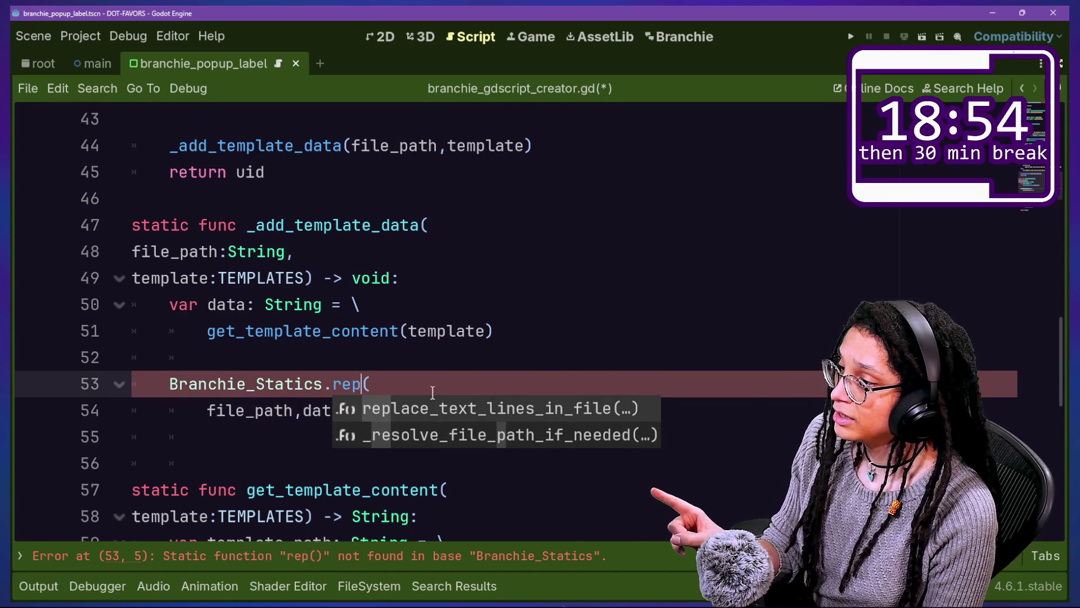
# Step: Switch line 53 to replace_text_lines_in_file and view its definition in branchie_statics.gd
pyautogui.press('Return')
pyautogui.keyDown('ctrl'); pyautogui.click(574, 384); pyautogui.keyUp('ctrl')
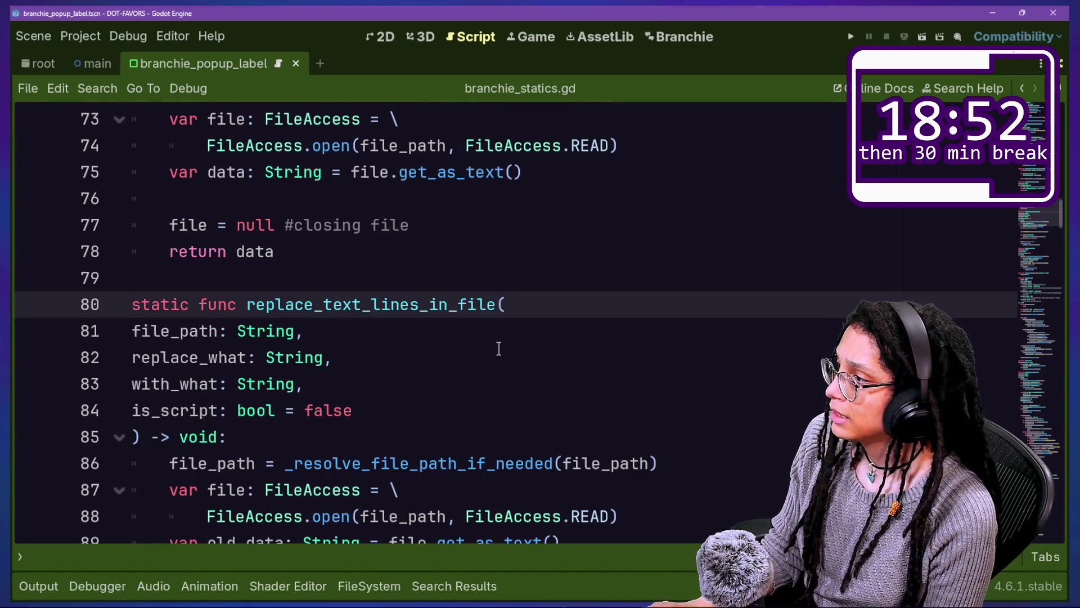
pyautogui.scroll(-2, 498, 349)
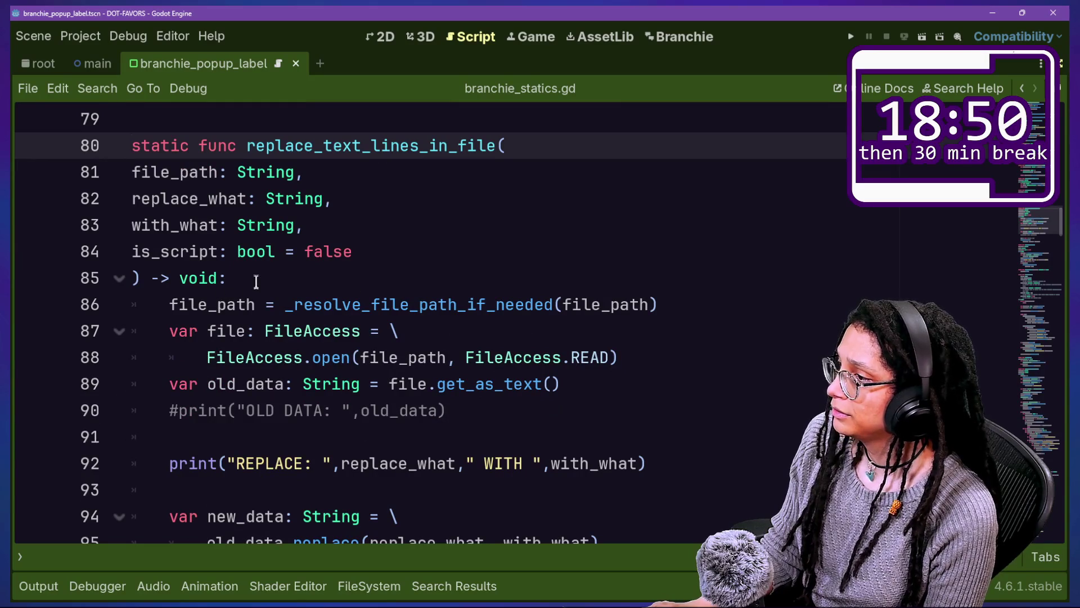
pyautogui.moveTo(277, 279); pyautogui.dragTo(338, 301)
pyautogui.click(394, 331)
pyautogui.scroll(-1, 409, 322)
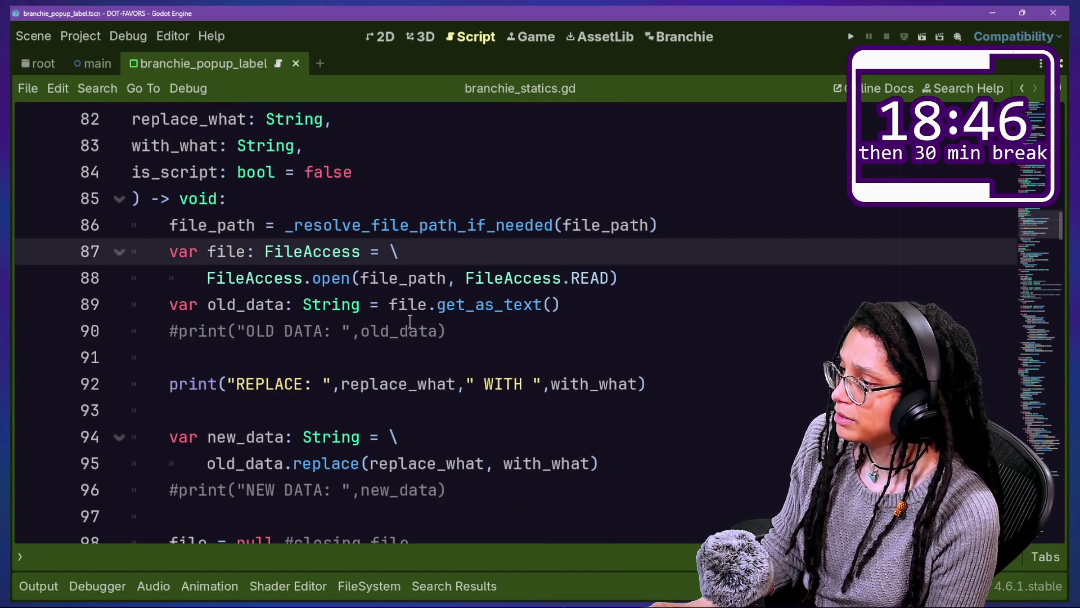
pyautogui.scroll(1, 410, 321)
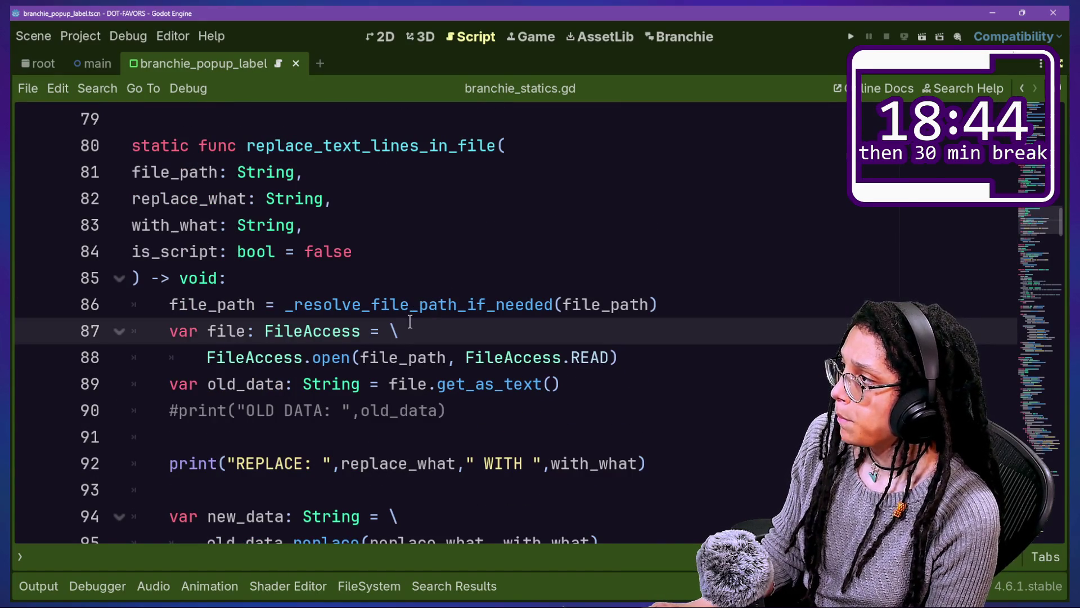
# Step: Select the replace_text_lines_in_file name and start a project-wide Replace in Files for it
pyautogui.moveTo(246, 145); pyautogui.dragTo(498, 147)
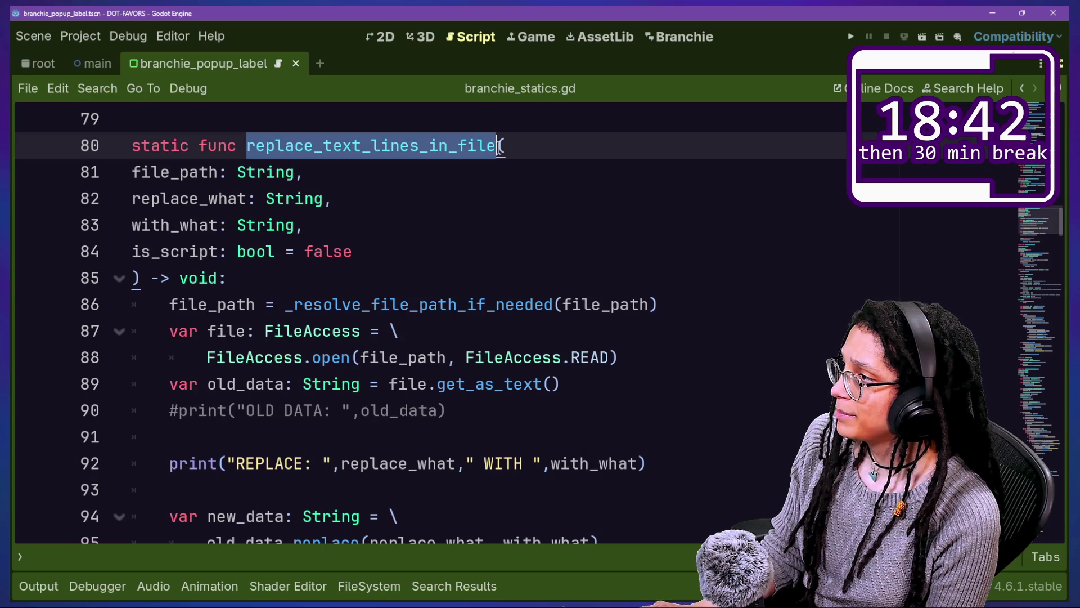
pyautogui.scroll(-2, 498, 176)
pyautogui.scroll(-2, 499, 176)
pyautogui.scroll(5, 499, 171)
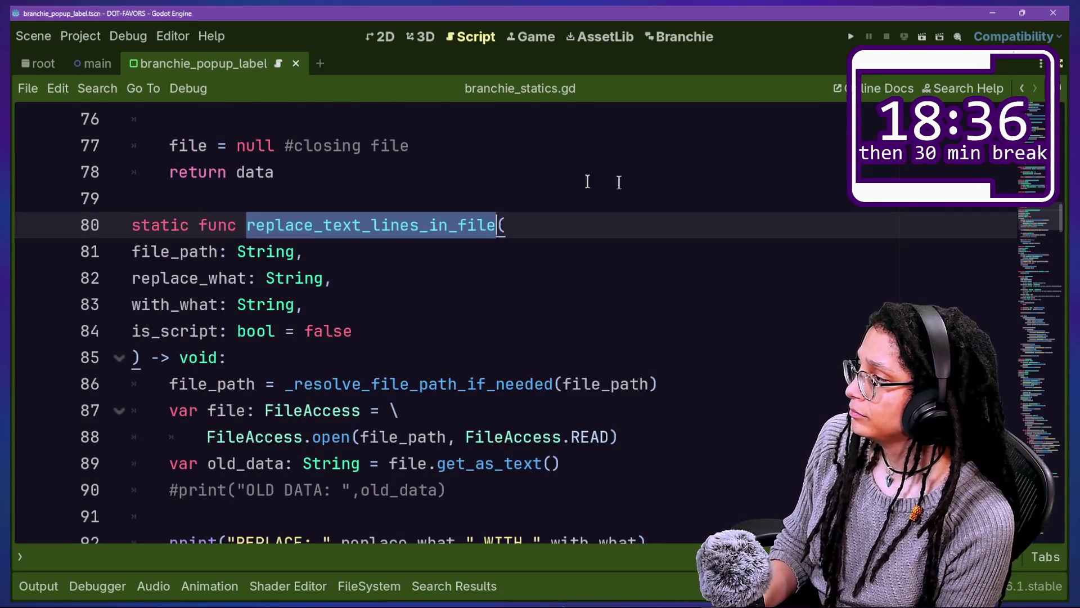
pyautogui.hotkey('ctrl', 'shift', 'f')
pyautogui.press('Escape')
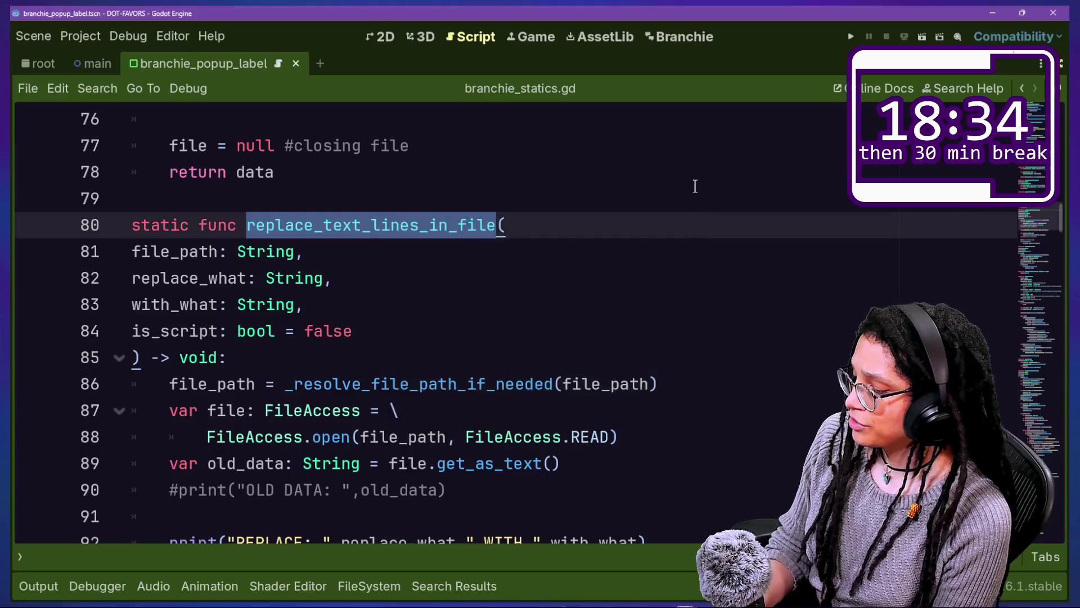
pyautogui.hotkey('ctrl', 'shift', 'r')
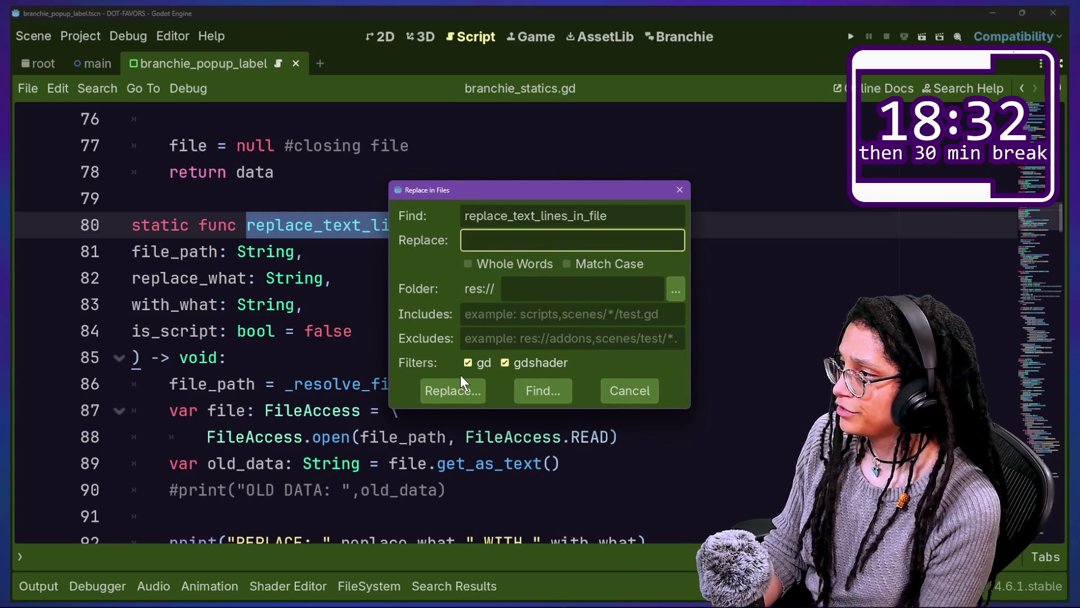
# Step: Enter replace_text_in_file as the replacement name and list every match across files
pyautogui.write('replace_te')
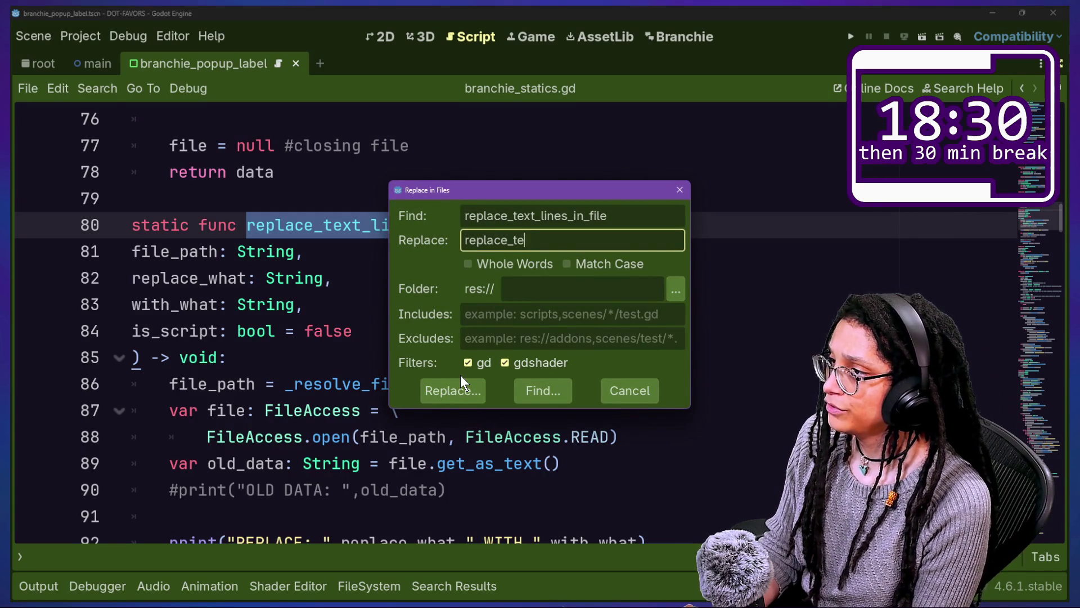
pyautogui.write('xt_in_file')
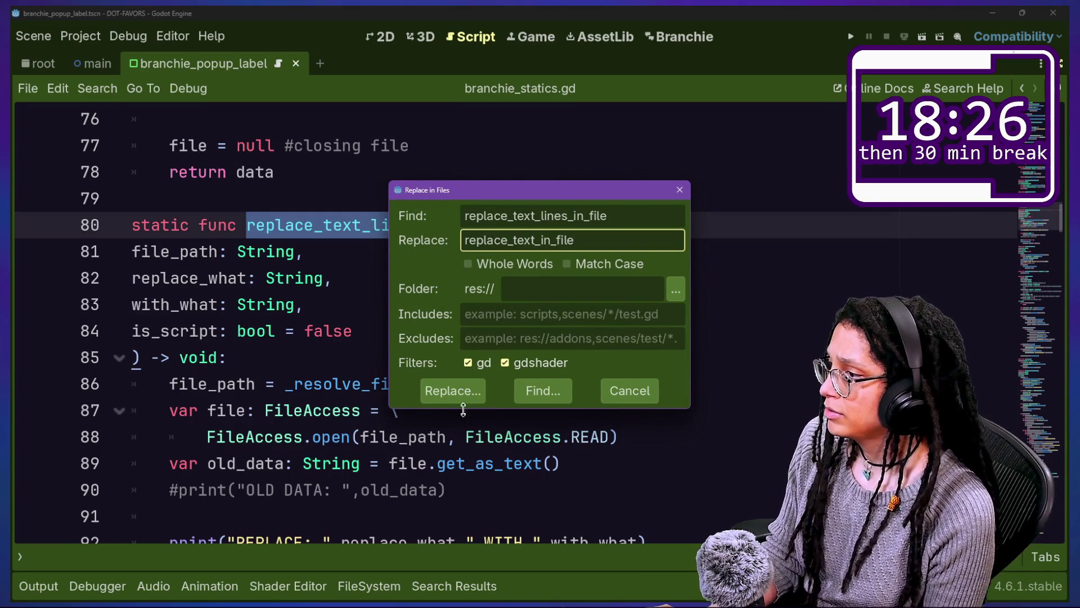
pyautogui.click(455, 389)
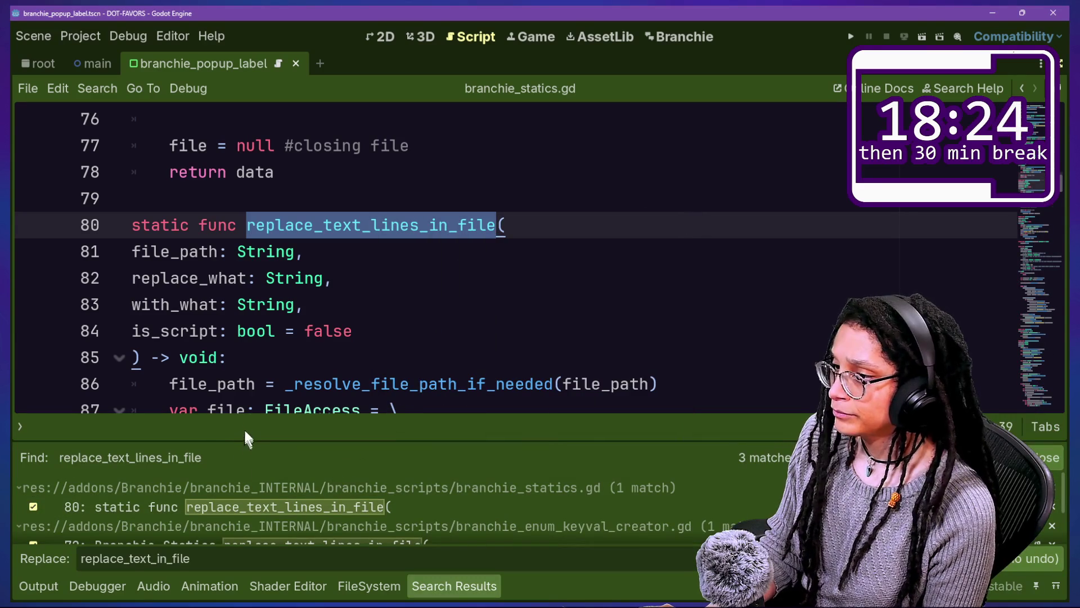
pyautogui.moveTo(241, 441); pyautogui.dragTo(214, 281)
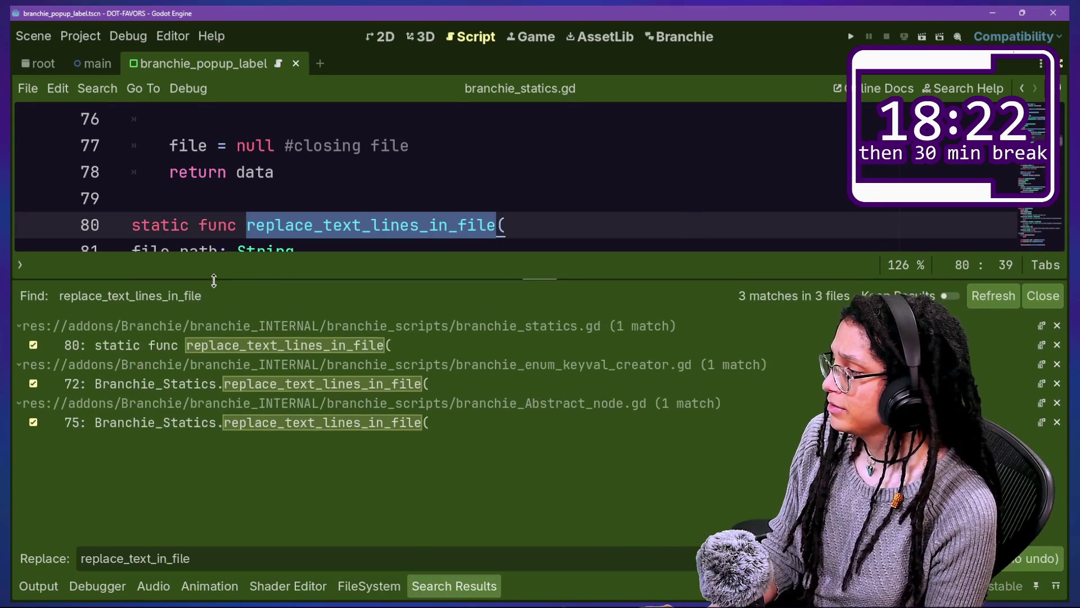
# Step: Rename the call in branchie_enum_keyval_creator.gd to replace_text_in_file and save
pyautogui.click(217, 345)
pyautogui.click(268, 386)
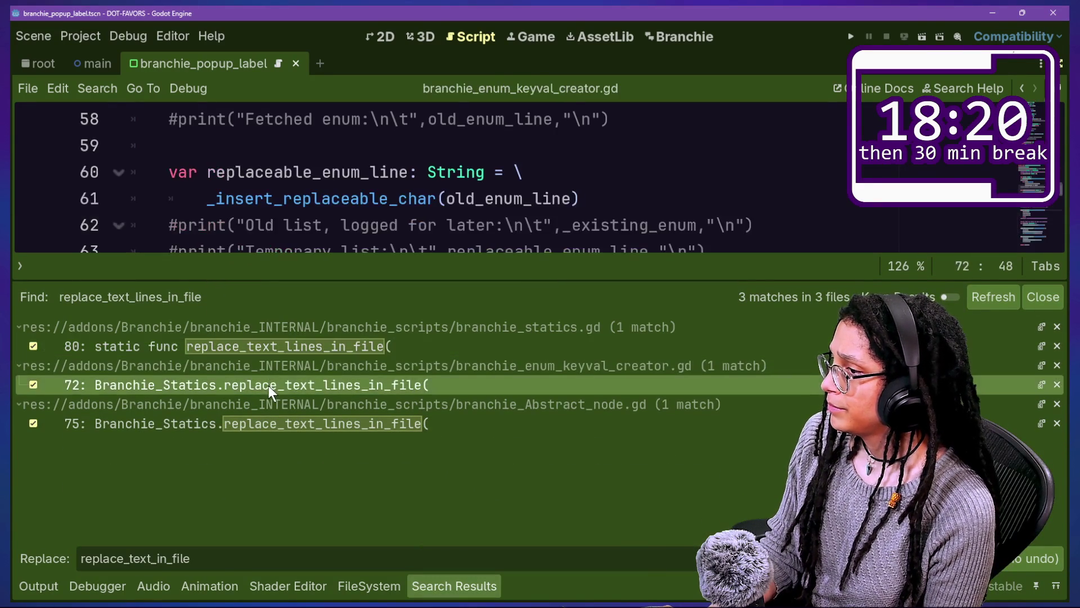
pyautogui.scroll(-3, 399, 158)
pyautogui.scroll(1, 399, 158)
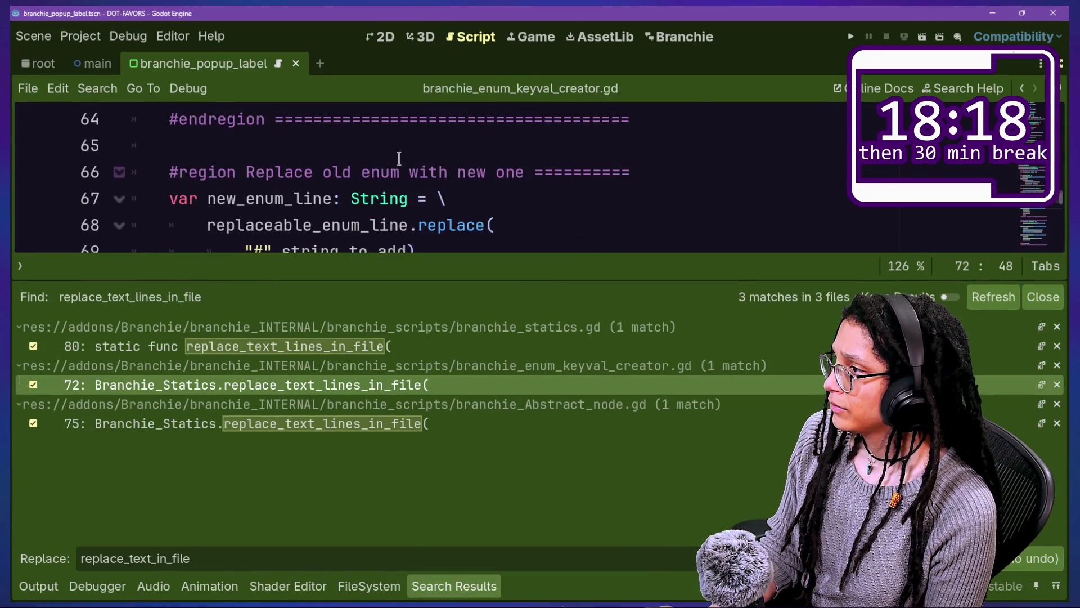
pyautogui.scroll(-1, 399, 158)
pyautogui.scroll(-1, 420, 179)
pyautogui.click(457, 171)
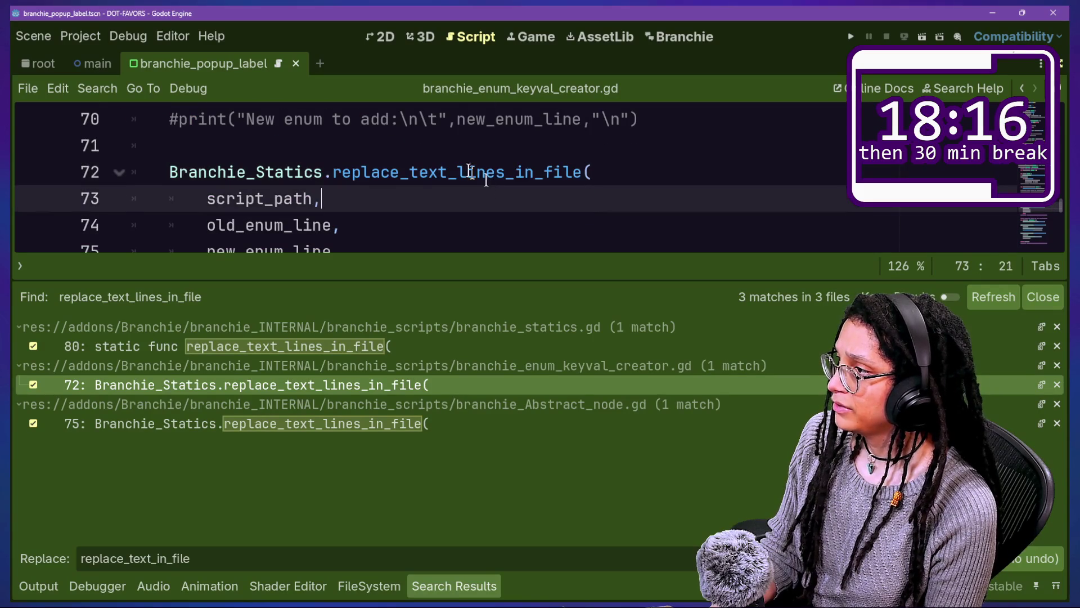
pyautogui.press('BackSpace')
pyautogui.press('BackSpace')
pyautogui.press('BackSpace')
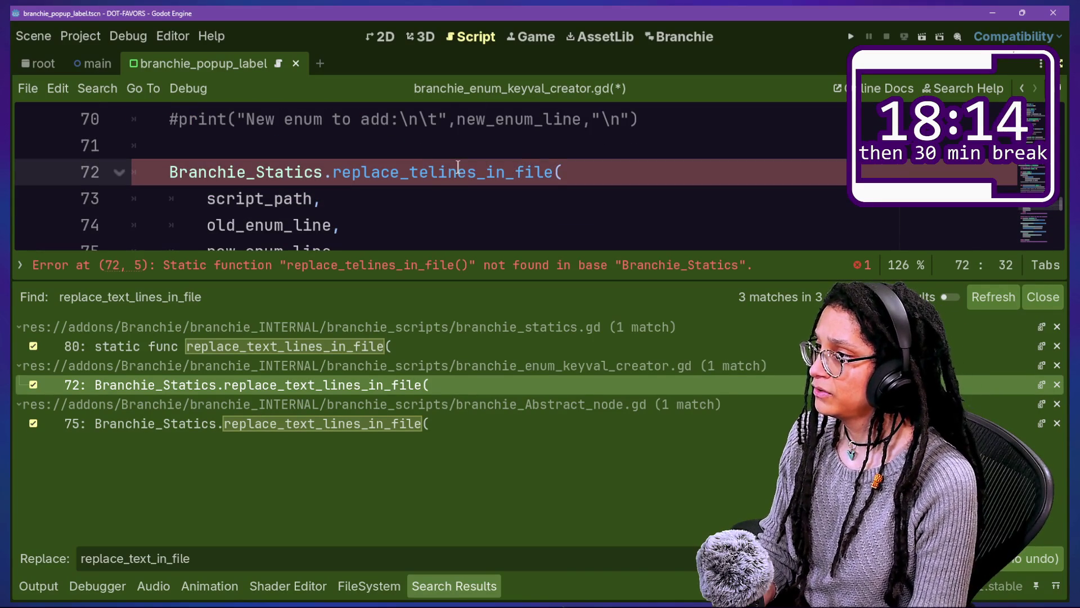
pyautogui.write('xt')
pyautogui.press('Delete')
pyautogui.press('Delete')
pyautogui.press('Delete')
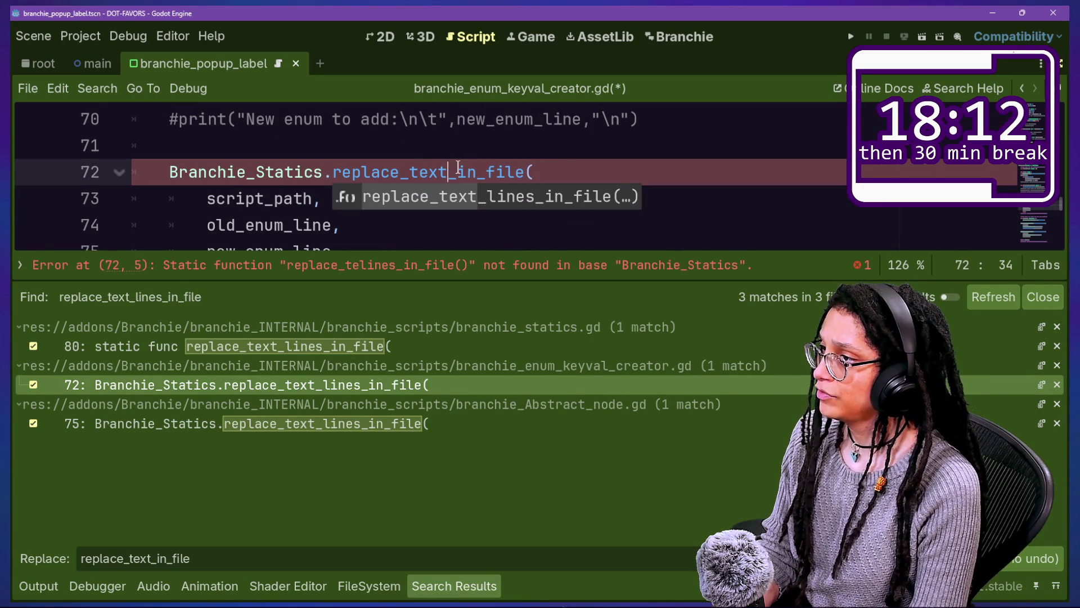
pyautogui.press('Escape')
pyautogui.press('Up')
pyautogui.hotkey('ctrl', 's')
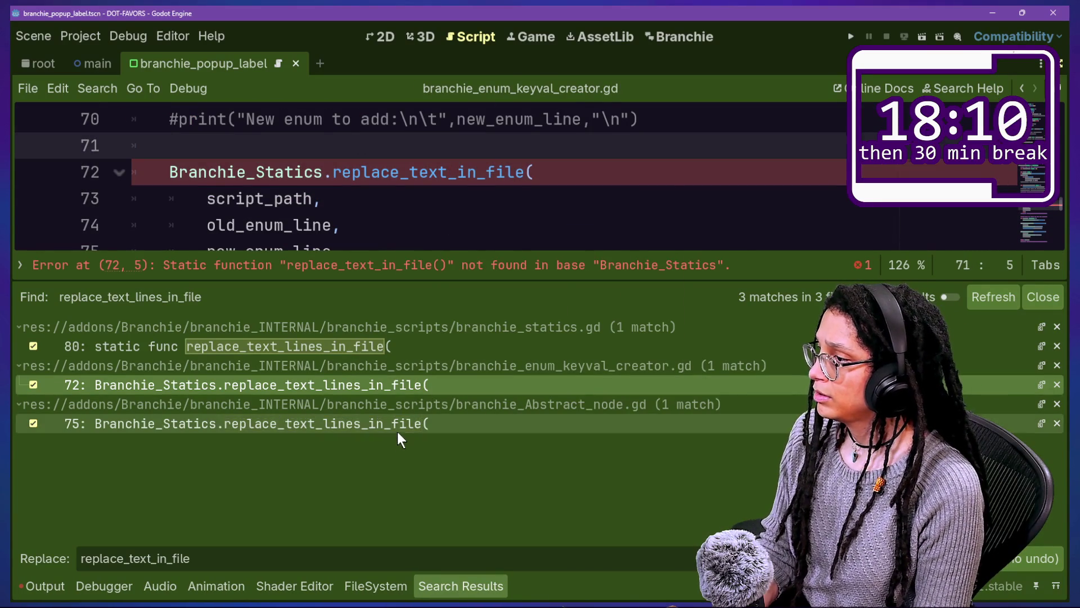
# Step: Rename the call in branchie_Abstract_node.gd to replace_text_in_file
pyautogui.click(397, 430)
pyautogui.click(498, 131)
pyautogui.press('BackSpace')
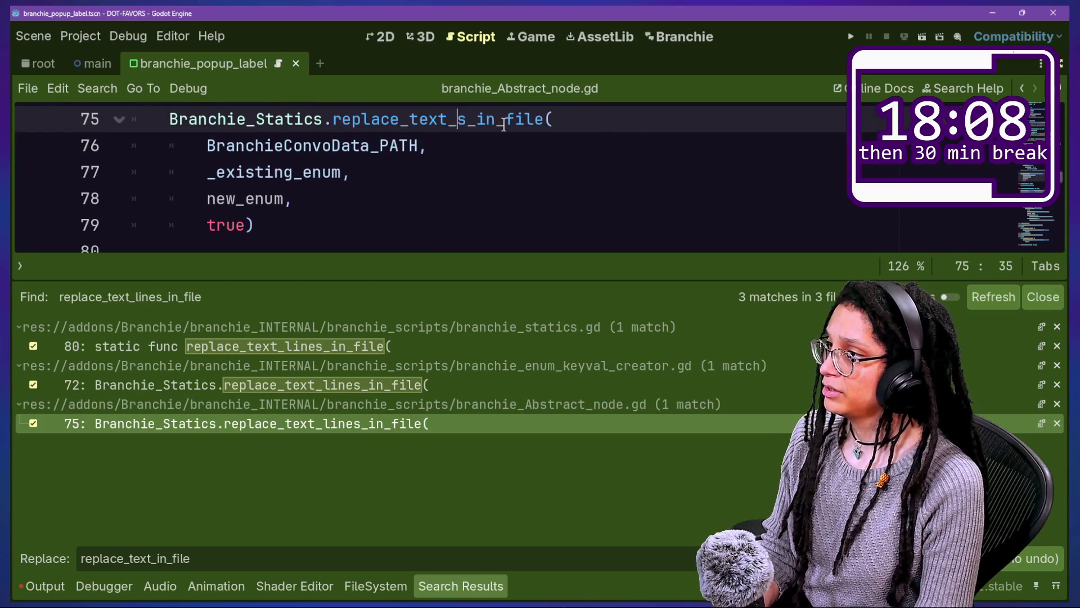
pyautogui.press('Delete')
pyautogui.press('Delete')
# Step: Rename the line-80 definition to replace_text_in_file, save, and switch to branchie_gdscript_creator.gd
pyautogui.click(333, 340)
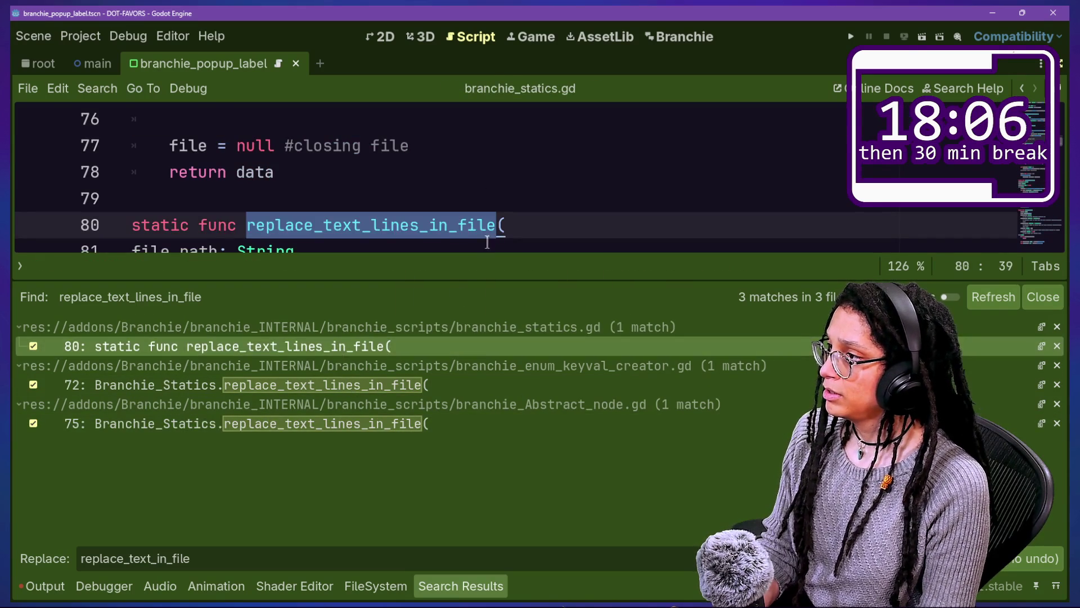
pyautogui.click(408, 225)
pyautogui.press('BackSpace')
pyautogui.press('BackSpace')
pyautogui.press('Delete')
pyautogui.press('Delete')
pyautogui.hotkey('ctrl', 's')
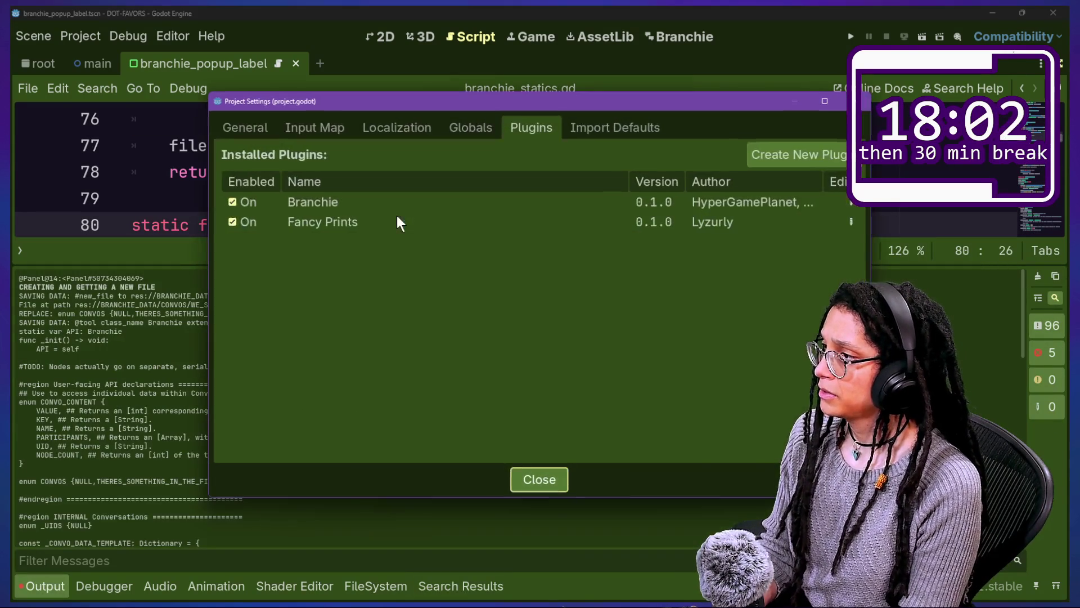
pyautogui.hotkey('ctrl', 'alt', 'o')
pyautogui.press('Return')
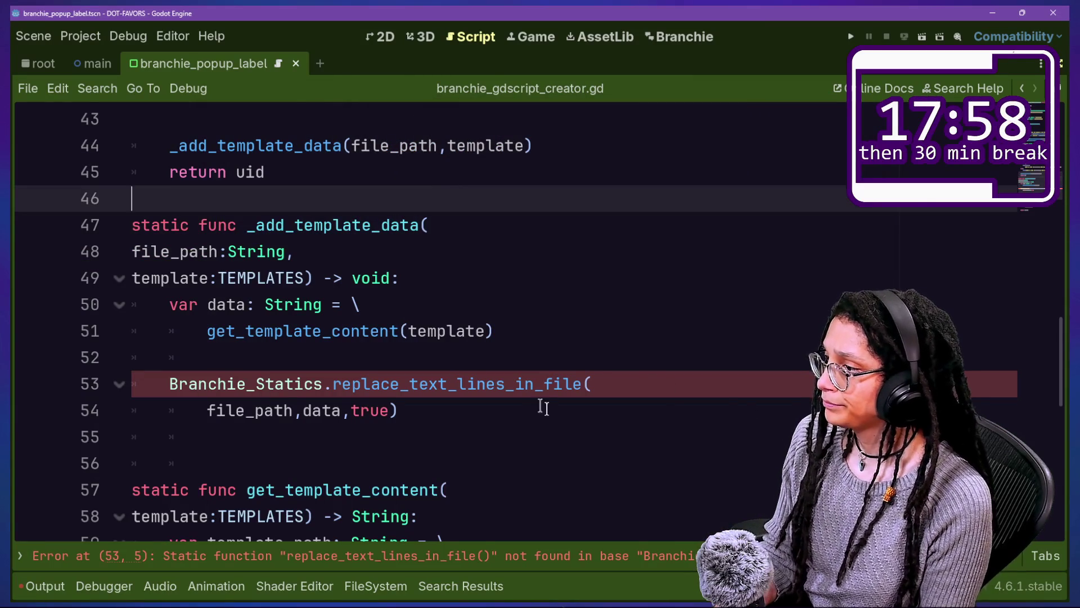
# Step: Rename the line 53 call to replace_text_in_file and clear its old arguments
pyautogui.click(504, 383)
pyautogui.press('BackSpace')
pyautogui.press('BackSpace')
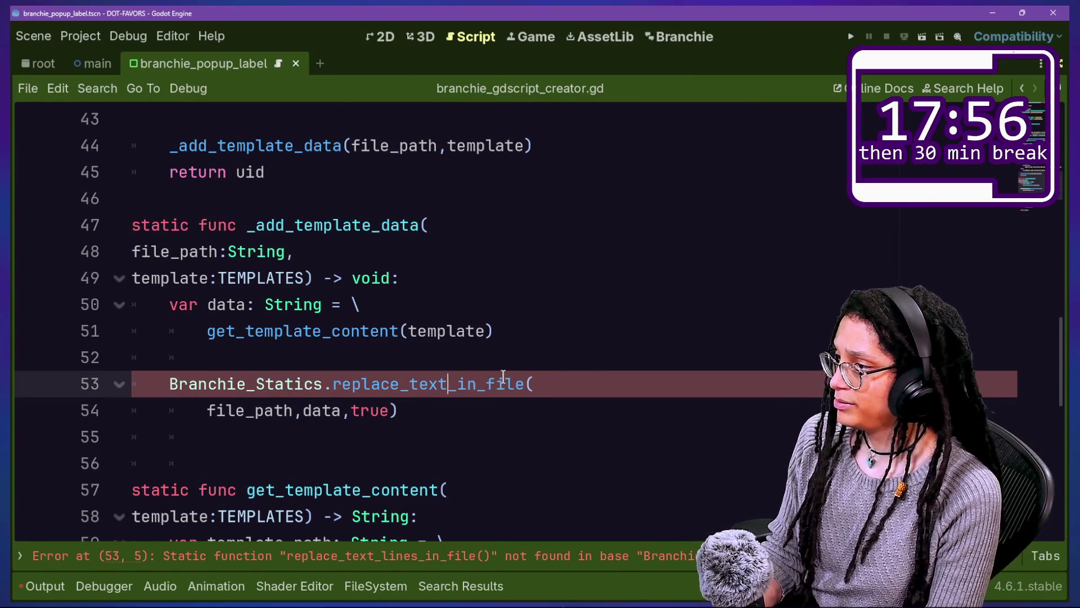
pyautogui.press('BackSpace')
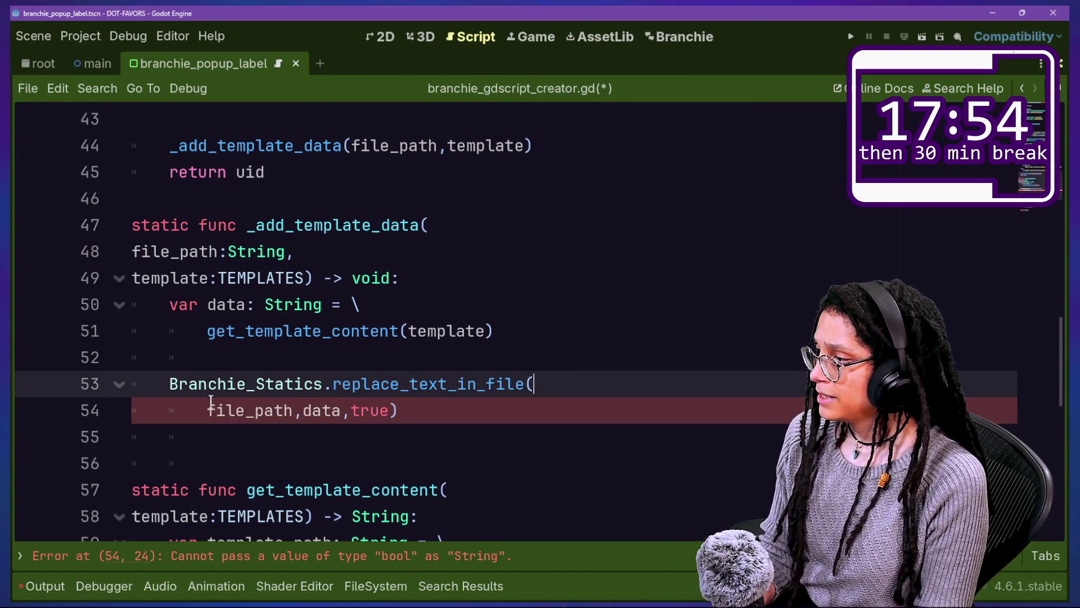
pyautogui.click(388, 410)
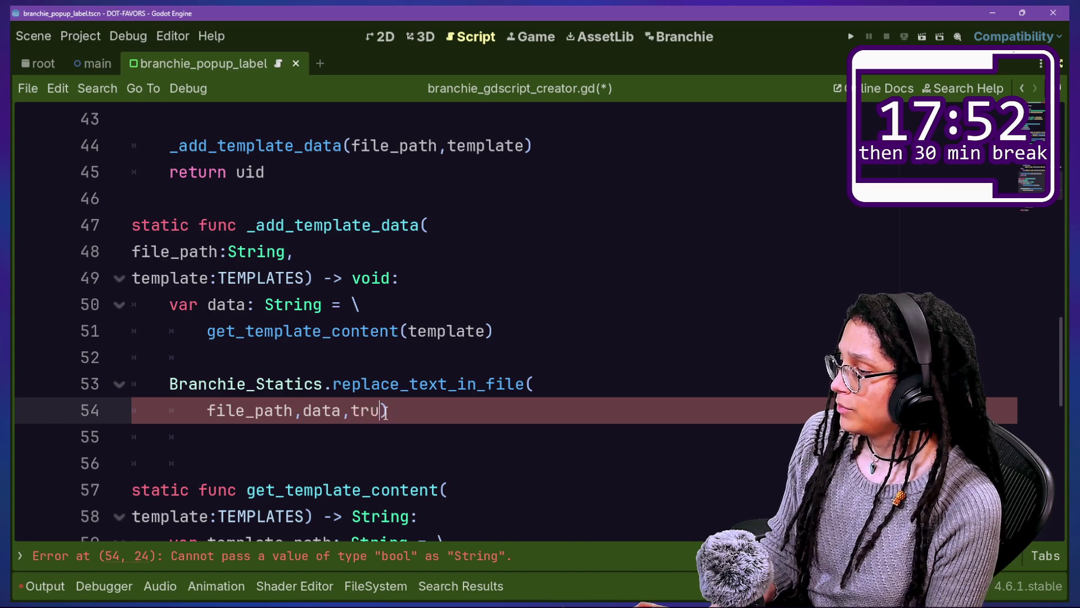
pyautogui.press('BackSpace')
pyautogui.press('BackSpace')
pyautogui.press('BackSpace')
pyautogui.click(215, 410)
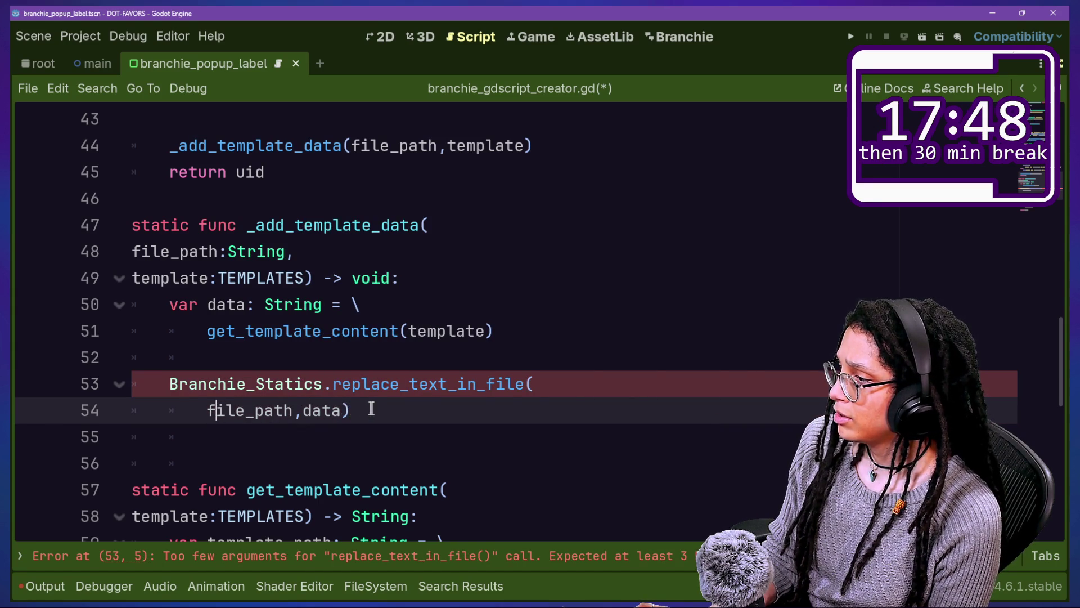
pyautogui.press('BackSpace')
pyautogui.press('BackSpace')
pyautogui.press('BackSpace')
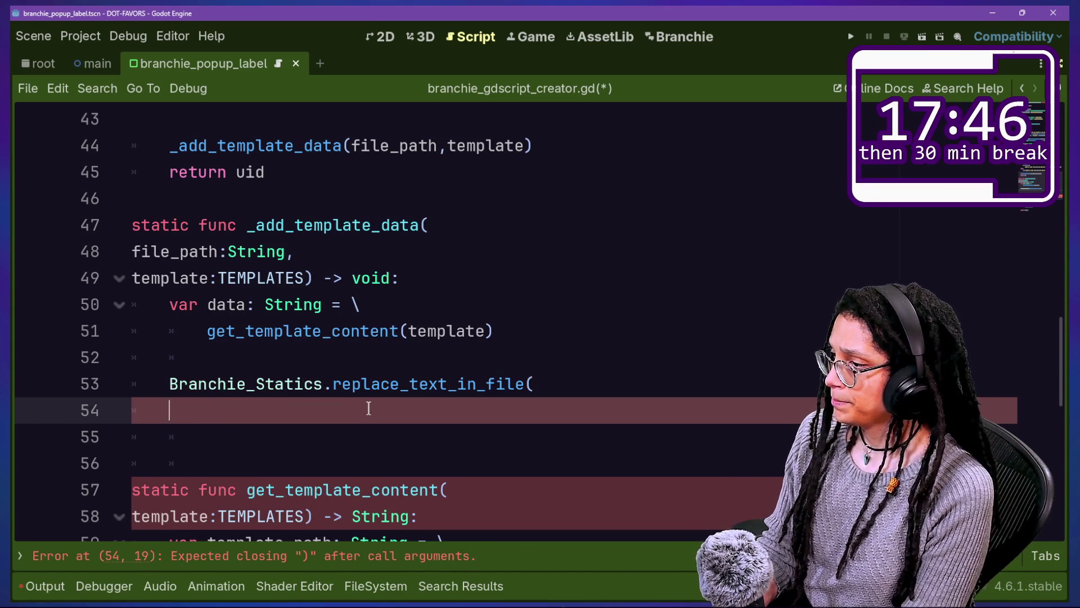
pyautogui.press('BackSpace')
pyautogui.press('BackSpace')
pyautogui.press('Return')
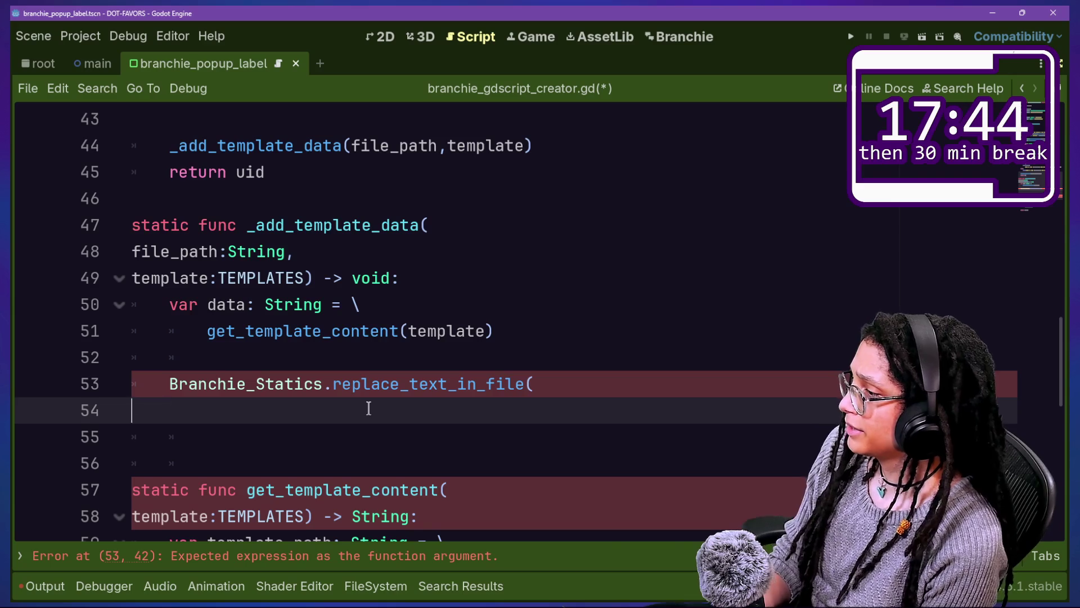
pyautogui.press('BackSpace')
pyautogui.press('BackSpace')
pyautogui.press('Return')
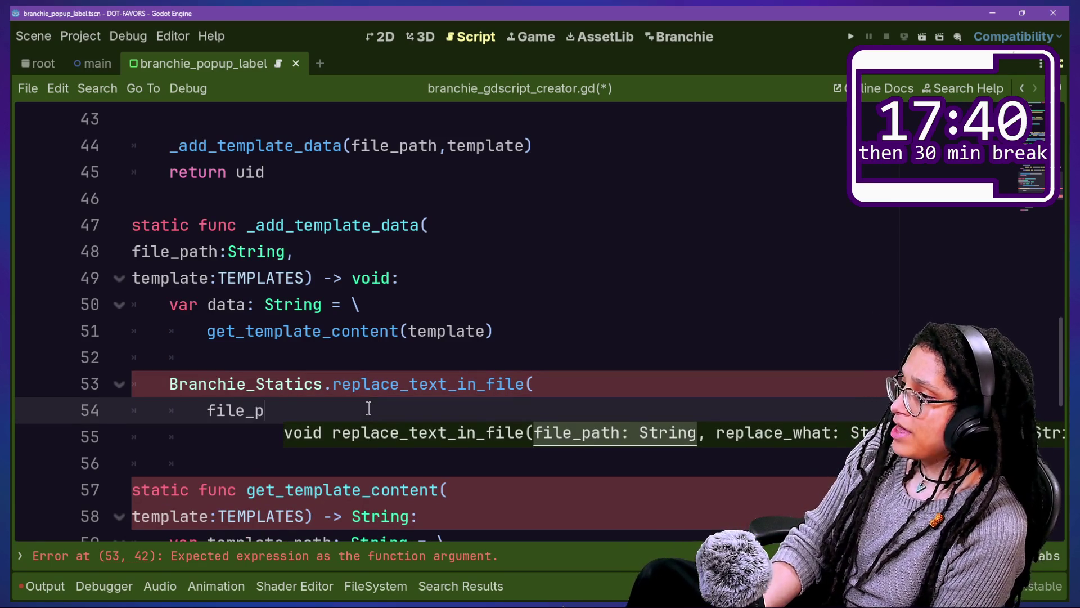
# Step: Fill the call's arguments with file_path, _NEW_FILE_TEXT, data, true and save
pyautogui.write('path,')
pyautogui.press('Return')
pyautogui.write('_D')
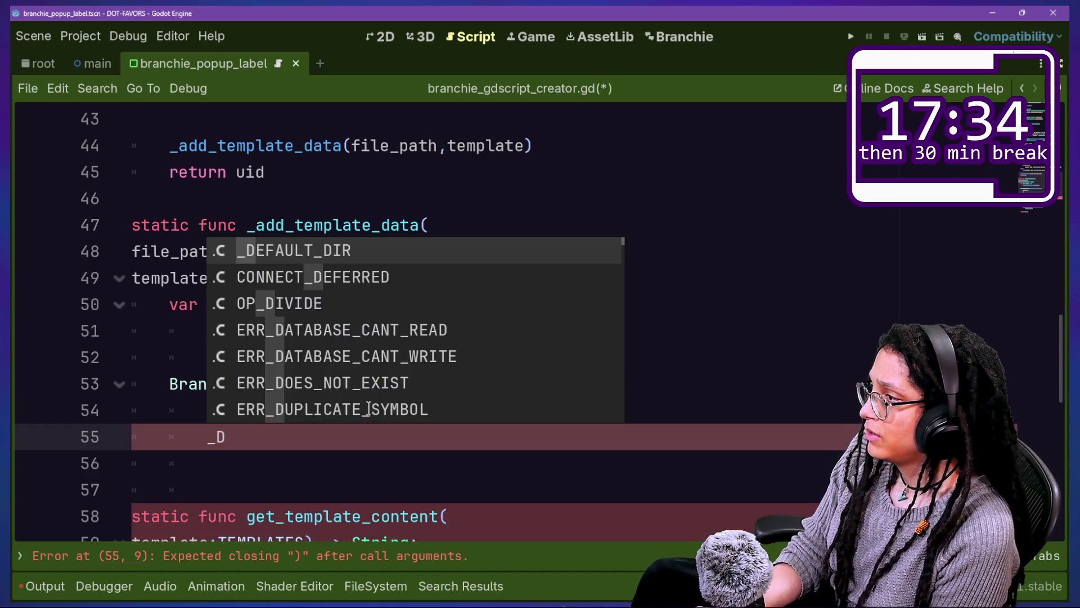
pyautogui.press('BackSpace')
pyautogui.write('S')
pyautogui.press('BackSpace')
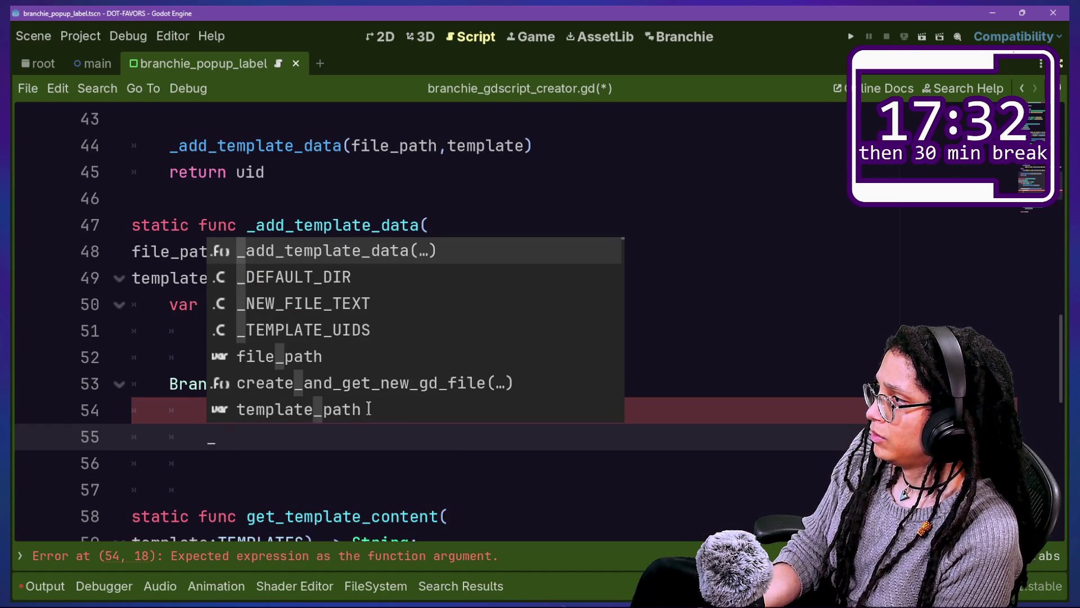
pyautogui.write('N')
pyautogui.press('Return')
pyautogui.write(',')
pyautogui.press('Return')
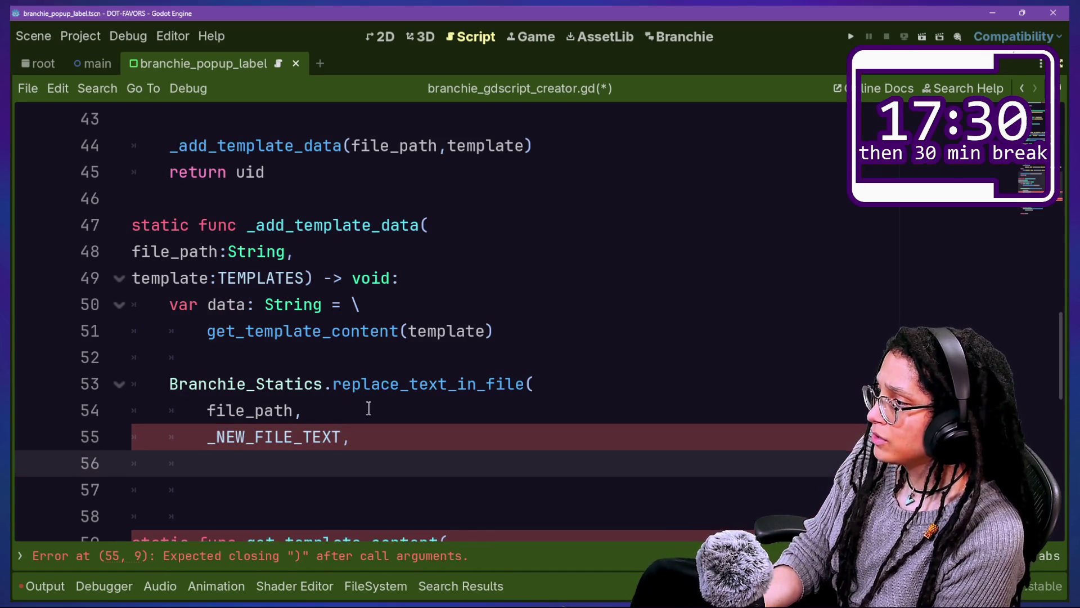
pyautogui.write('data, ')
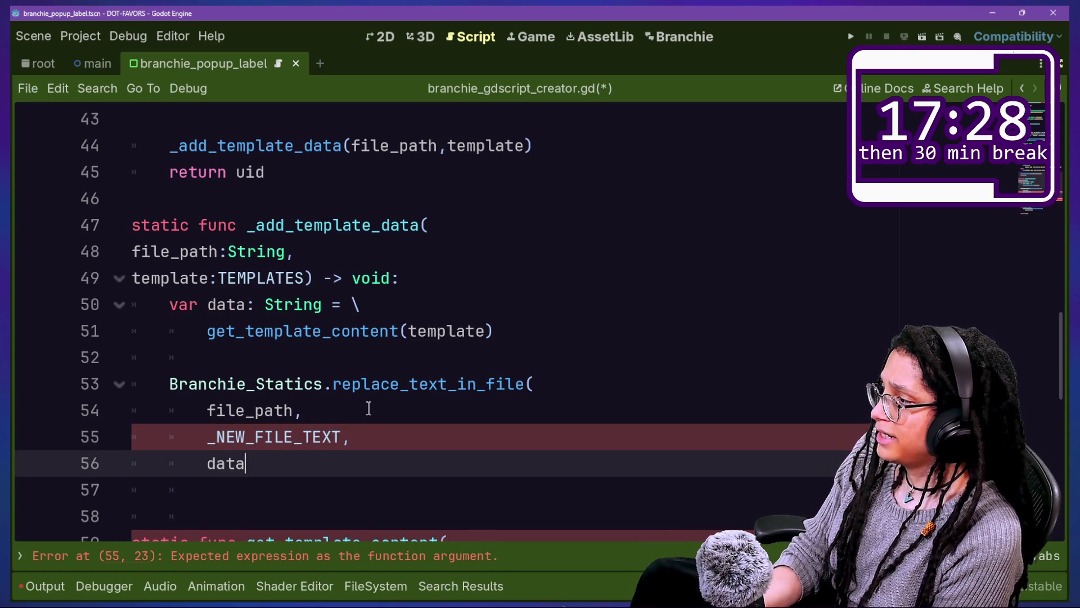
pyautogui.write('true)')
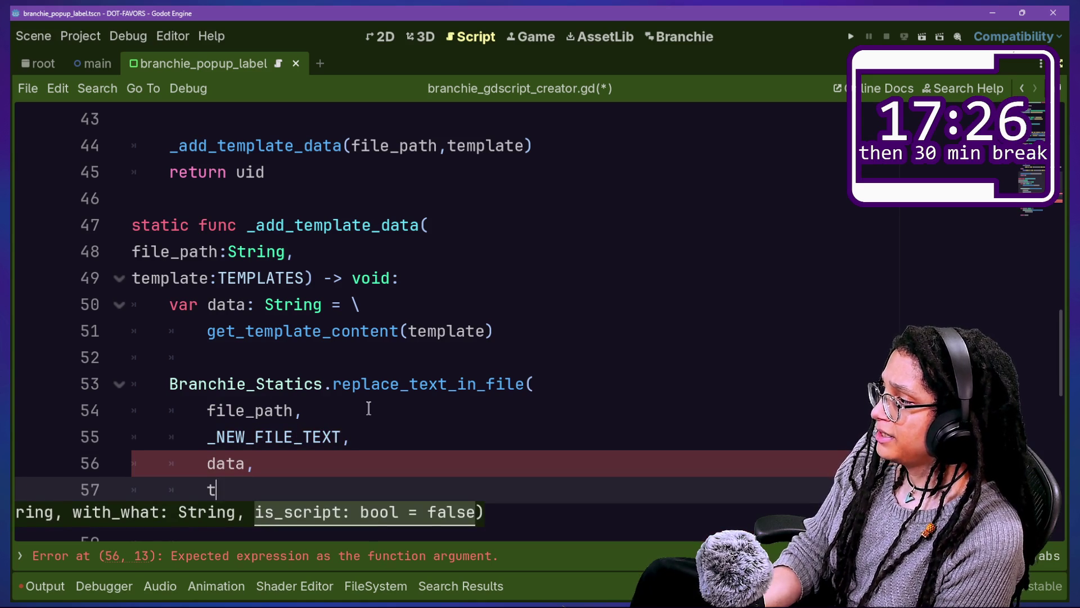
pyautogui.hotkey('ctrl', 's')
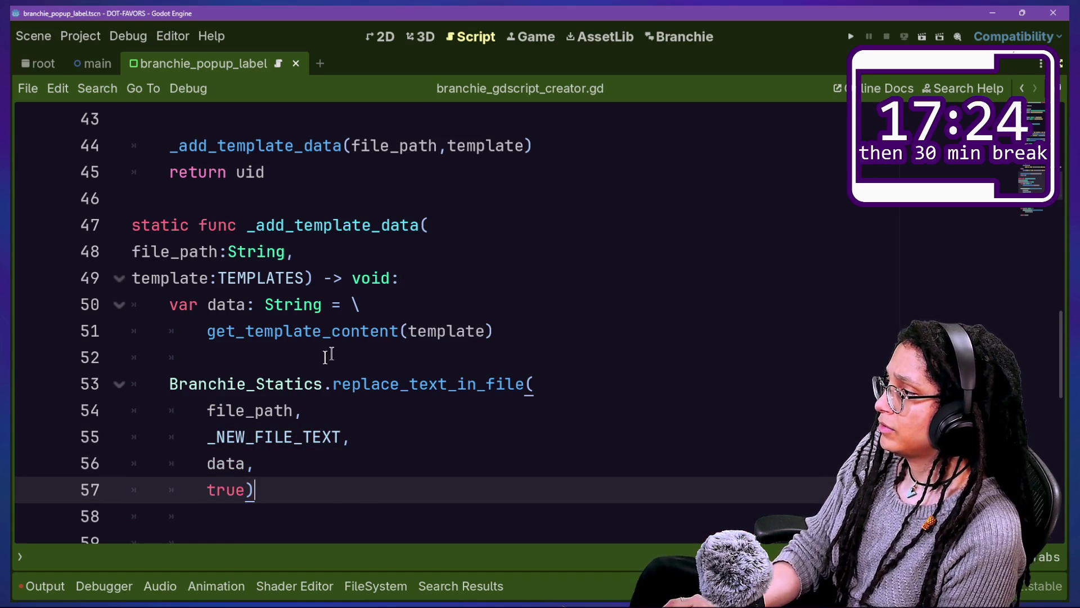
# Step: Delete the extra blank line 58 and save the script again
pyautogui.scroll(-1, 326, 353)
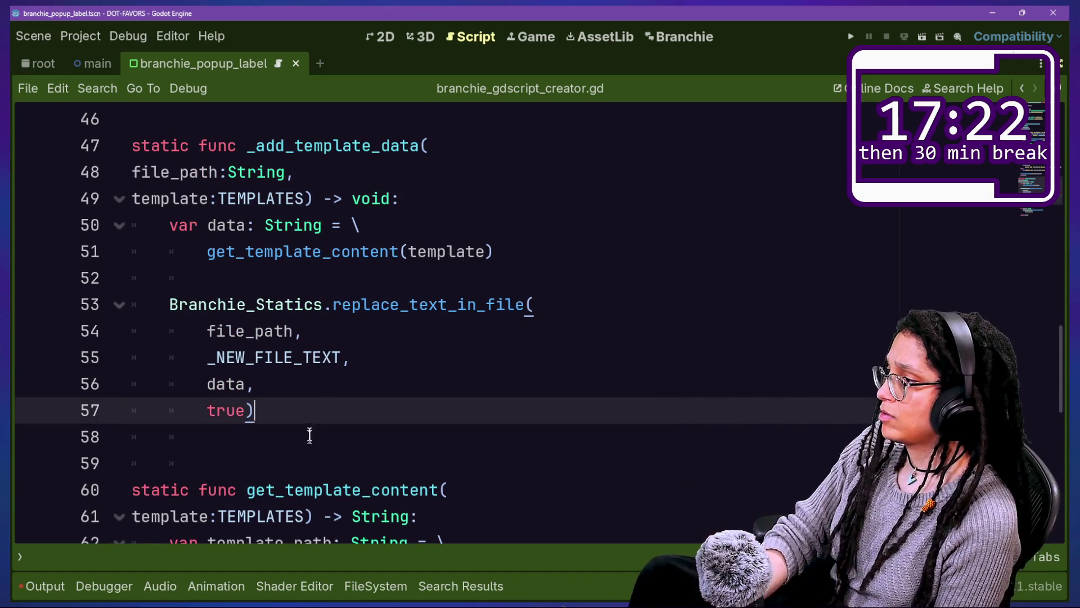
pyautogui.click(310, 433)
pyautogui.press('BackSpace')
pyautogui.press('BackSpace')
pyautogui.press('BackSpace')
pyautogui.hotkey('ctrl', 's')
pyautogui.scroll(3, 198, 375)
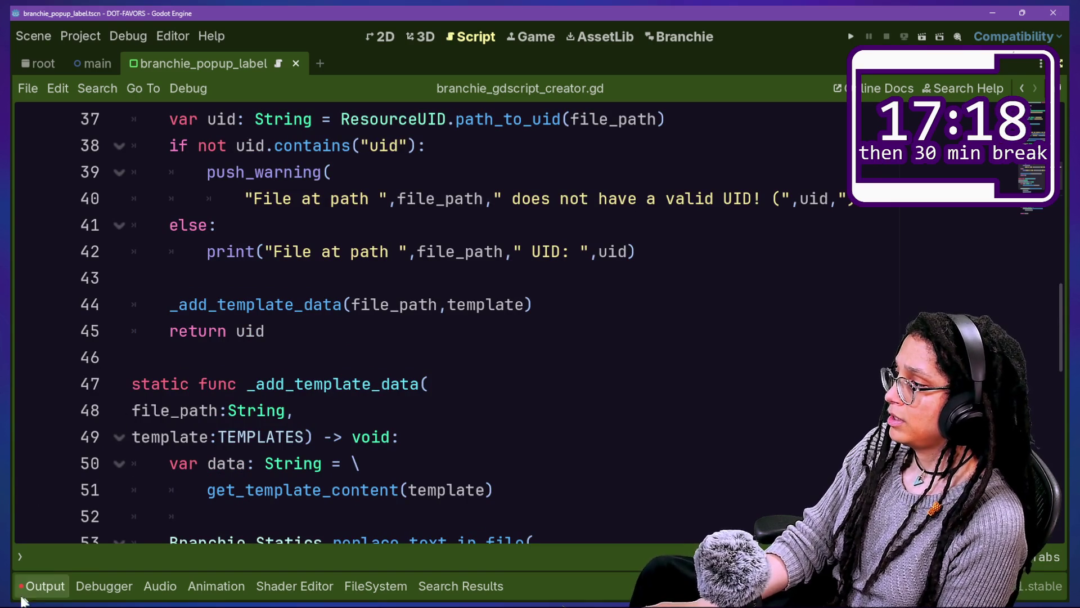
# Step: Clear the Output log, hide it, and quick-open branchie_API.gd
pyautogui.click(41, 587)
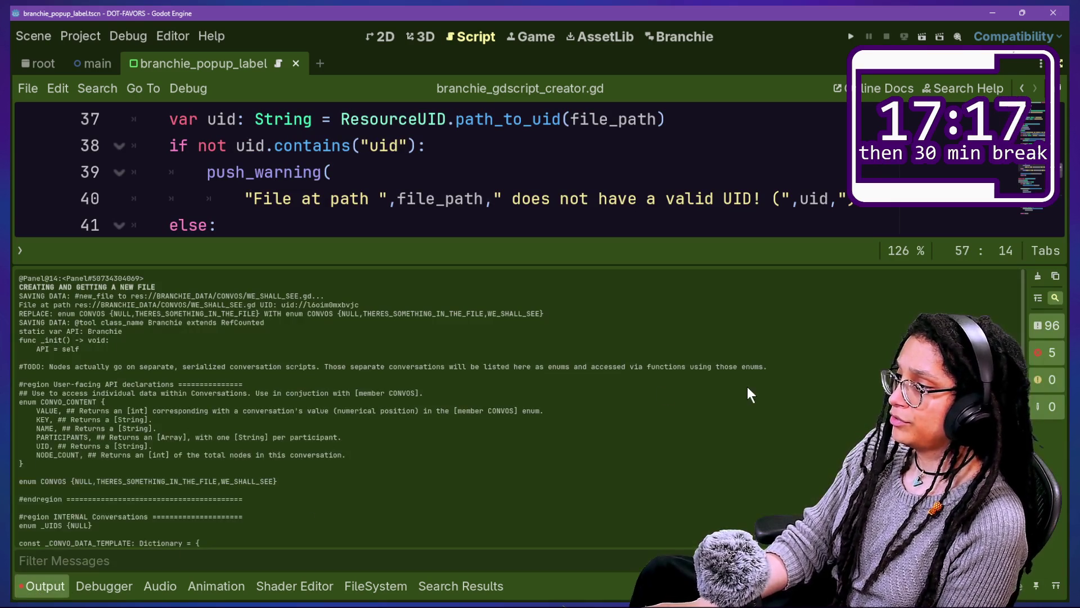
pyautogui.click(1038, 275)
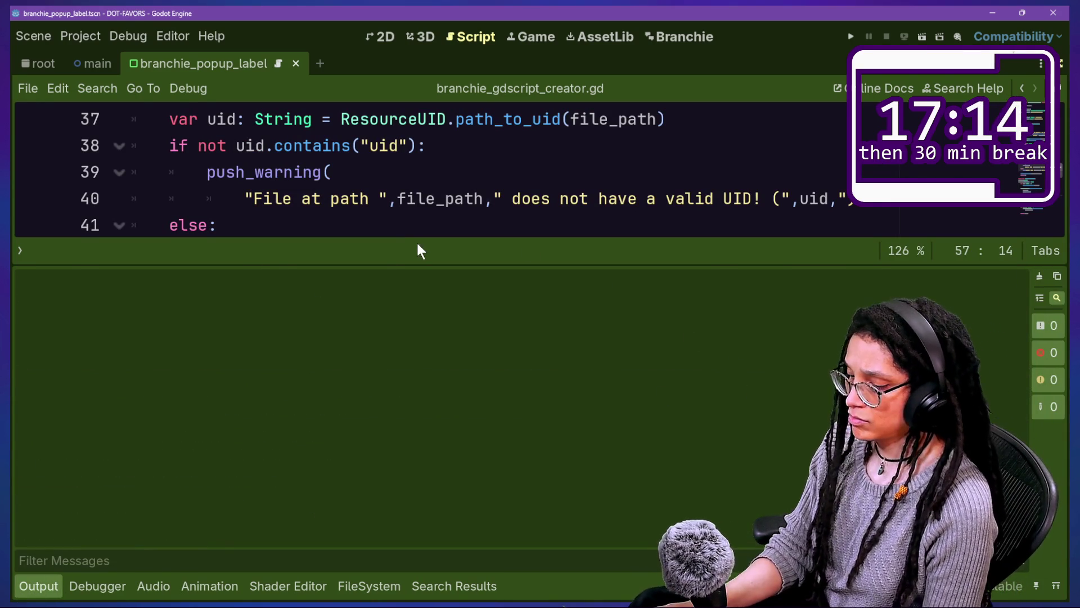
pyautogui.hotkey('ctrl', 'j')
pyautogui.click(412, 251)
pyautogui.hotkey('ctrl', 'alt', 'o')
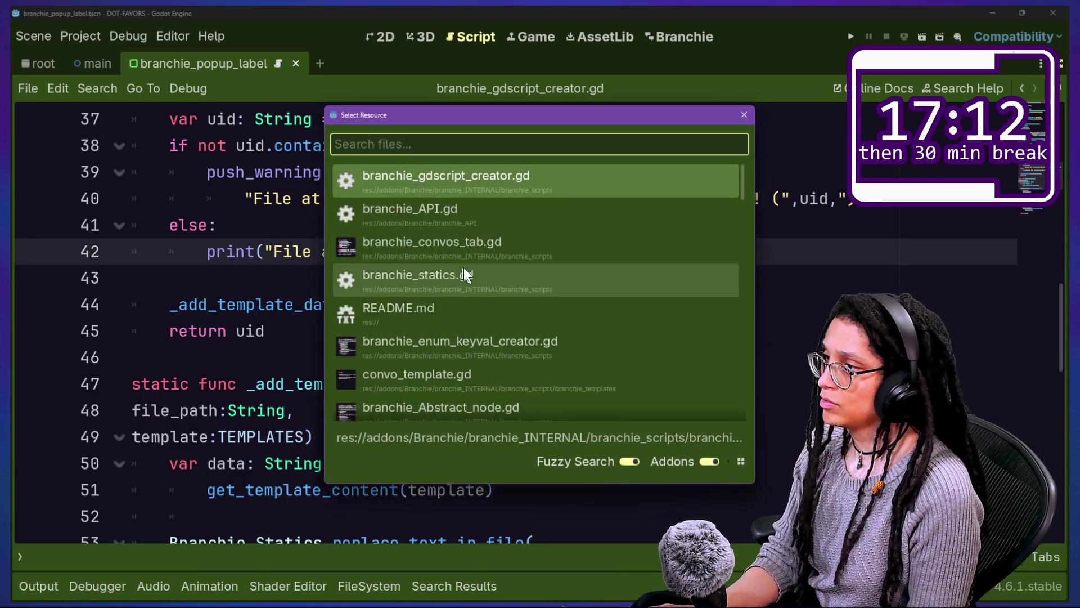
pyautogui.click(477, 227)
# Step: Cut the CONVOS enum back to just NULL and save branchie_API.gd
pyautogui.moveTo(698, 357)
pyautogui.mouseDown()
pyautogui.moveTo(277, 345)
pyautogui.moveTo(297, 357)
pyautogui.mouseUp()
pyautogui.press('BackSpace')
pyautogui.hotkey('ctrl', 's')
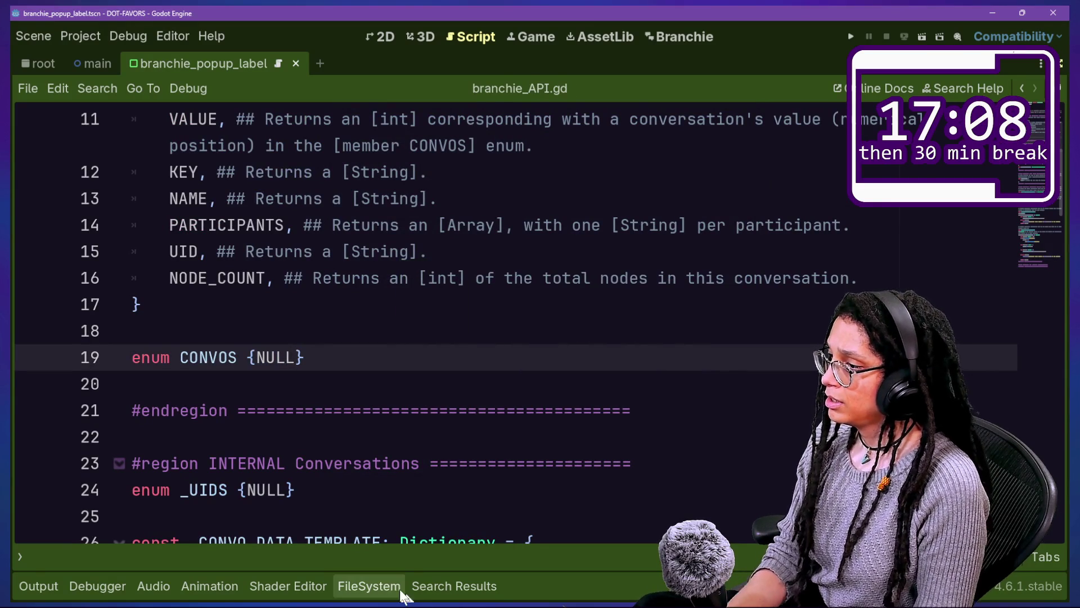
# Step: Delete WE_SHALL_SEE.gd and THERES_SOMETHING_IN_THE_FILE.gd from the CONVOS folder
pyautogui.click(369, 585)
pyautogui.keyDown('shift'); pyautogui.click(682, 360); pyautogui.keyUp('shift')
pyautogui.press('Delete')
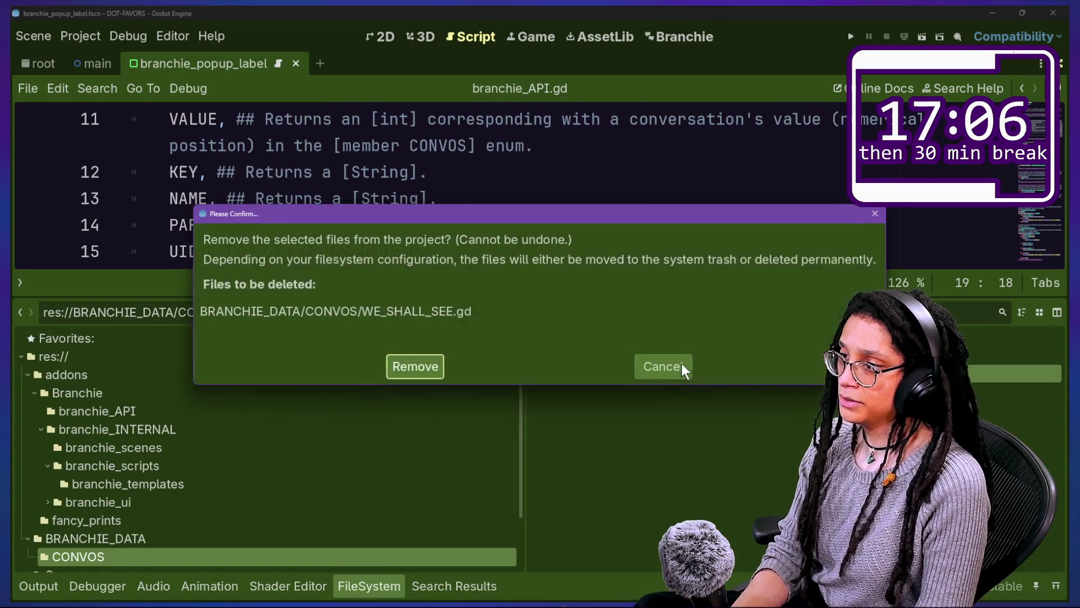
pyautogui.press('Return')
pyautogui.click(467, 225)
pyautogui.click(604, 360)
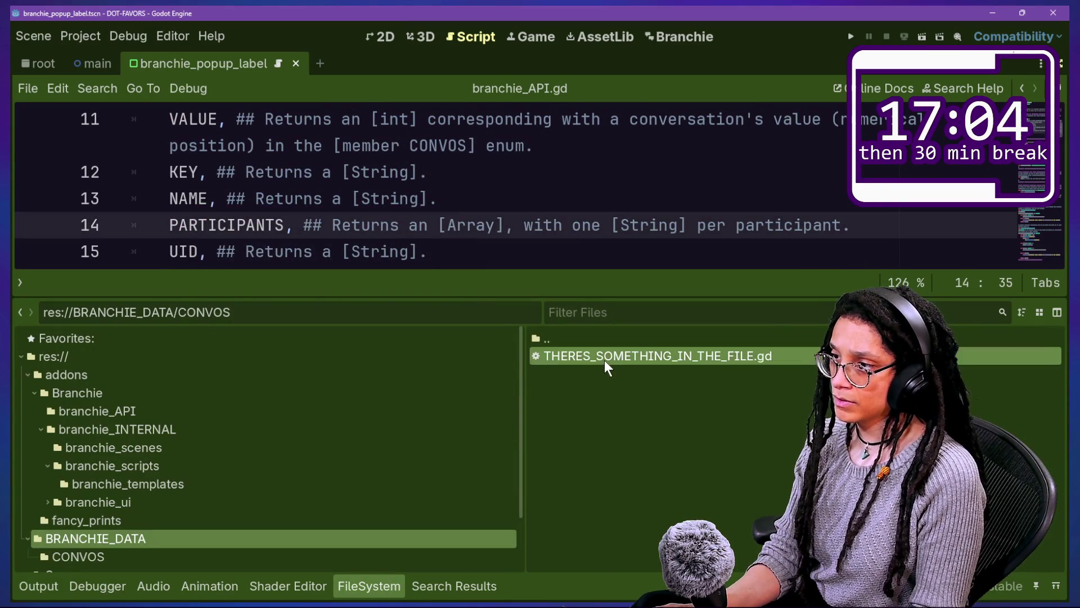
pyautogui.press('Delete')
pyautogui.press('Return')
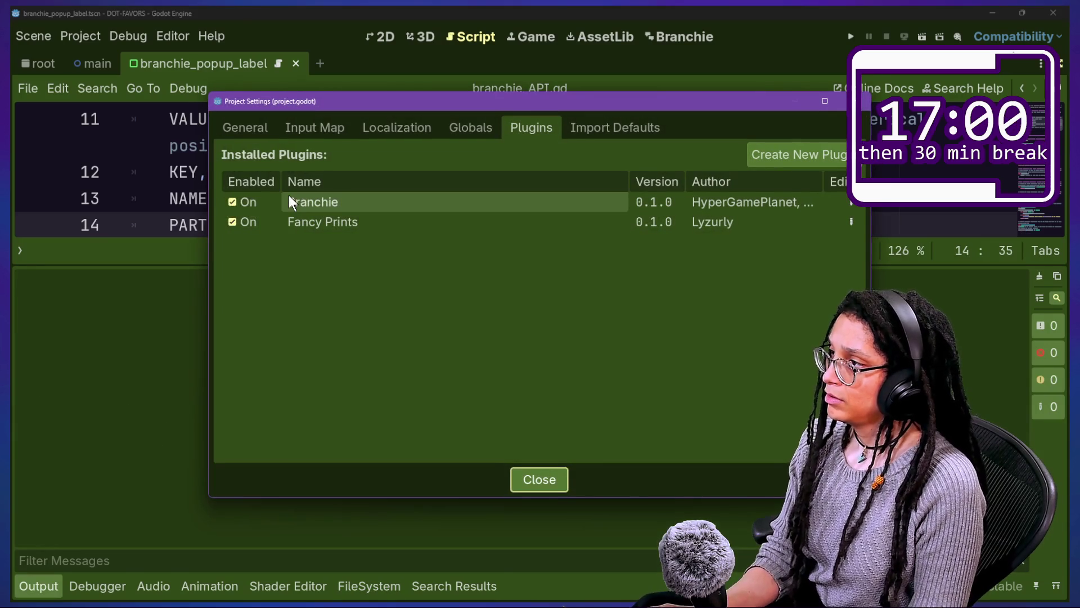
# Step: Toggle the Branchie plugin off and on, then close Project Settings
pyautogui.click(233, 201)
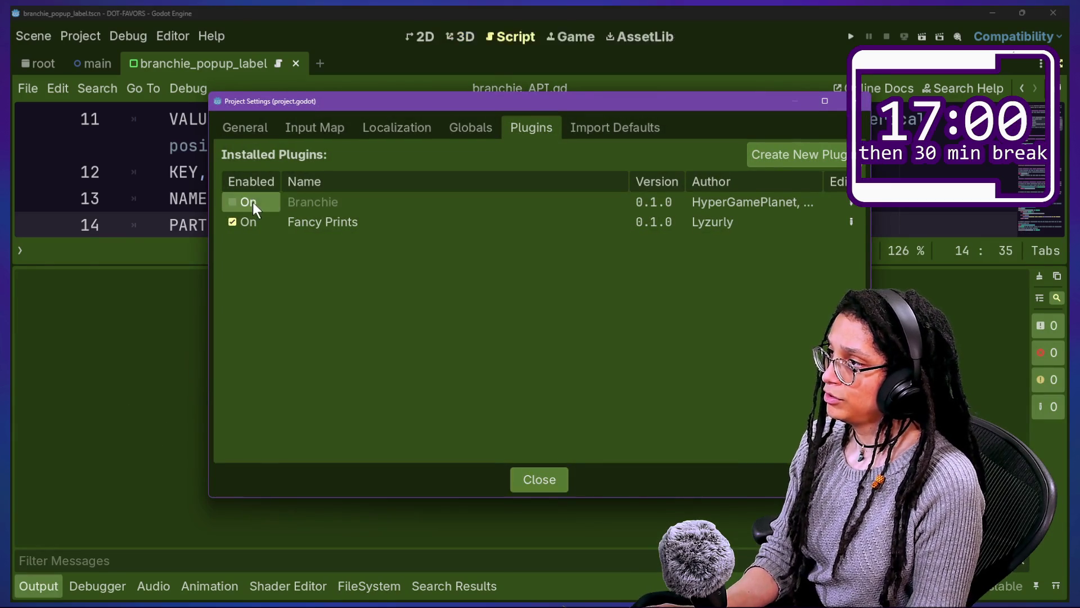
pyautogui.click(232, 201)
pyautogui.click(526, 480)
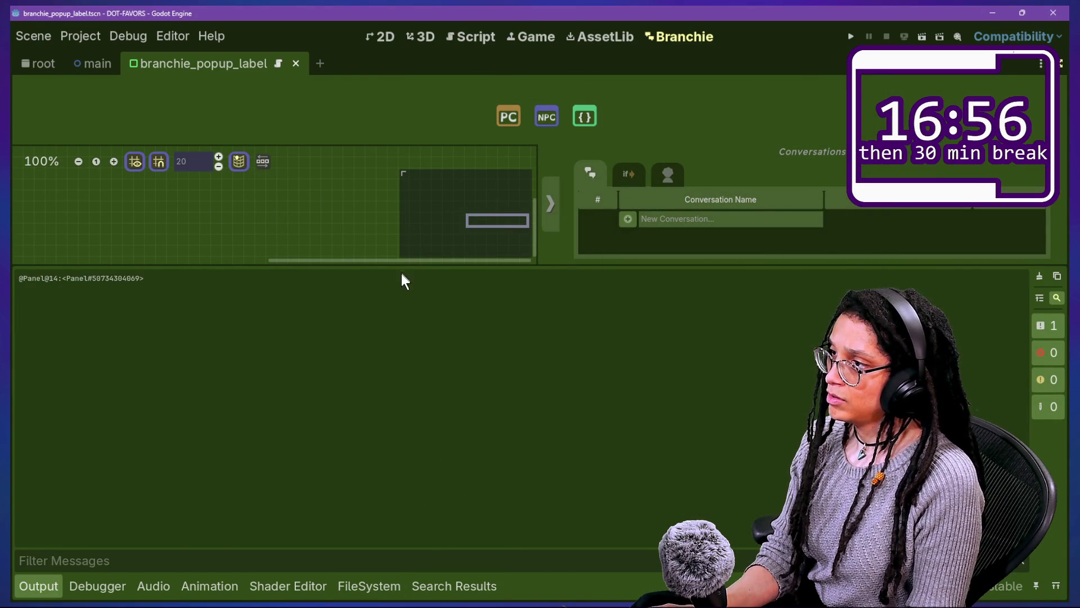
# Step: Enlarge the Branchie editor and add a conversation named 'see if it works'
pyautogui.moveTo(401, 266); pyautogui.dragTo(419, 355)
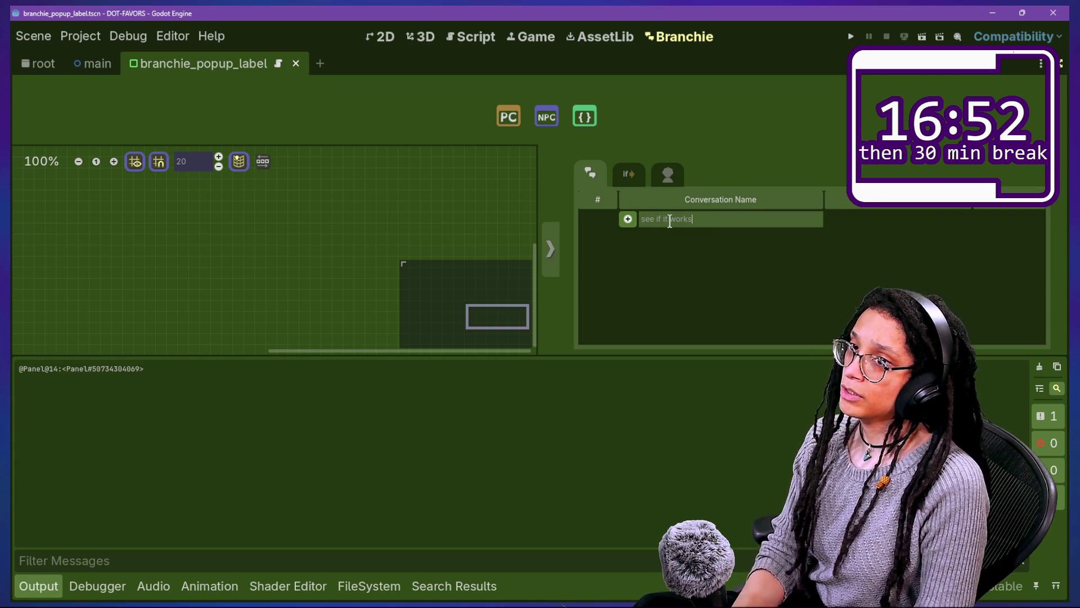
pyautogui.click(628, 219)
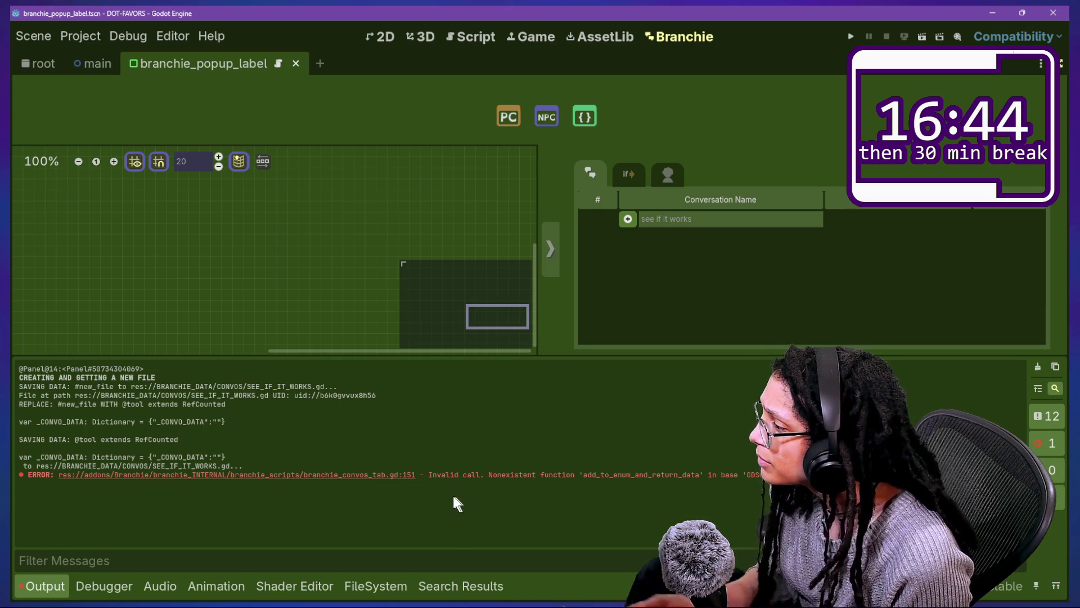
pyautogui.moveTo(264, 483)
pyautogui.mouseDown()
pyautogui.moveTo(765, 517)
pyautogui.moveTo(282, 506)
pyautogui.moveTo(675, 526)
pyautogui.moveTo(248, 509)
pyautogui.moveTo(321, 559)
pyautogui.mouseUp()
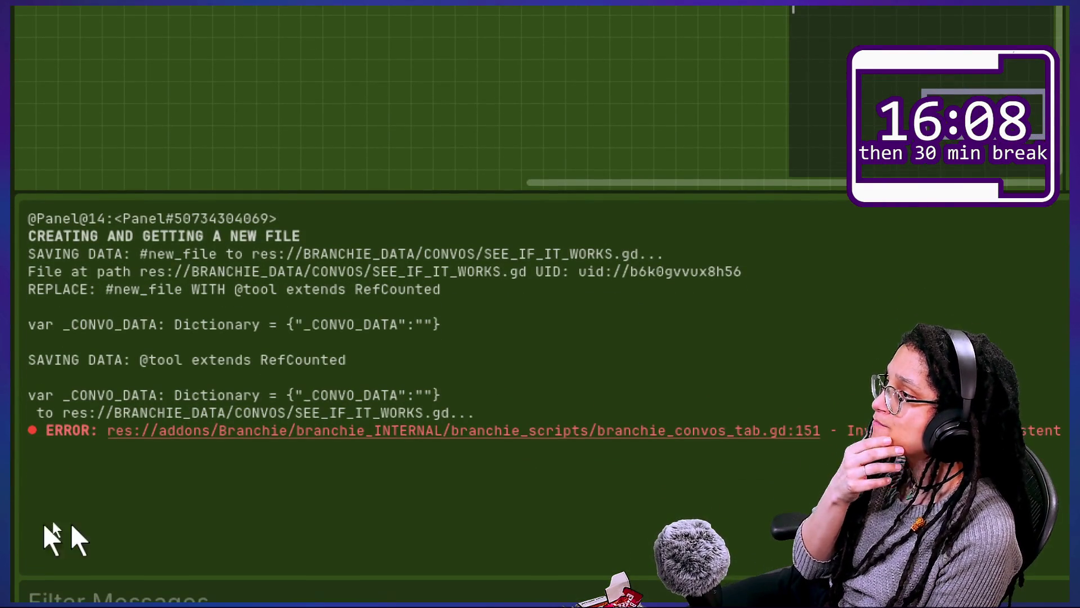
pyautogui.click(156, 430)
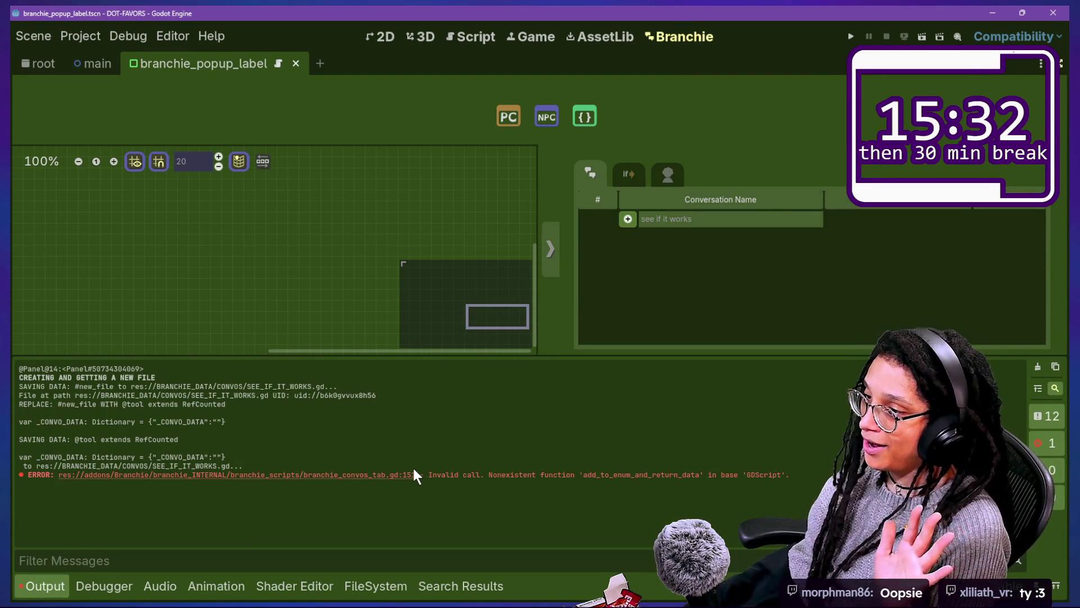
# Step: Return to the script editor, hide the log, and scroll to the Create new GDScript file region
pyautogui.click(463, 40)
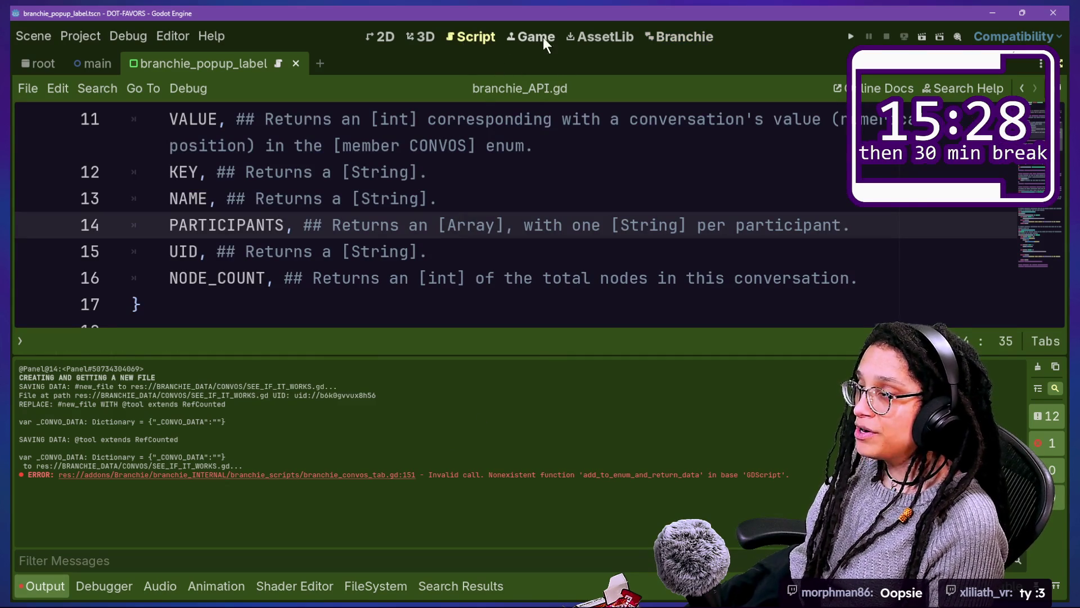
pyautogui.click(467, 145)
pyautogui.hotkey('ctrl', 'j')
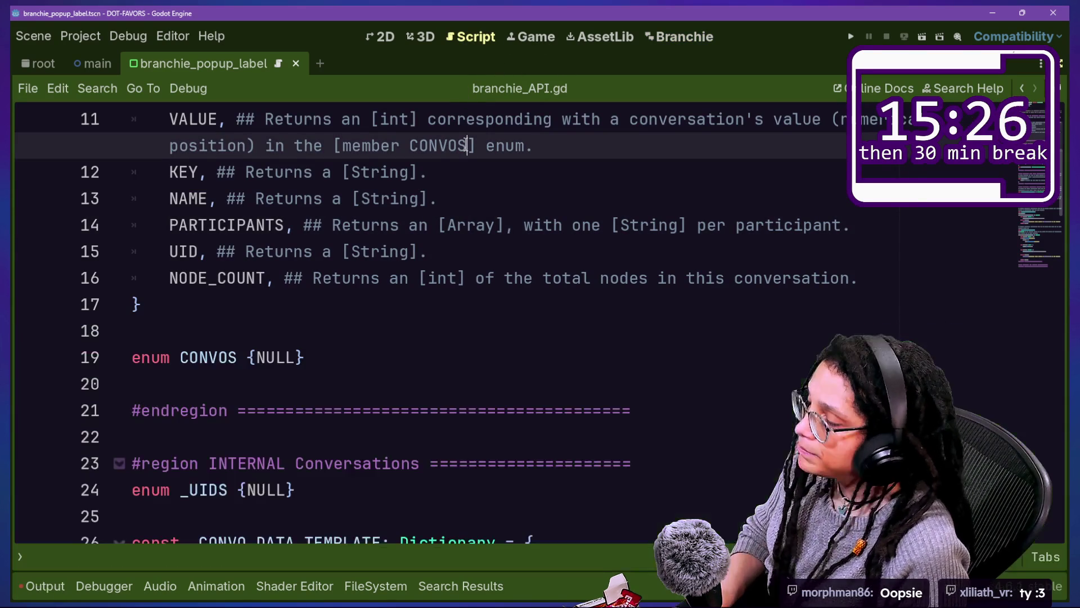
pyautogui.scroll(-1, 451, 344)
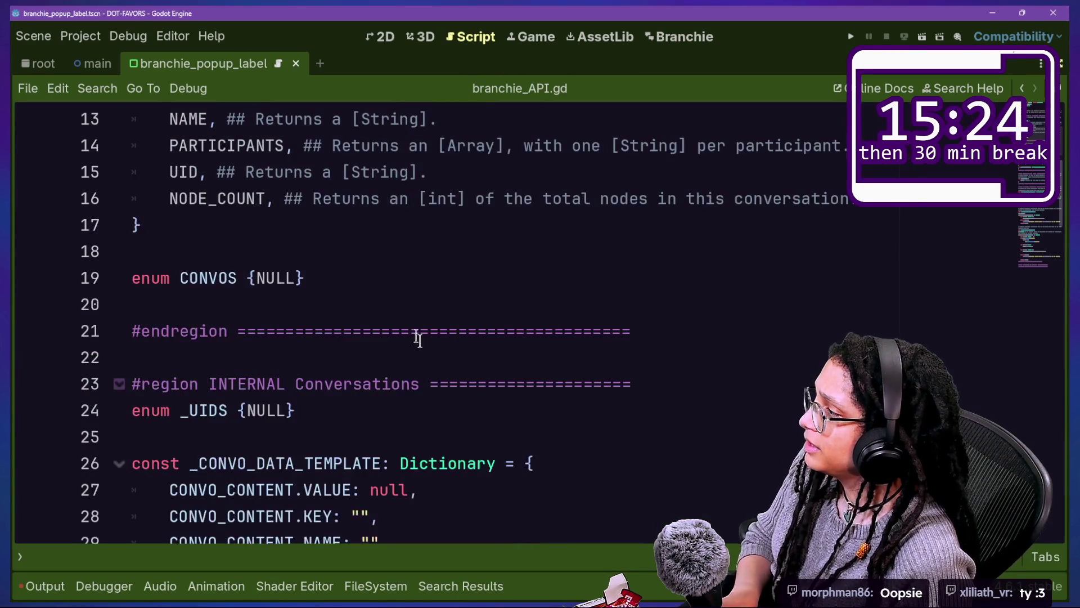
pyautogui.moveTo(315, 229)
pyautogui.mouseDown()
pyautogui.moveTo(196, 436)
pyautogui.moveTo(11, 197)
pyautogui.mouseUp()
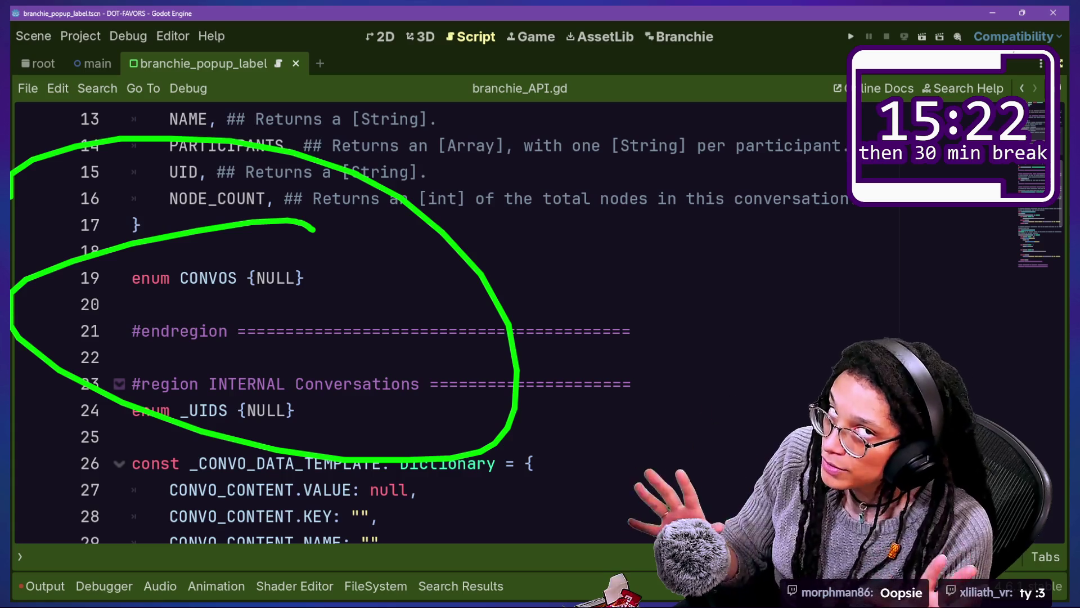
pyautogui.press('Escape')
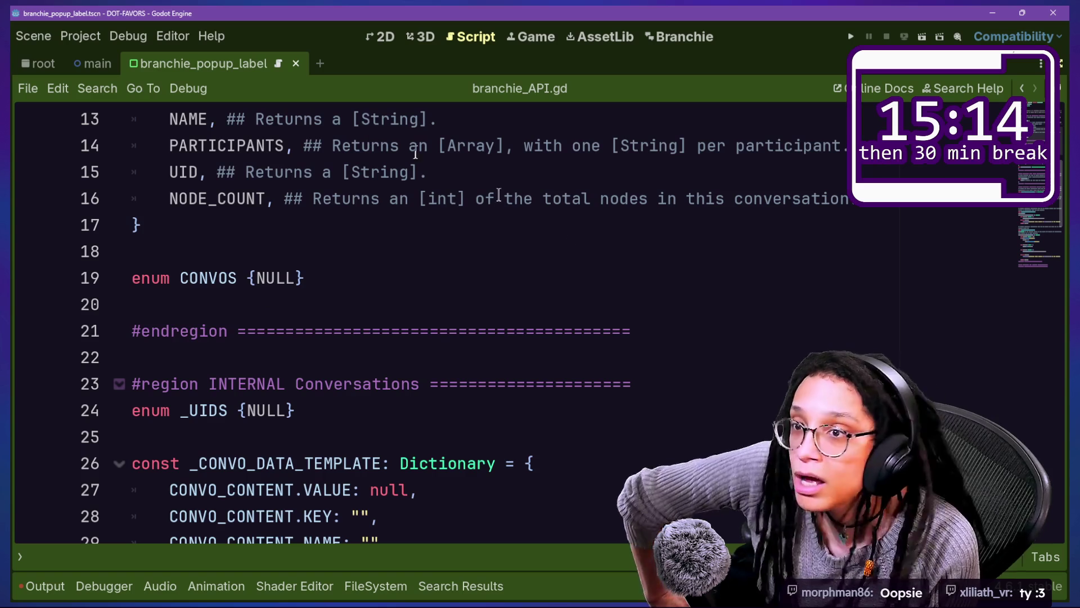
pyautogui.click(585, 242)
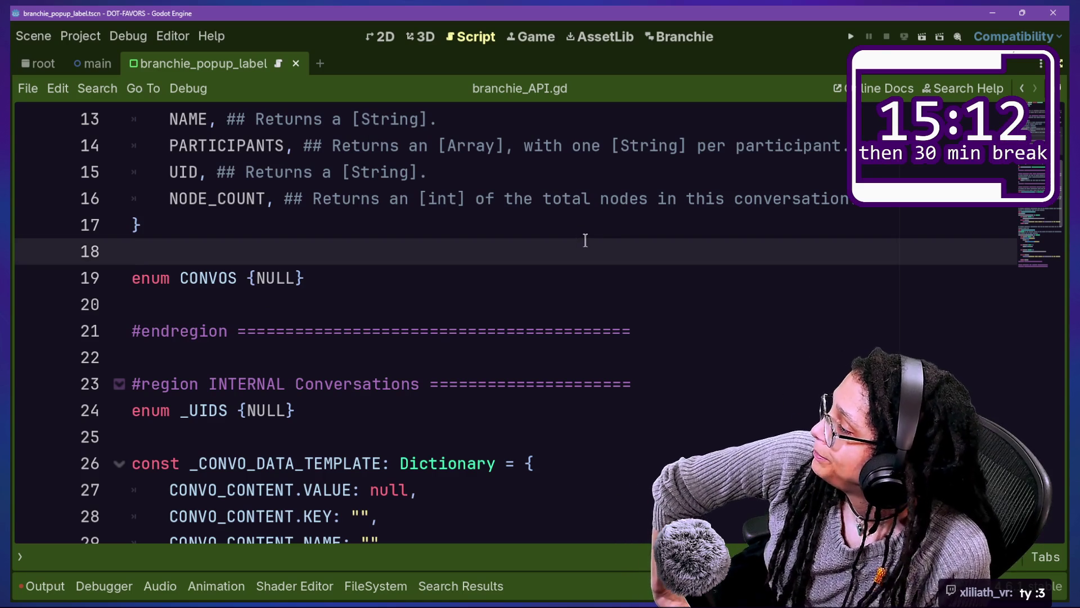
# Step: Jump from the log error to the failing add_to_enum_and_return_data call, then show the CONVOS folder
pyautogui.click(27, 592)
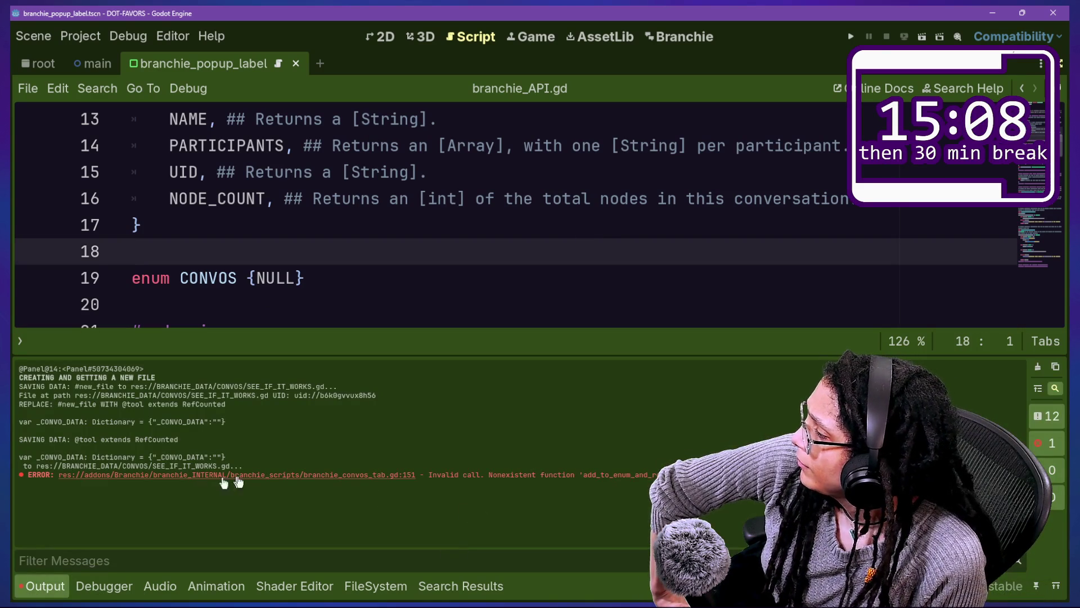
pyautogui.click(302, 478)
pyautogui.click(401, 174)
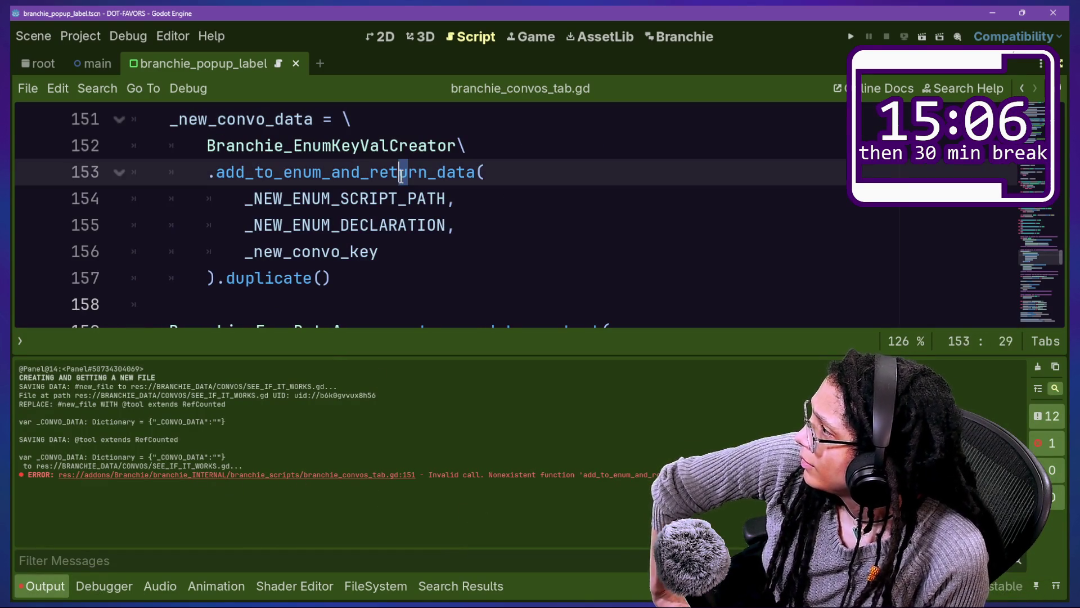
pyautogui.hotkey('ctrl', 'j')
pyautogui.hotkey('ctrl', 'j')
pyautogui.hotkey('ctrl', 'j')
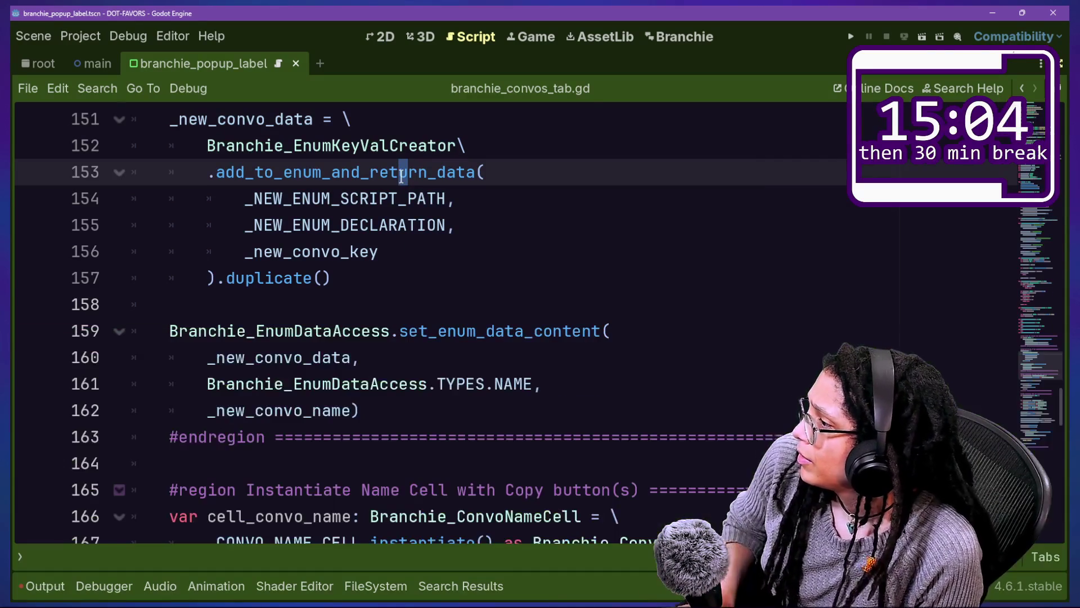
pyautogui.scroll(3, 401, 174)
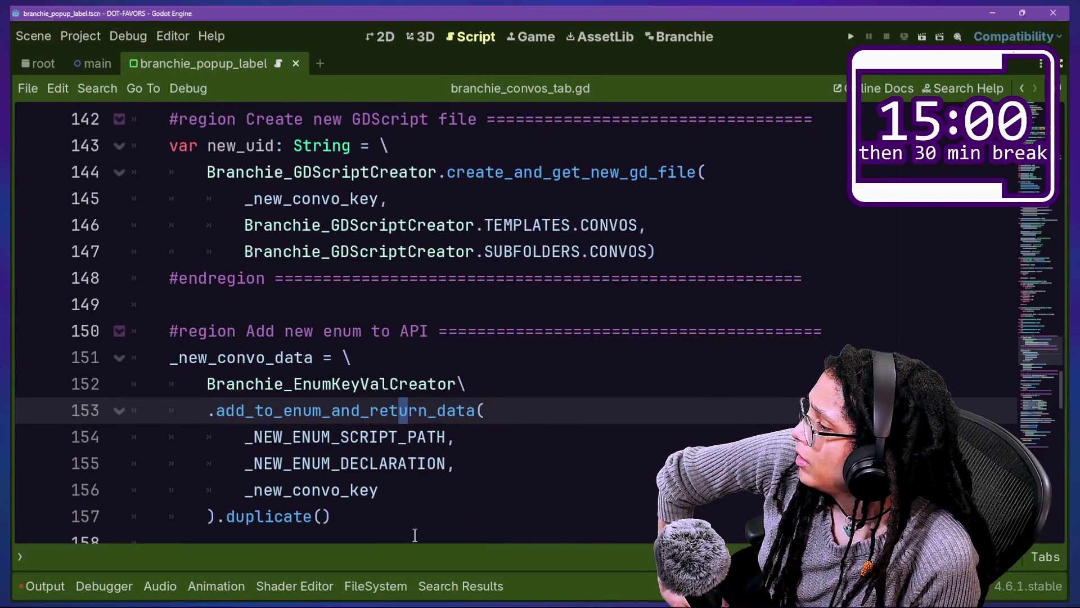
pyautogui.click(375, 586)
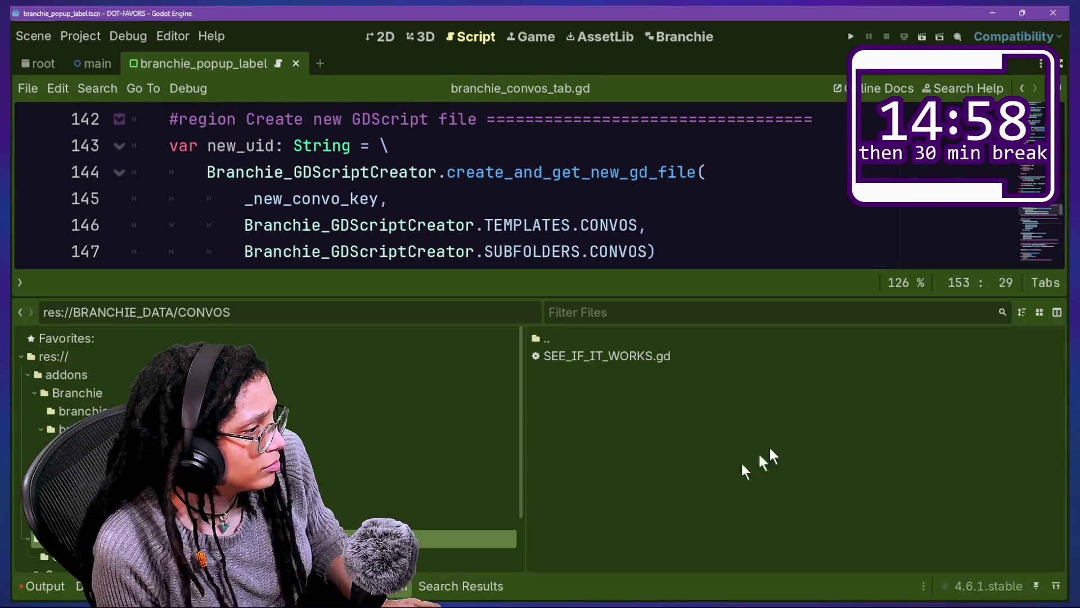
# Step: Open SEE_IF_IT_WORKS.gd and re-run the replace_text_lines_in_file search to confirm no matches remain
pyautogui.doubleClick(685, 358)
pyautogui.click(506, 147)
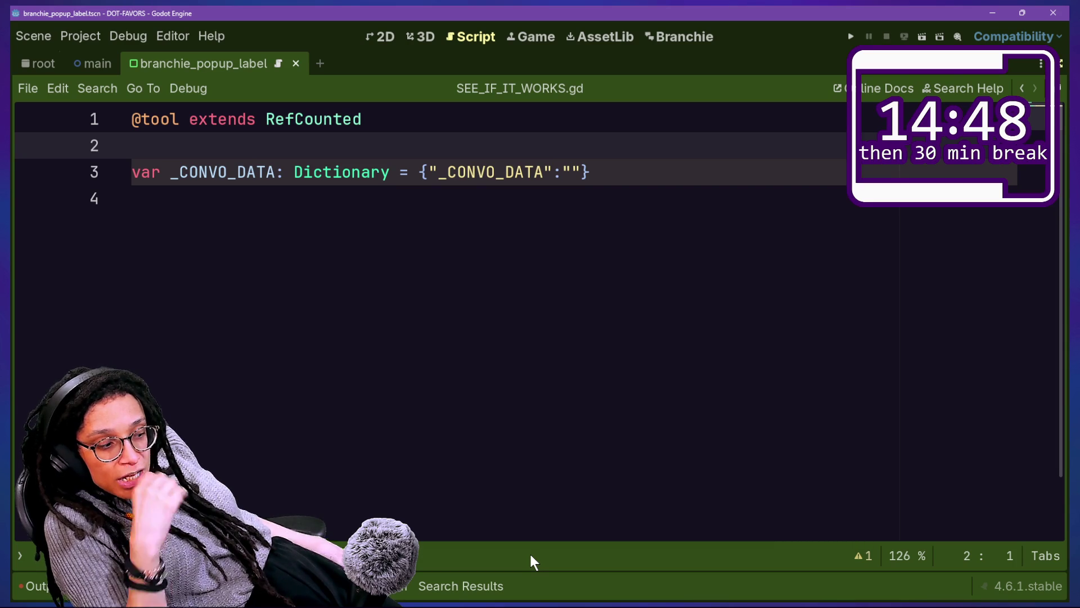
pyautogui.click(467, 586)
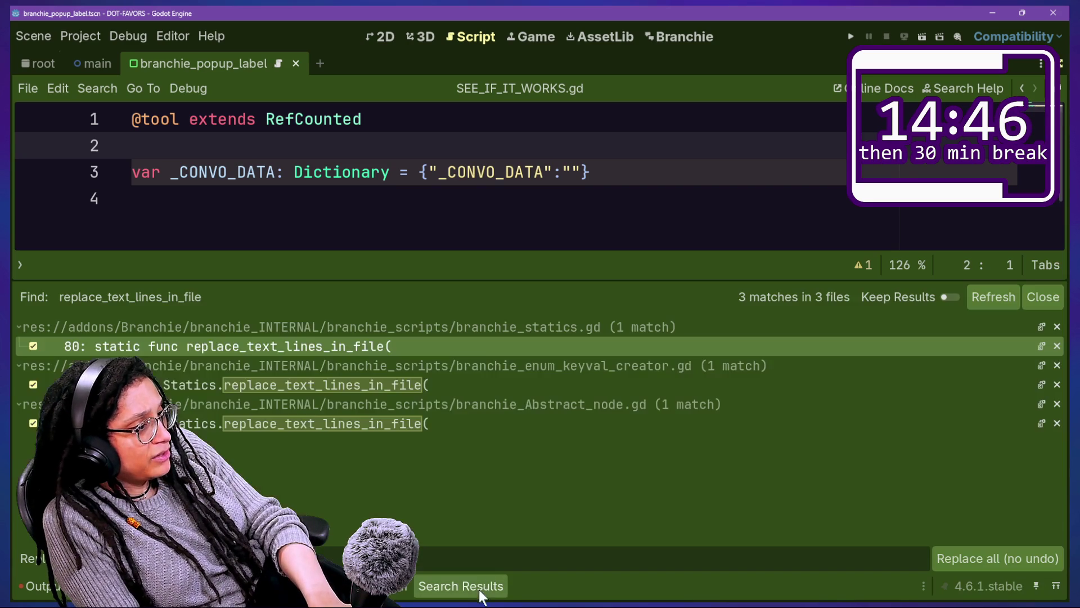
pyautogui.click(993, 298)
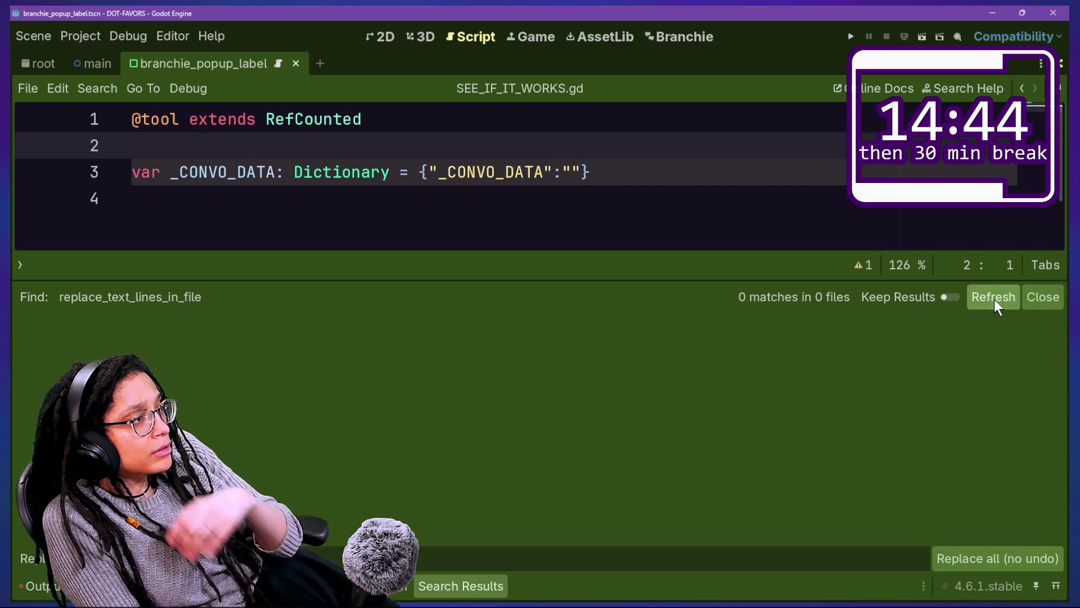
pyautogui.click(441, 205)
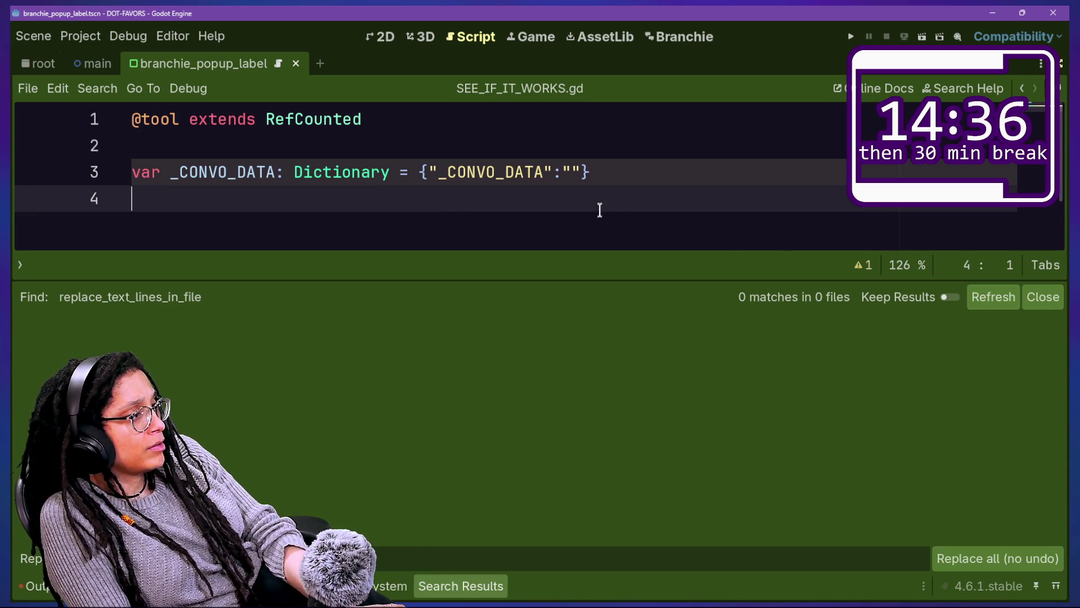
# Step: Open and cancel Find in Files, then switch to GitHub Desktop
pyautogui.hotkey('ctrl', 'shift', 'f')
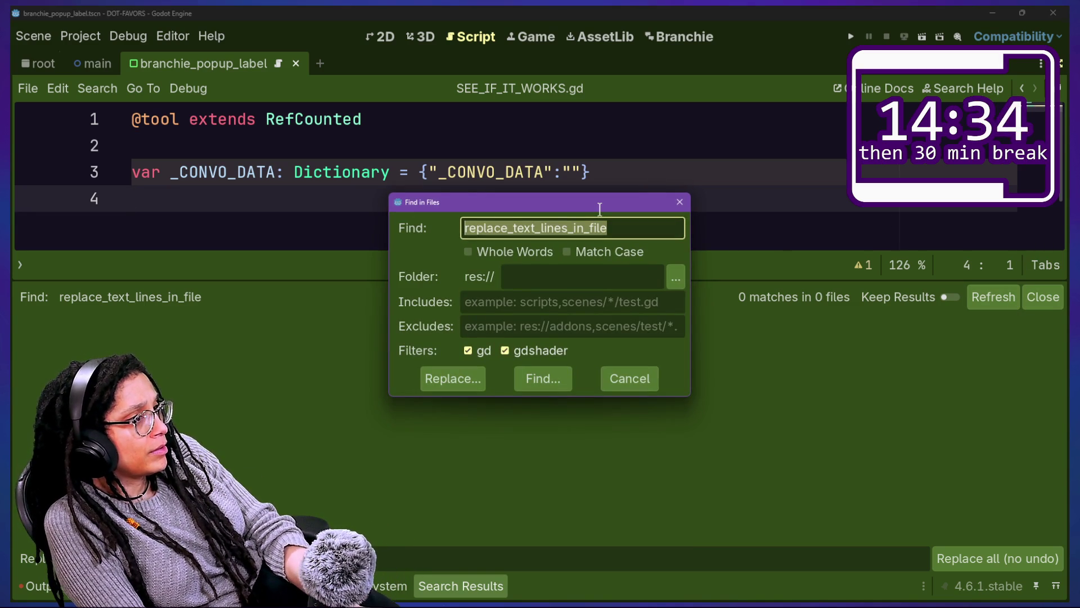
pyautogui.press('Escape')
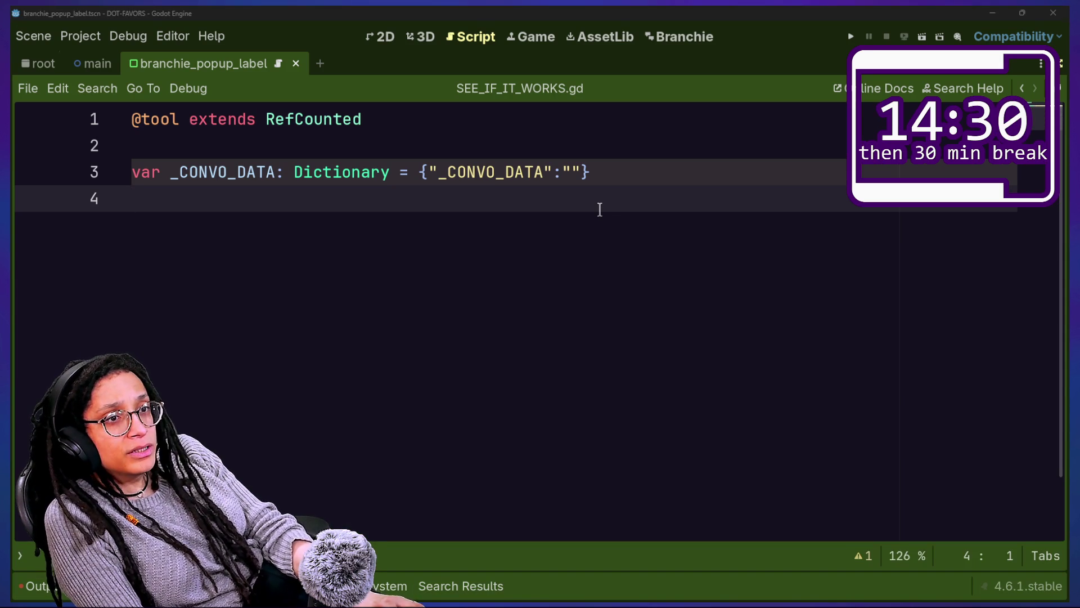
pyautogui.hotkey('alt', 'Tab')
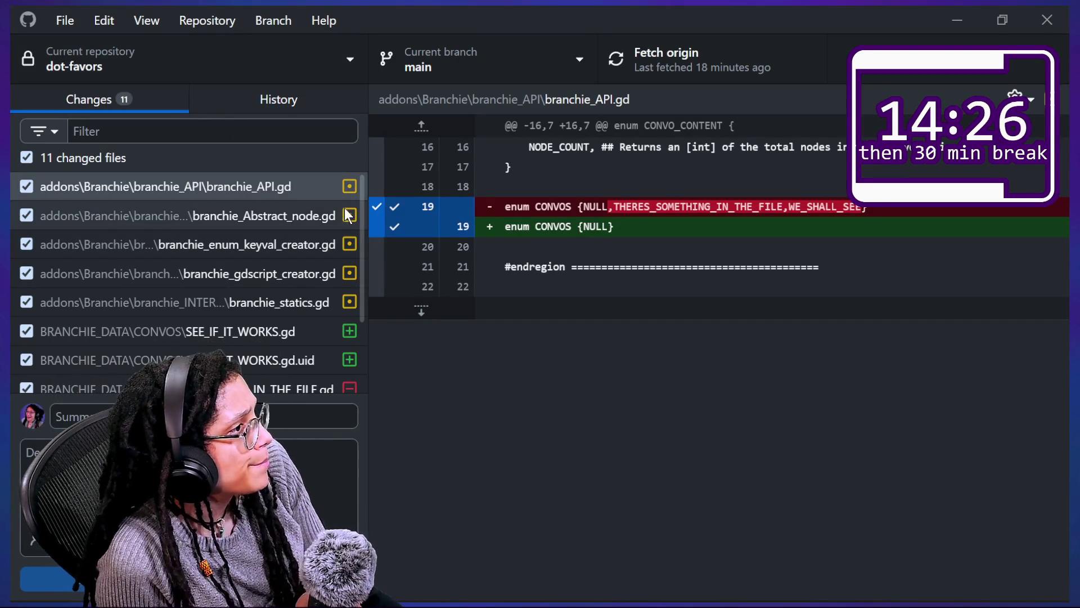
# Step: Review the branchie_statics.gd diff, highlighting the function rename
pyautogui.scroll(-1, 282, 249)
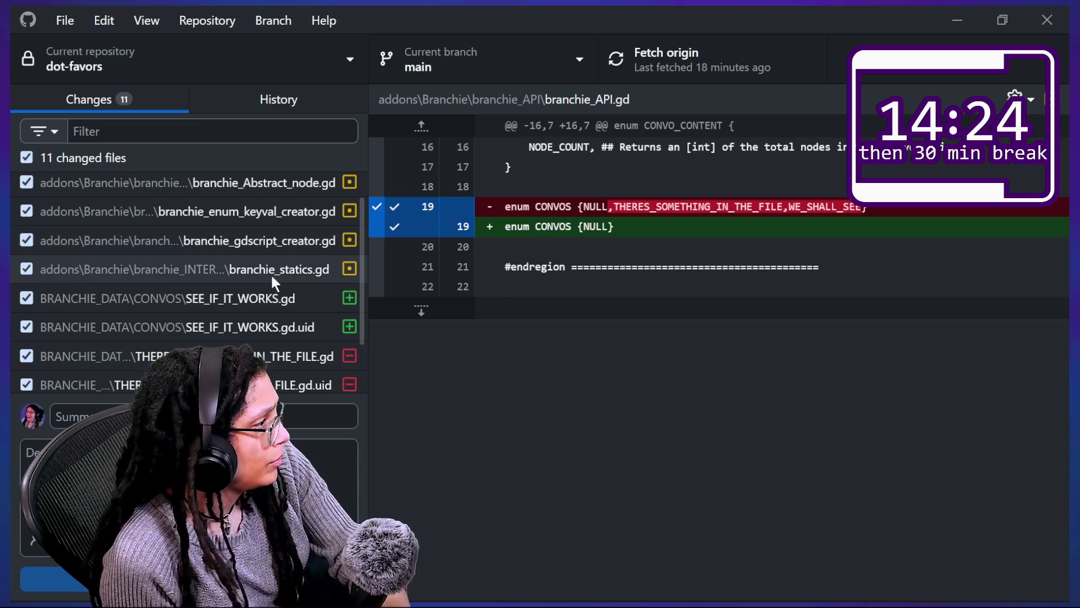
pyautogui.scroll(-2, 268, 288)
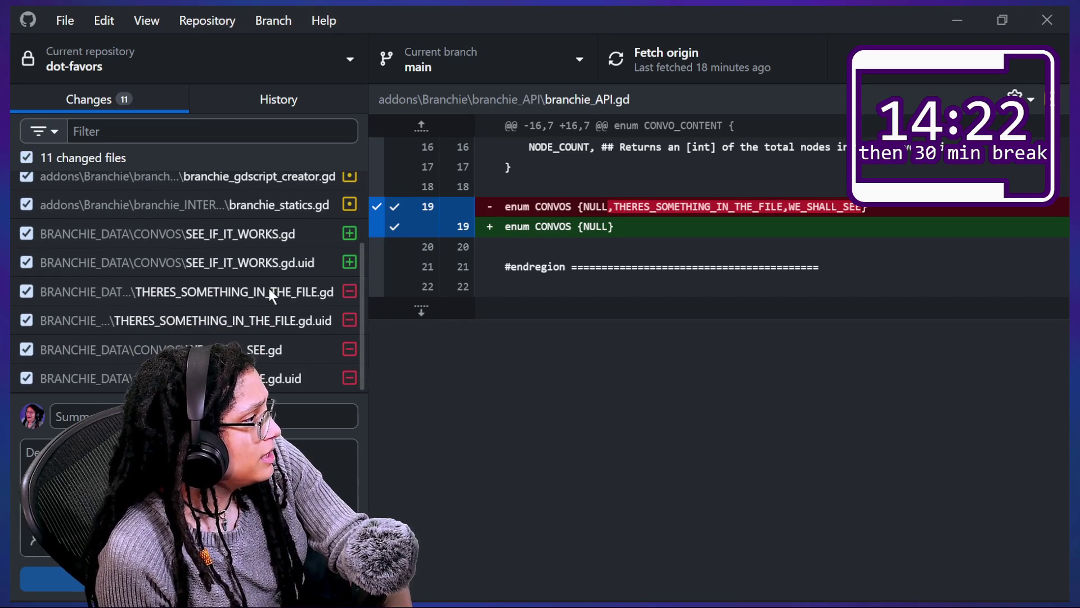
pyautogui.scroll(3, 265, 311)
pyautogui.scroll(1, 265, 312)
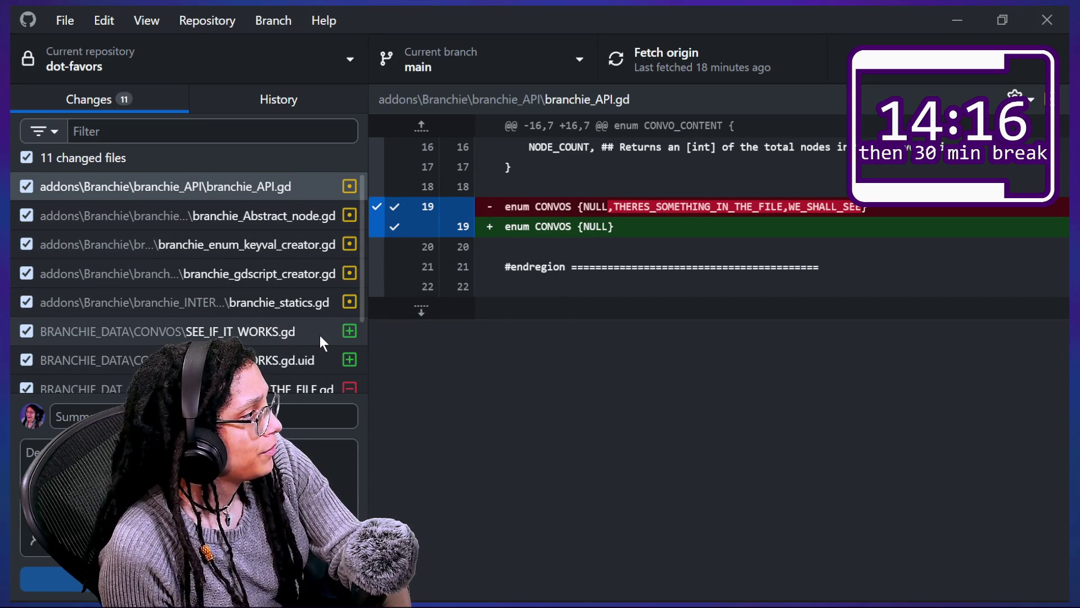
pyautogui.click(303, 302)
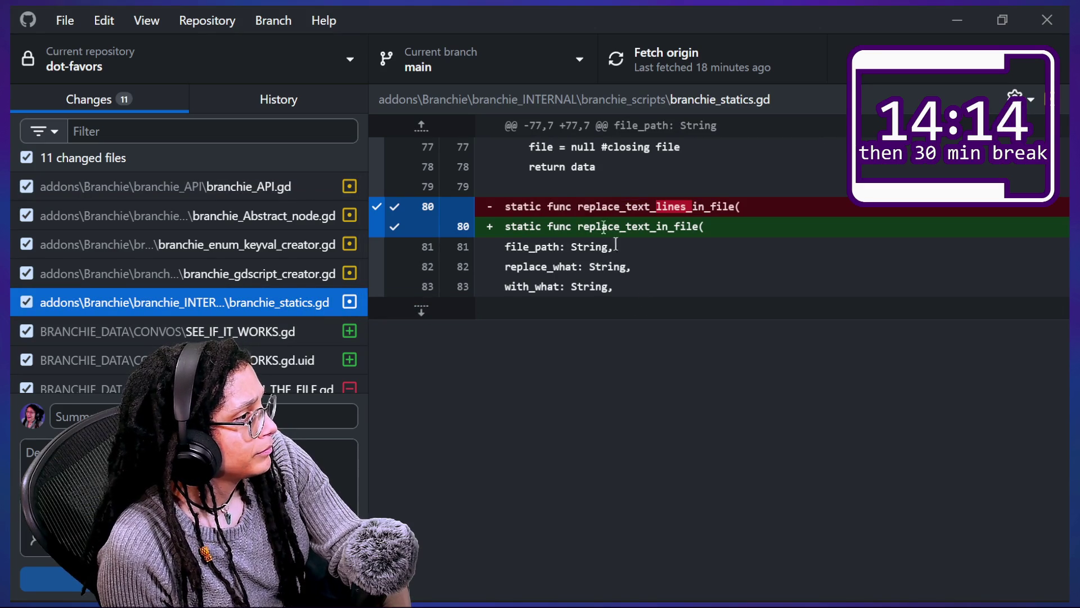
pyautogui.moveTo(620, 206); pyautogui.dragTo(771, 223)
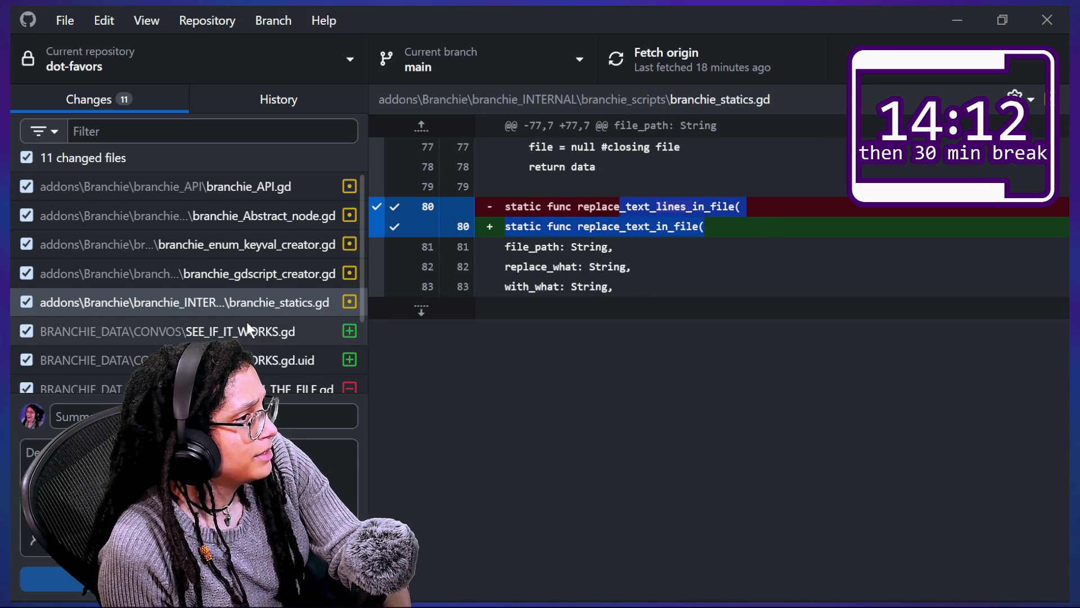
pyautogui.scroll(-2, 247, 328)
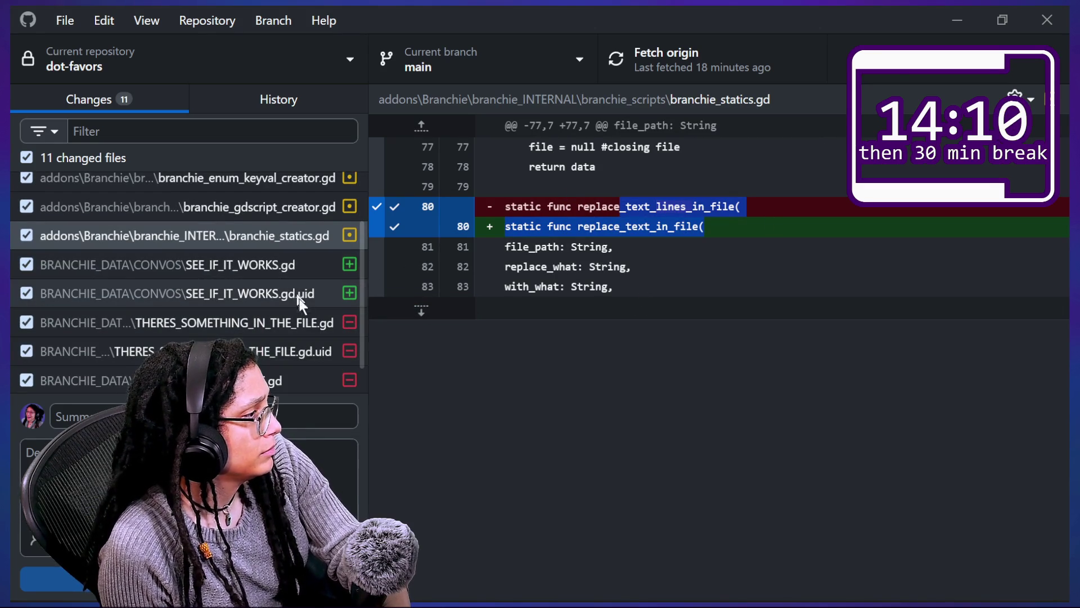
pyautogui.scroll(2, 296, 297)
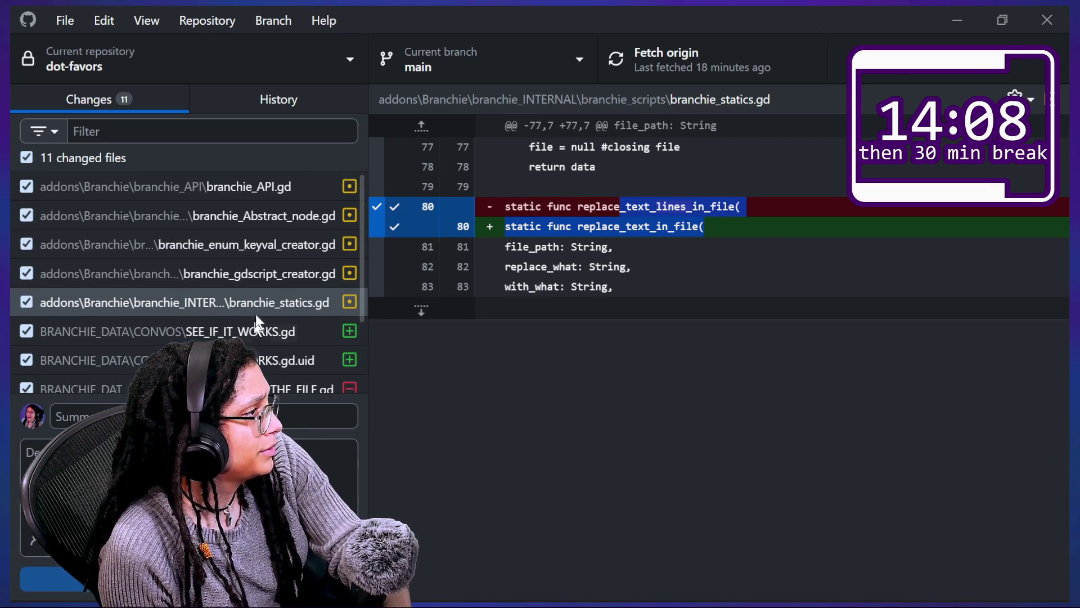
# Step: Review the branchie_enum_keyval_creator.gd and branchie_gdscript_creator.gd diffs
pyautogui.click(254, 245)
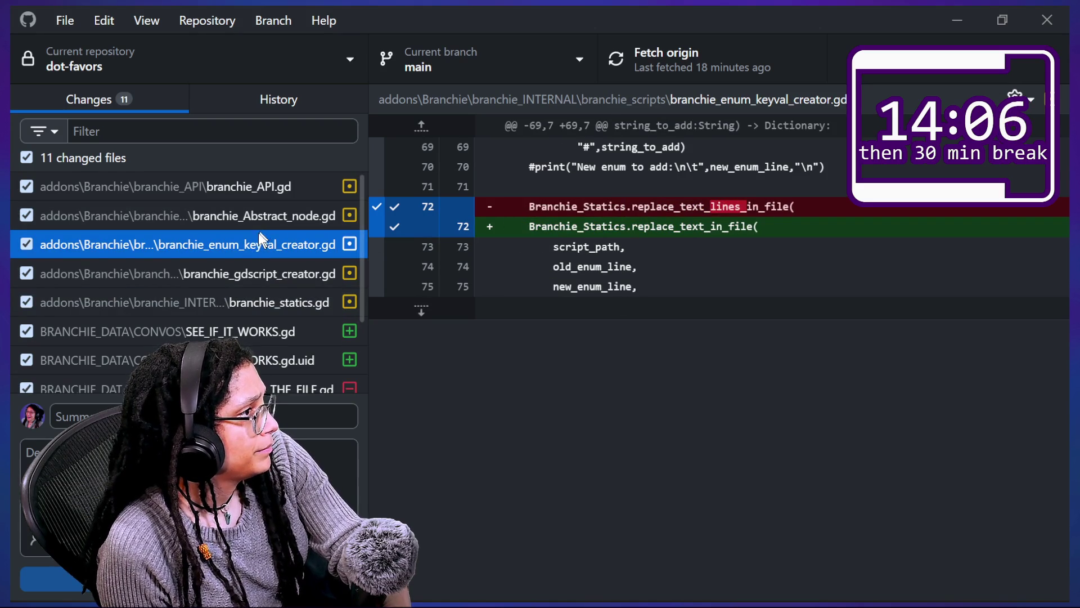
pyautogui.press('Down')
pyautogui.press('Up')
pyautogui.press('Down')
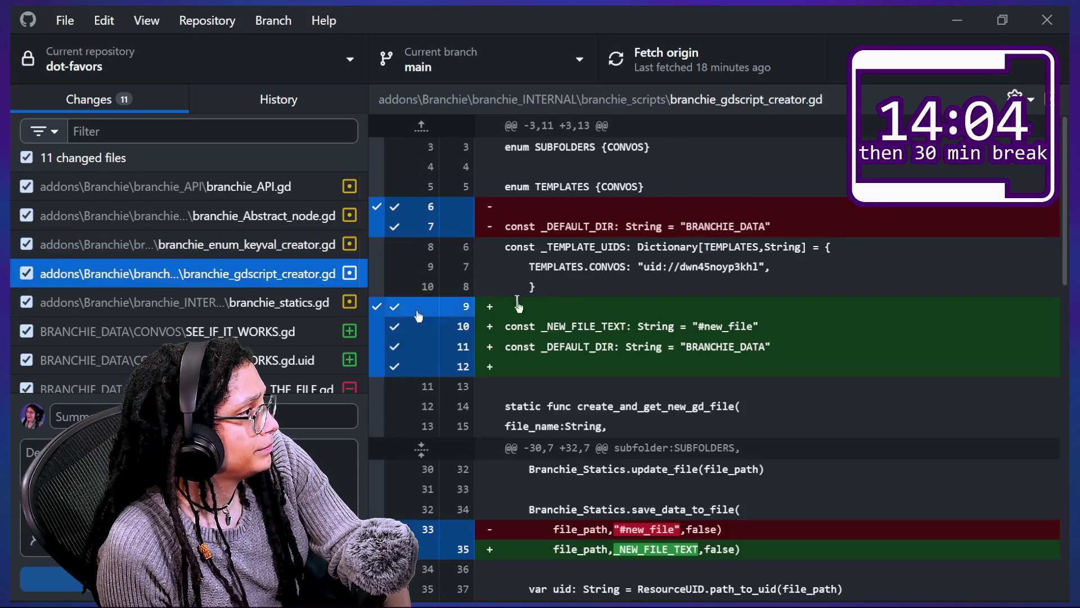
pyautogui.scroll(-5, 646, 312)
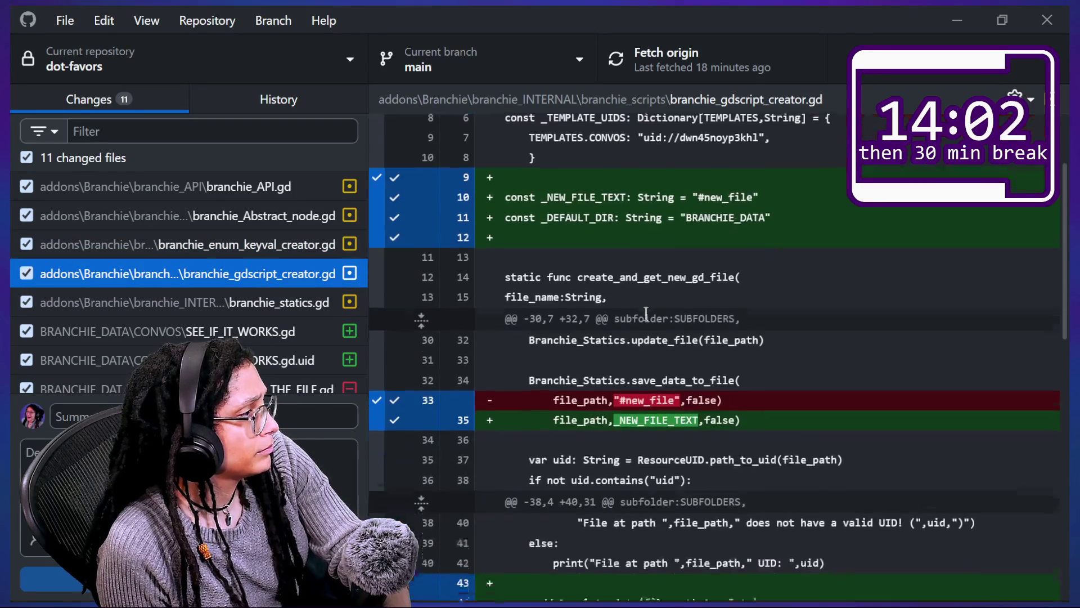
# Step: Highlight the renamed call in the branchie_enum_keyval_creator.gd diff, then show Godot's Output log error
pyautogui.click(211, 257)
pyautogui.moveTo(759, 231)
pyautogui.mouseDown()
pyautogui.moveTo(715, 208)
pyautogui.moveTo(904, 231)
pyautogui.mouseUp()
pyautogui.click(715, 208)
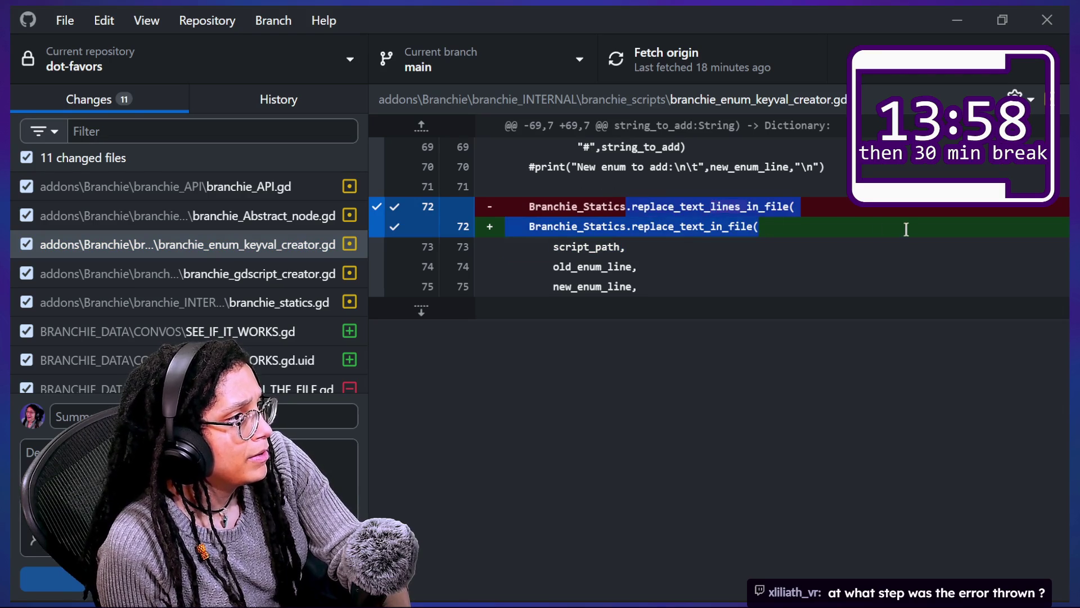
pyautogui.click(649, 224)
pyautogui.moveTo(665, 277); pyautogui.dragTo(643, 221)
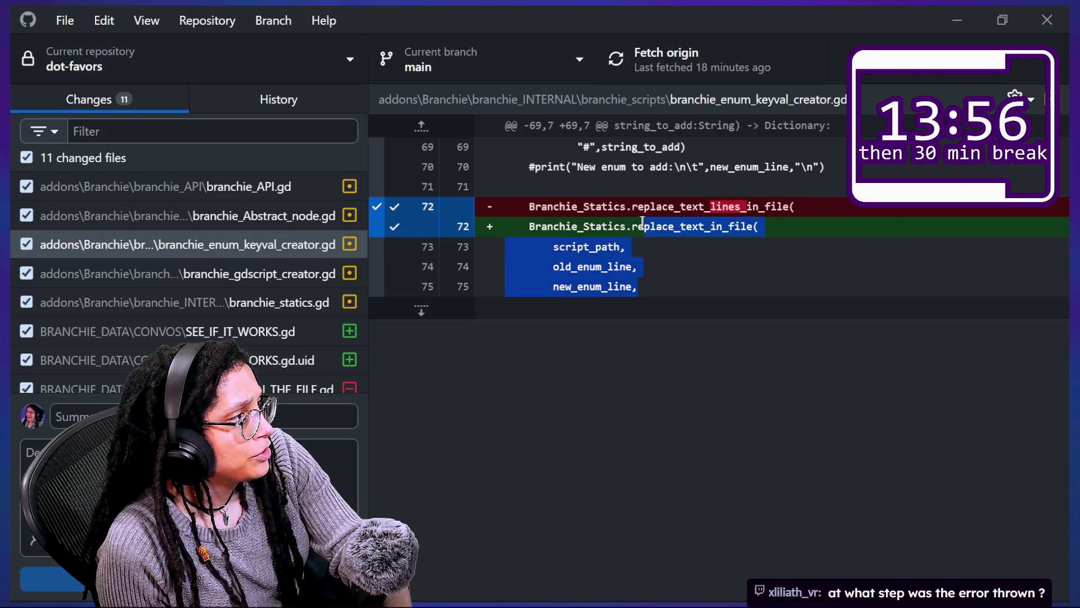
pyautogui.click(781, 407)
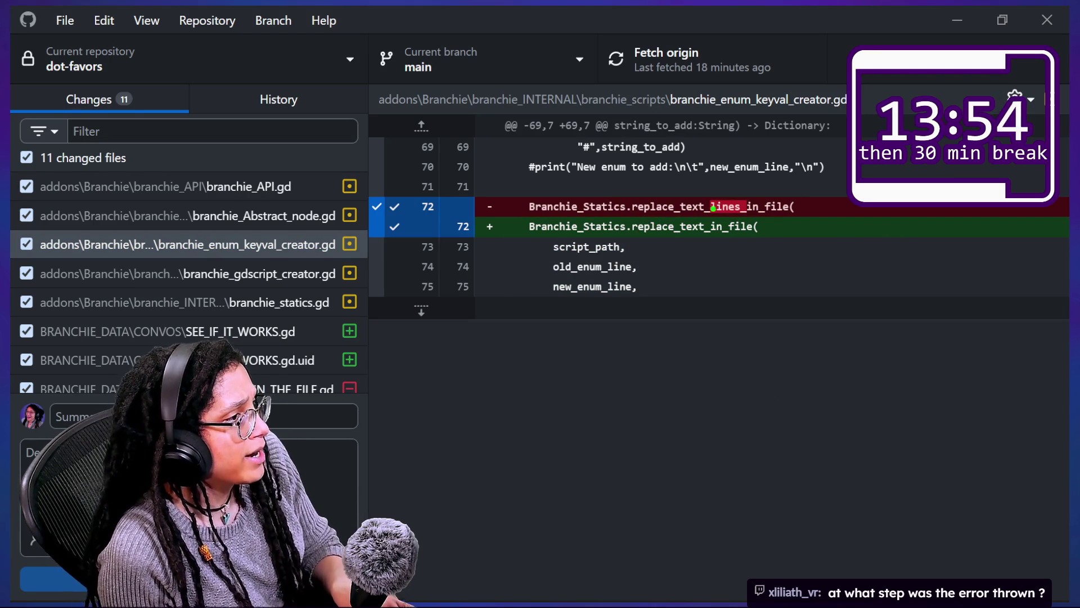
pyautogui.moveTo(682, 170)
pyautogui.mouseDown()
pyautogui.moveTo(984, 213)
pyautogui.moveTo(1058, 259)
pyautogui.moveTo(423, 401)
pyautogui.mouseUp()
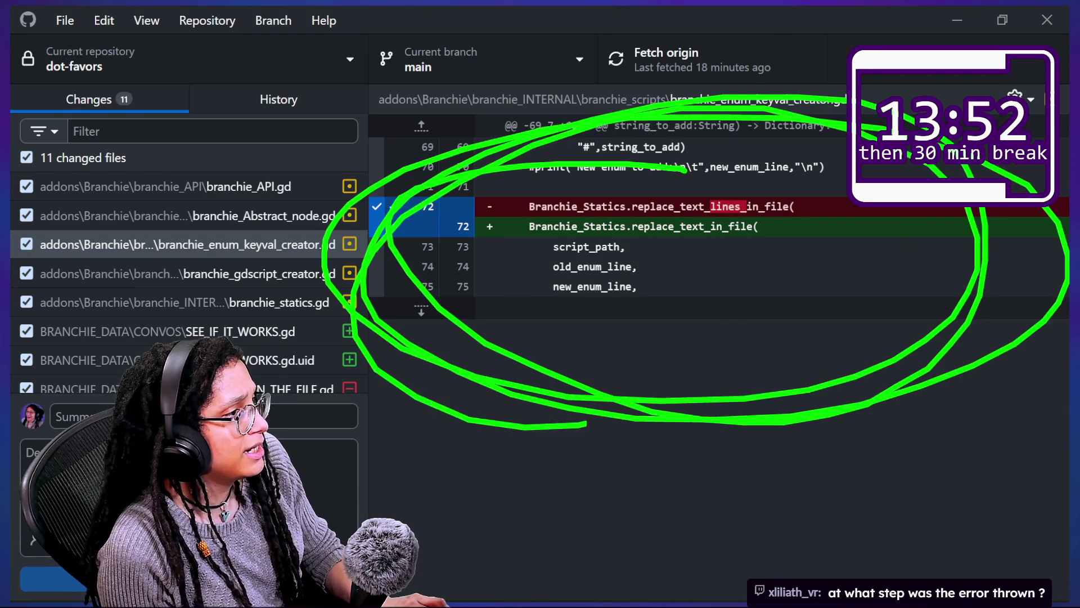
pyautogui.hotkey('alt', 'Tab')
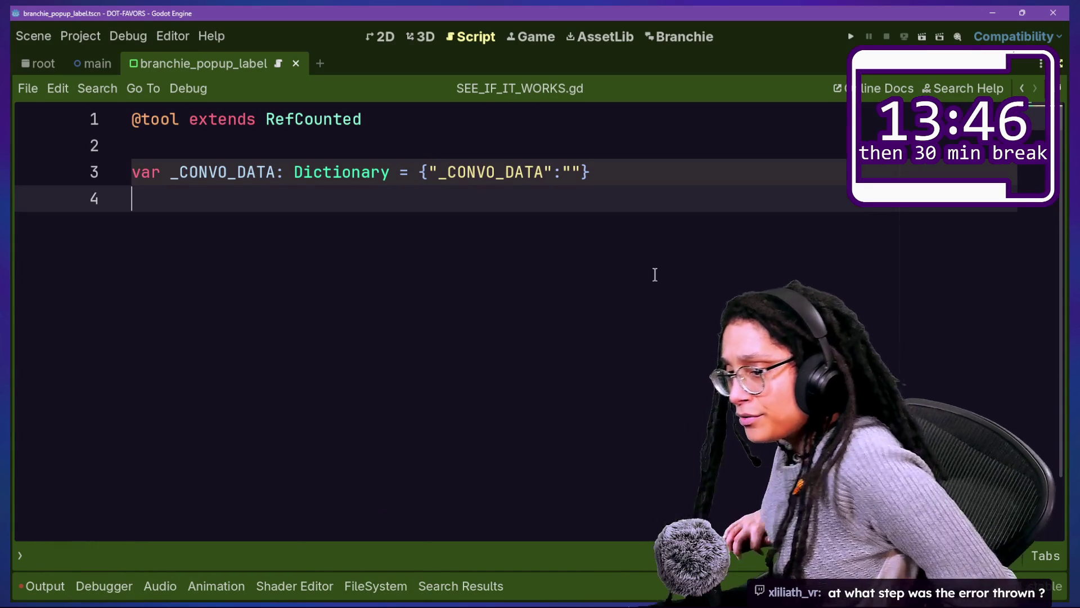
pyautogui.click(24, 585)
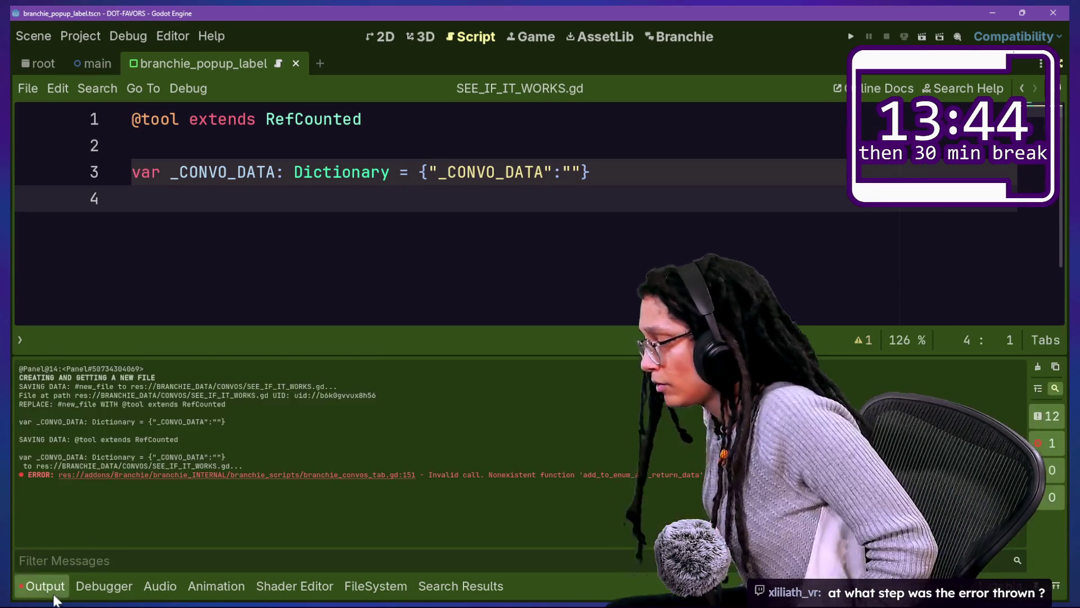
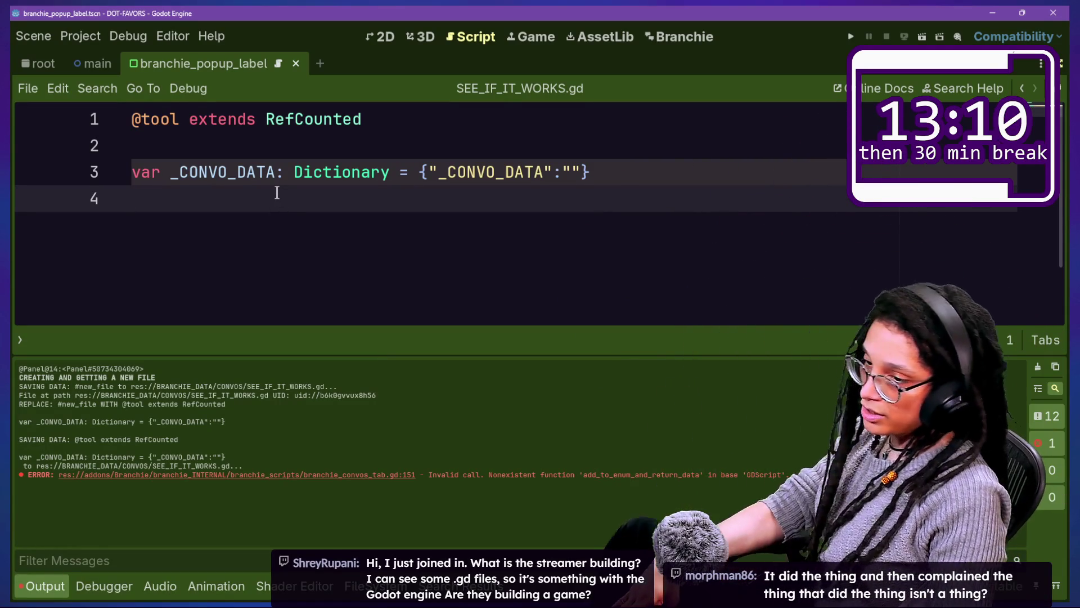
# Step: Hide the Output panel, select lines 1–4 of SEE_IF_IT_WORKS.gd, and bring up Quick Open on branchie_gdscript_creator.gd
pyautogui.hotkey('ctrl', 'j')
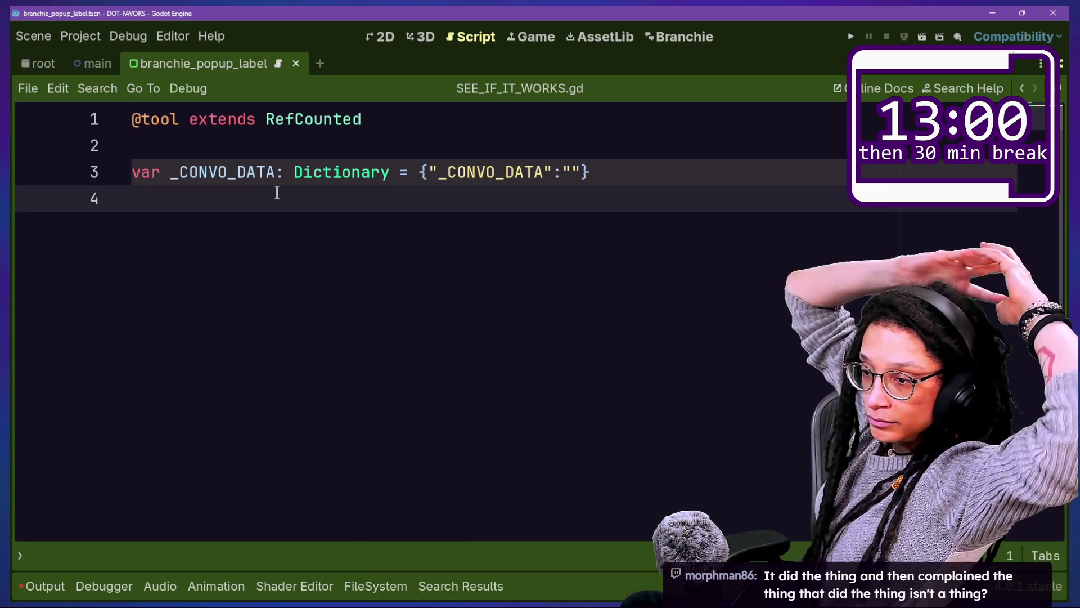
pyautogui.click(272, 170)
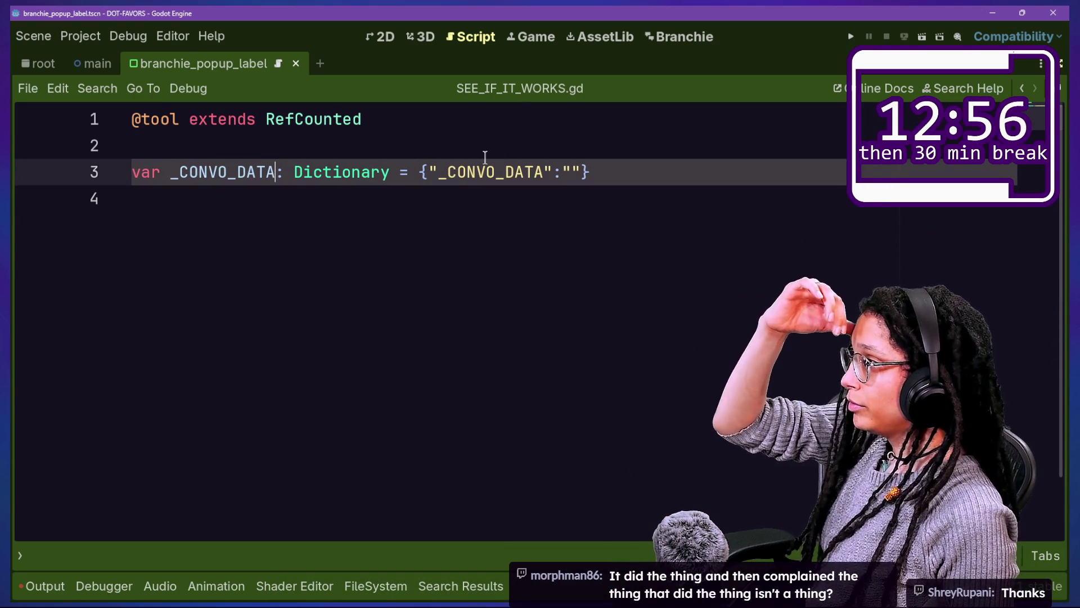
pyautogui.moveTo(493, 168)
pyautogui.mouseDown()
pyautogui.moveTo(17, 247)
pyautogui.moveTo(23, 113)
pyautogui.moveTo(17, 163)
pyautogui.moveTo(697, 141)
pyautogui.moveTo(563, 348)
pyautogui.moveTo(225, 23)
pyautogui.moveTo(17, 237)
pyautogui.moveTo(696, 278)
pyautogui.moveTo(687, 262)
pyautogui.mouseUp()
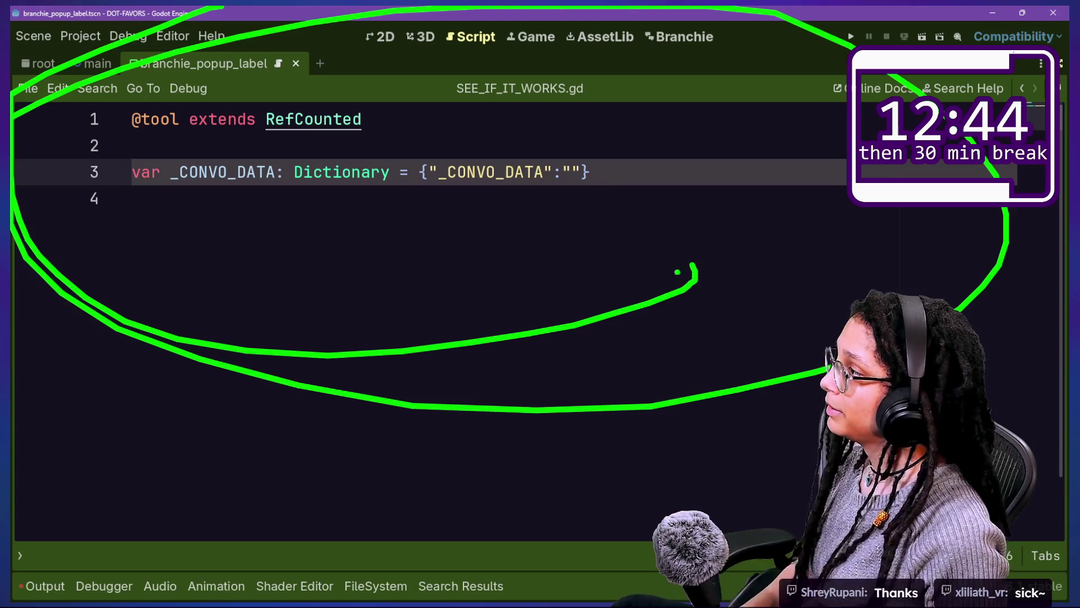
pyautogui.press('Escape')
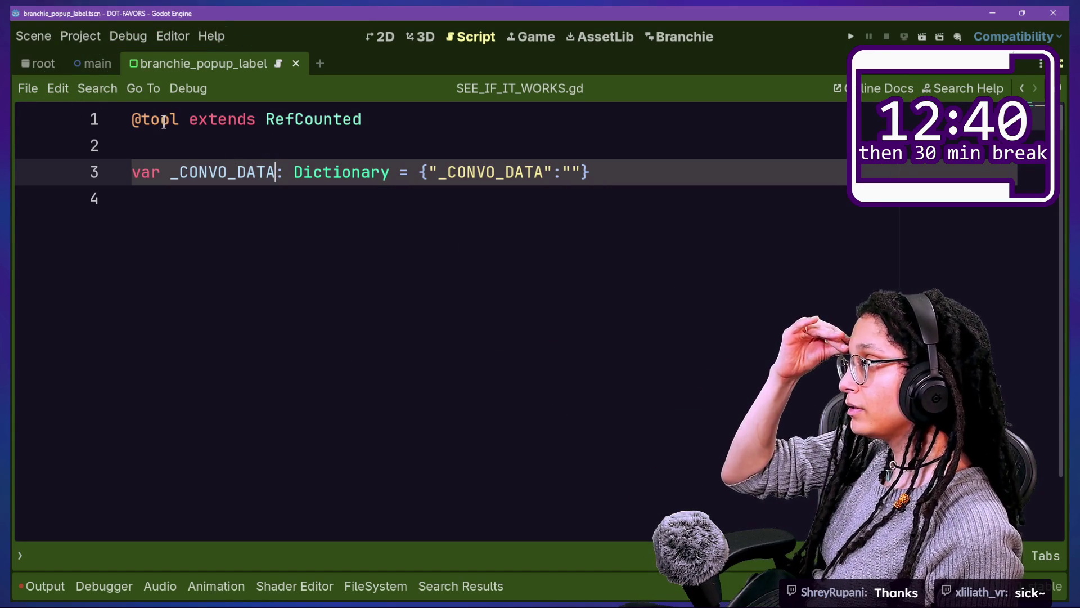
pyautogui.moveTo(169, 118); pyautogui.dragTo(293, 236)
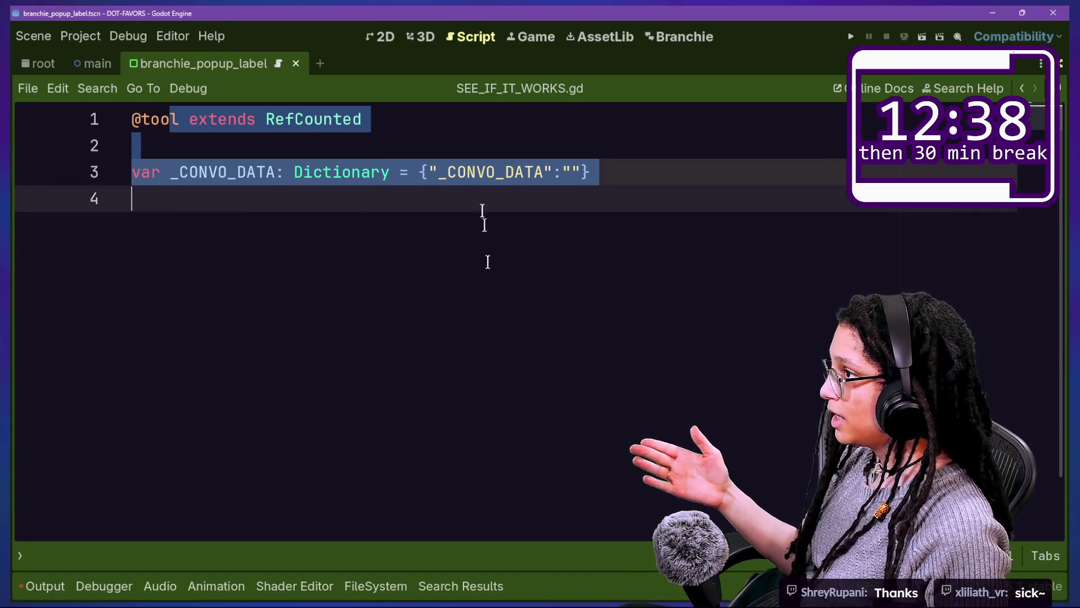
pyautogui.hotkey('alt', 'shift', 'o')
pyautogui.press('Down')
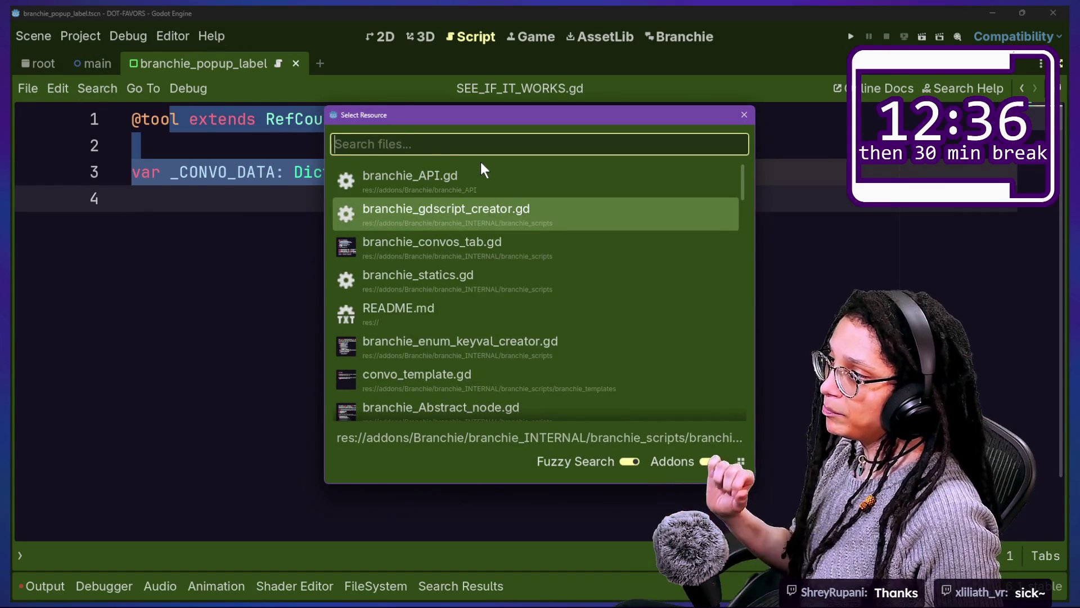
# Step: Open branchie_gdscript_creator.gd, comment out the _add_template_data call on line 44, and save
pyautogui.press('Up')
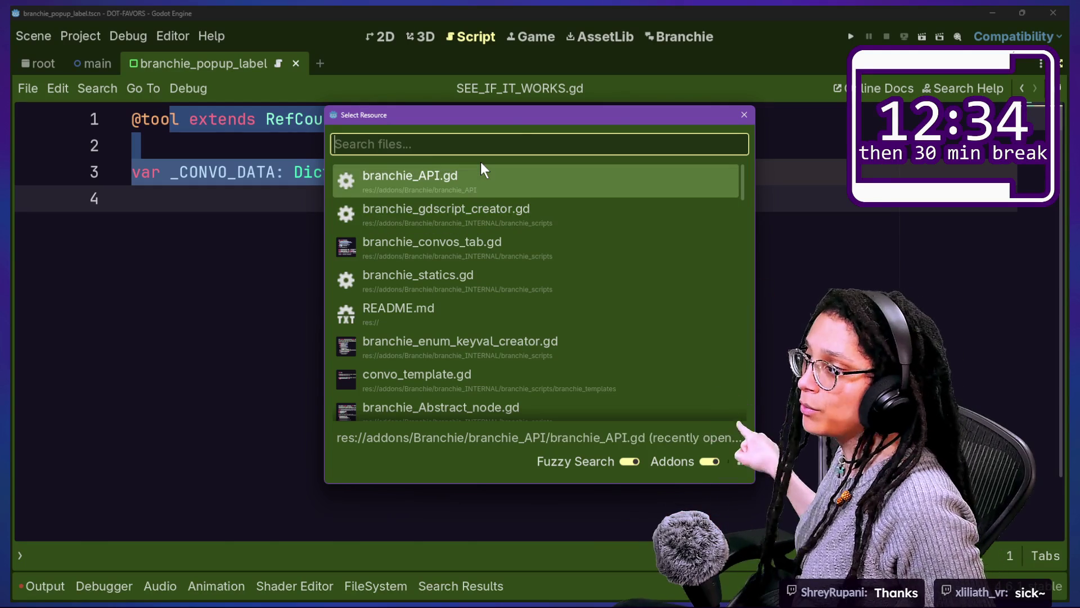
pyautogui.press('Down')
pyautogui.press('Return')
pyautogui.click(458, 304)
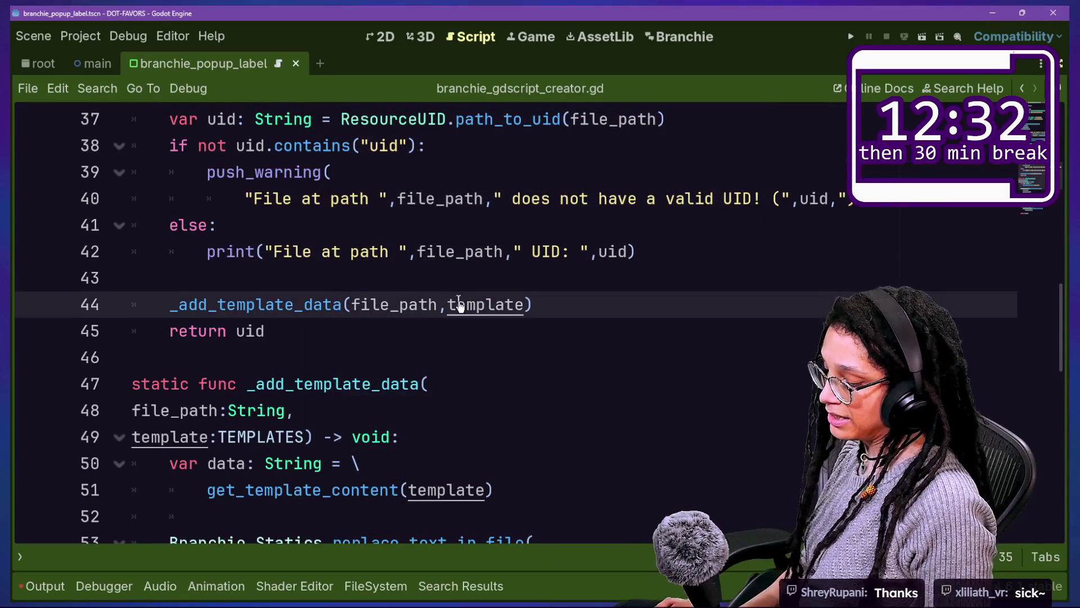
pyautogui.keyDown('ctrl'); pyautogui.scroll(-4, 458, 302); pyautogui.keyUp('ctrl')
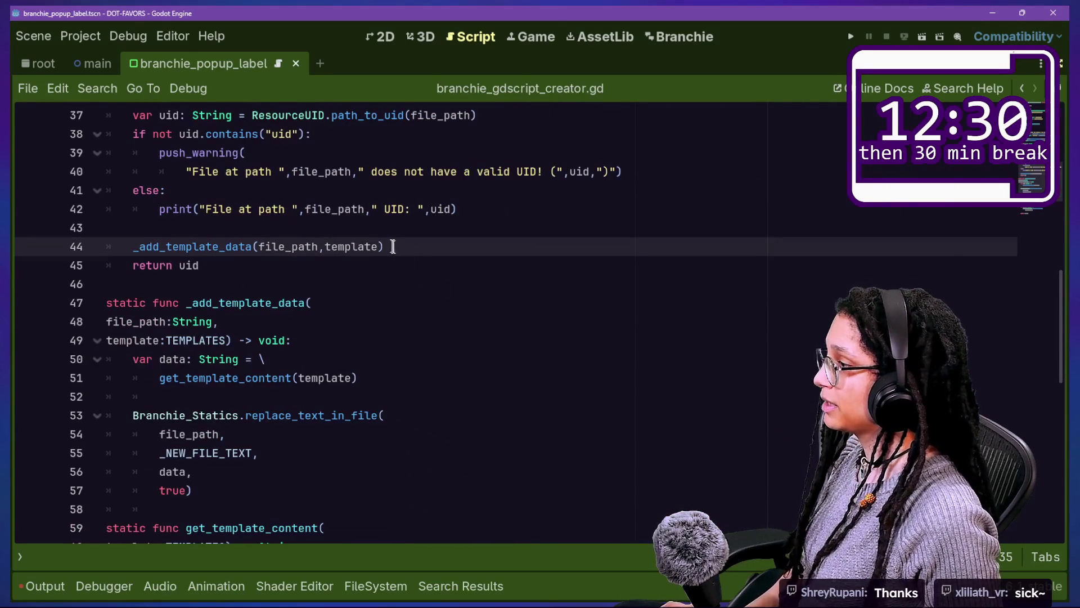
pyautogui.hotkey('ctrl', 'k')
pyautogui.hotkey('ctrl', 's')
pyautogui.moveTo(165, 246); pyautogui.dragTo(427, 237)
pyautogui.moveTo(252, 359); pyautogui.dragTo(188, 490)
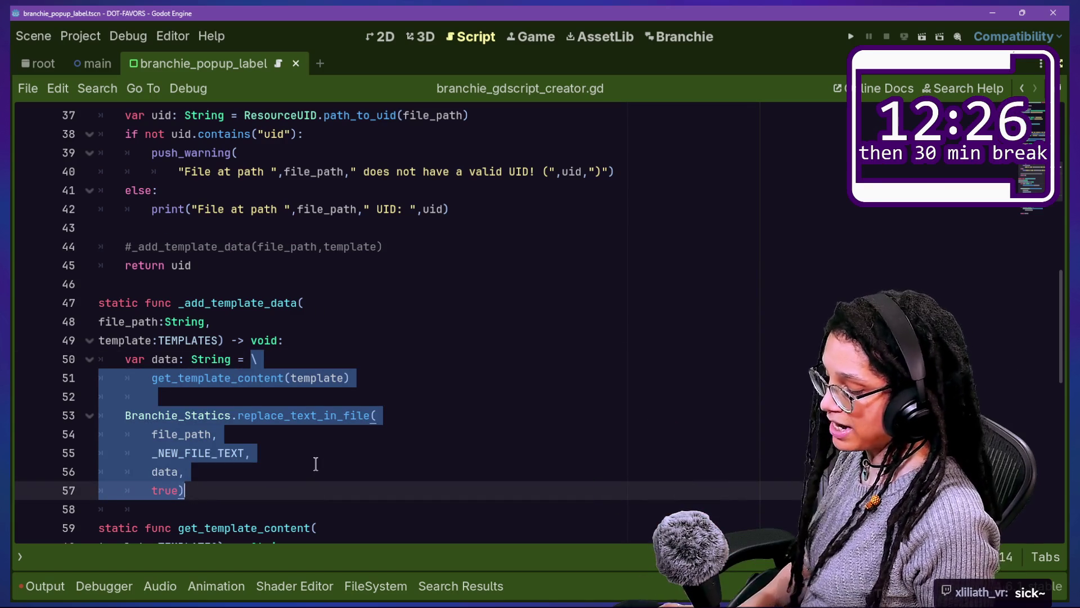
# Step: Clear the Output log and open the Plugins list in Project Settings
pyautogui.hotkey('ctrl', 'alt', 'p')
pyautogui.press('Escape')
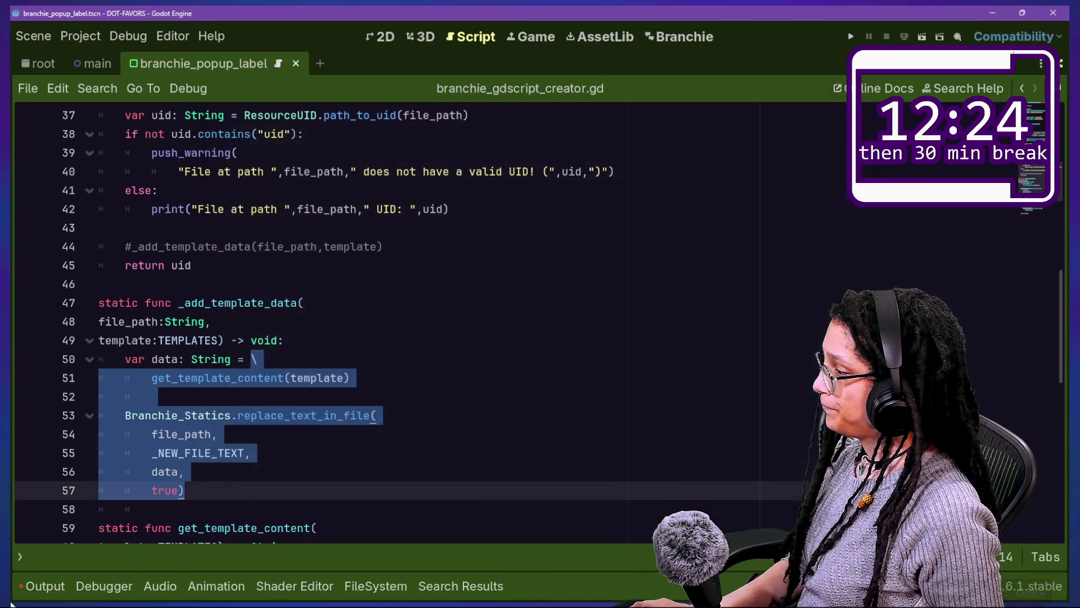
pyautogui.click(135, 580)
pyautogui.click(60, 585)
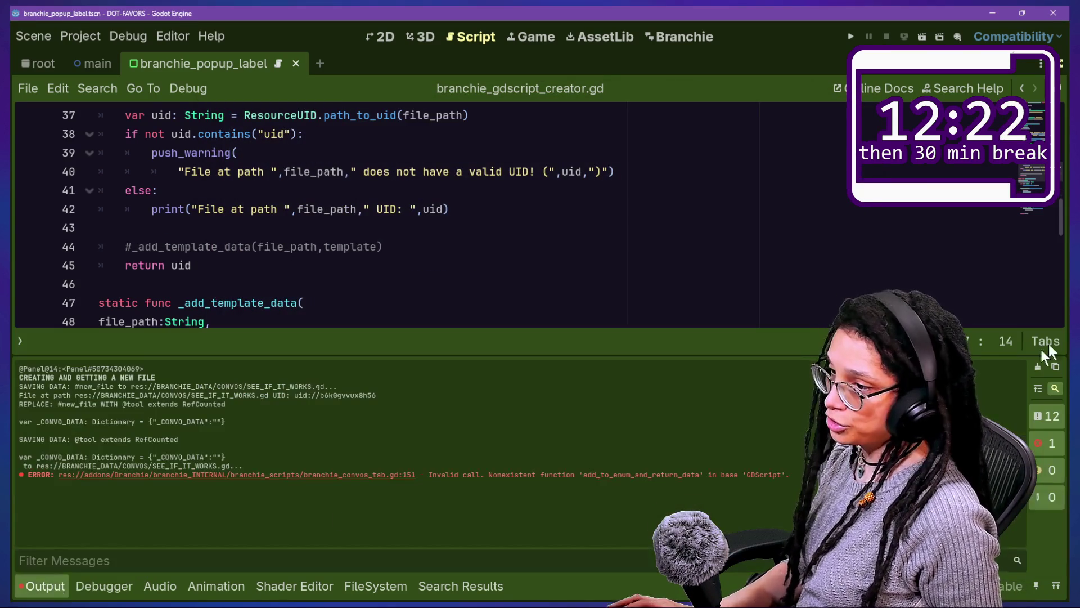
pyautogui.click(1038, 366)
pyautogui.click(801, 245)
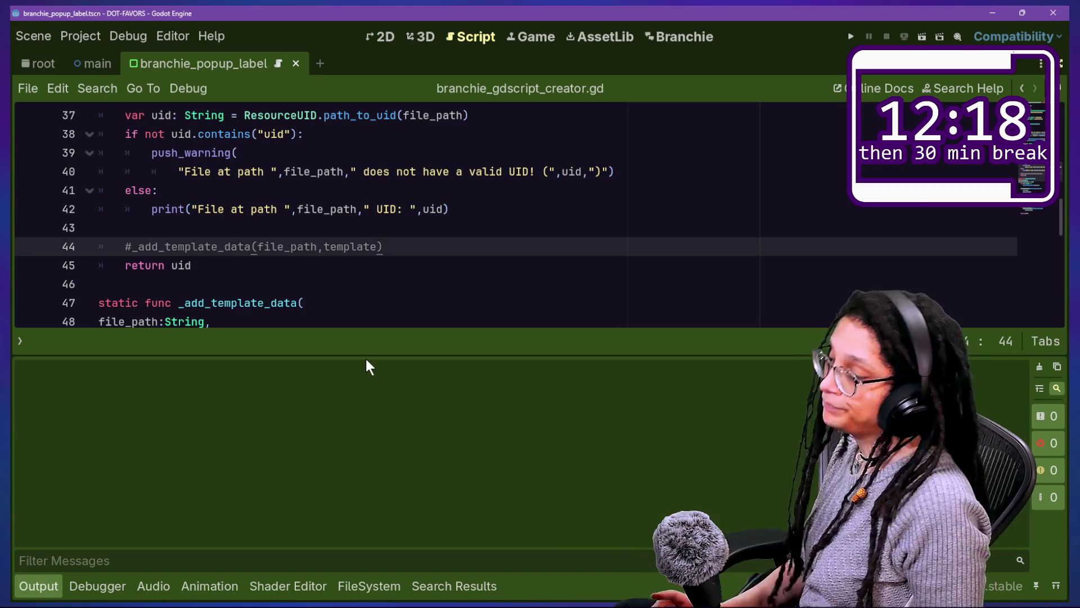
pyautogui.hotkey('ctrl', 'j')
pyautogui.hotkey('shift', 'alt', 'o')
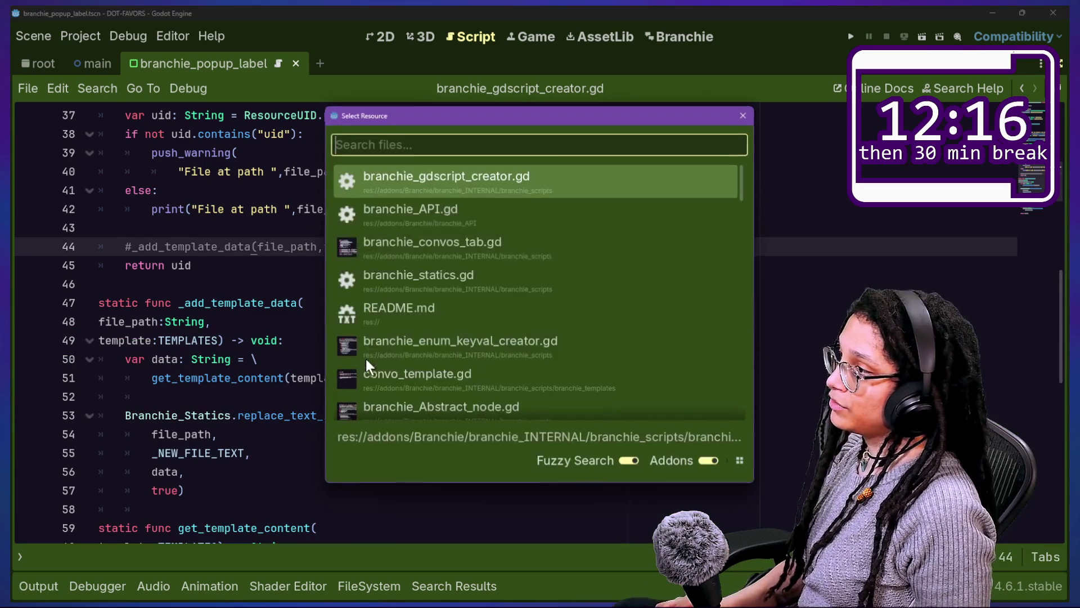
pyautogui.press('Escape')
pyautogui.click(248, 203)
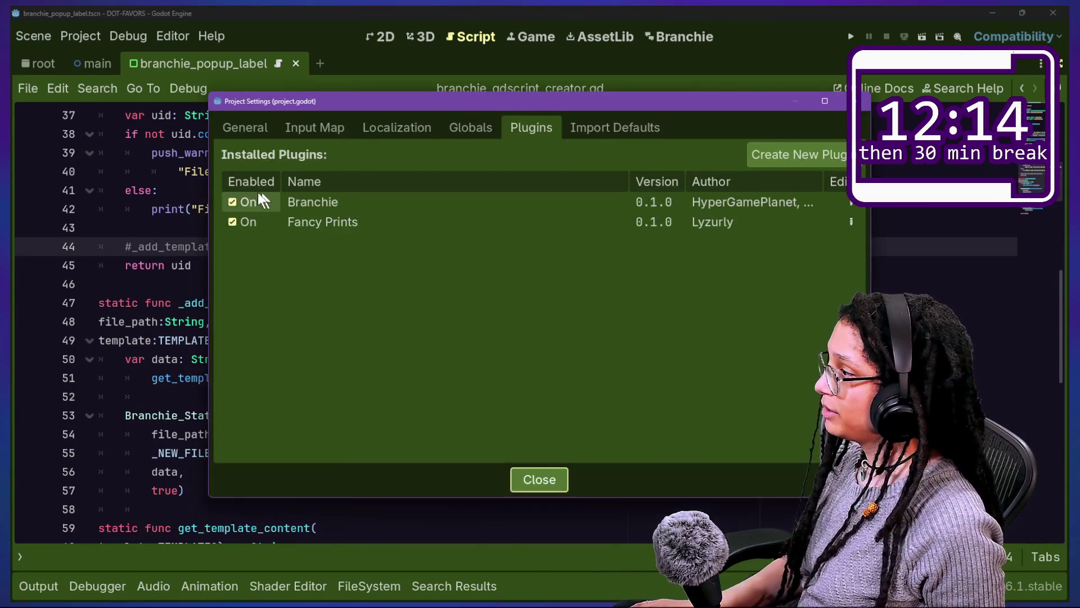
# Step: Toggle the Branchie plugin off and on, add the conversation 'the samething', and check the Output log
pyautogui.click(242, 201)
pyautogui.press('Escape')
pyautogui.click(667, 38)
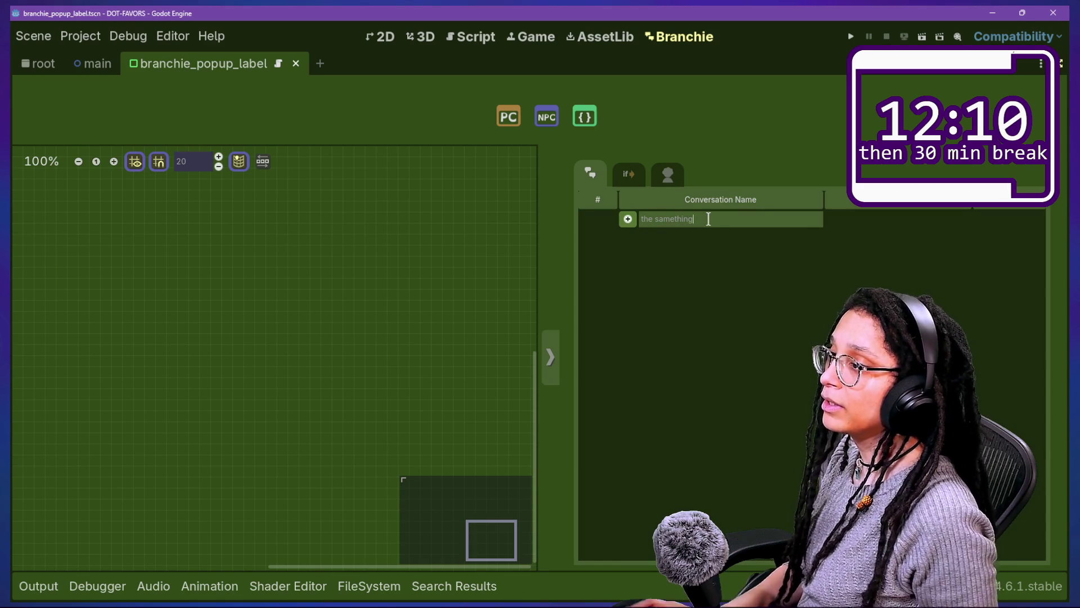
pyautogui.click(626, 221)
pyautogui.click(45, 585)
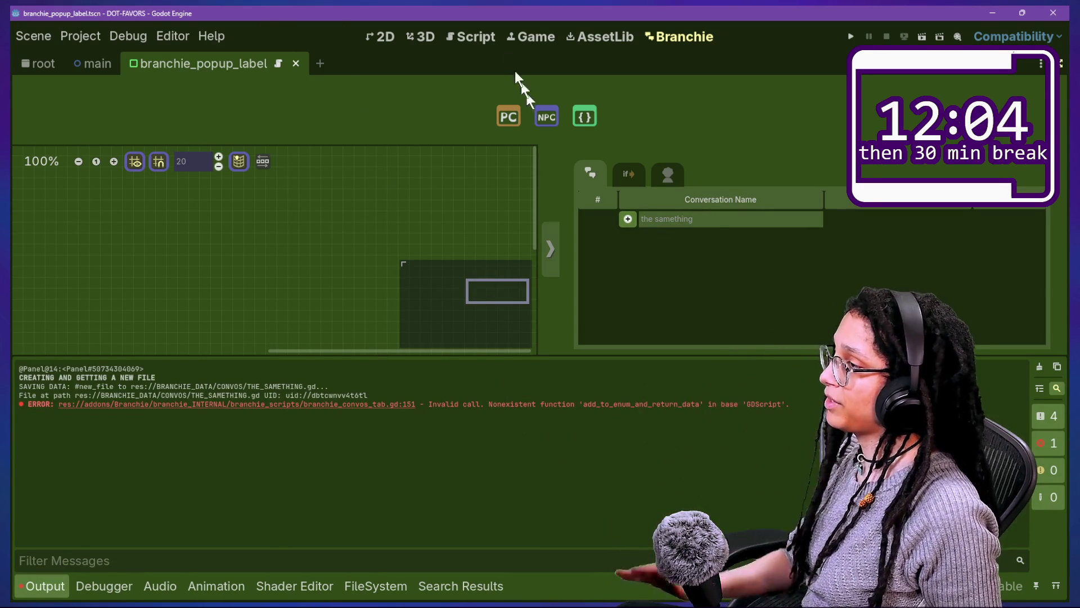
# Step: Change the call on line 53 from replace_text_in_file to replace_text_lines_in_file
pyautogui.click(487, 37)
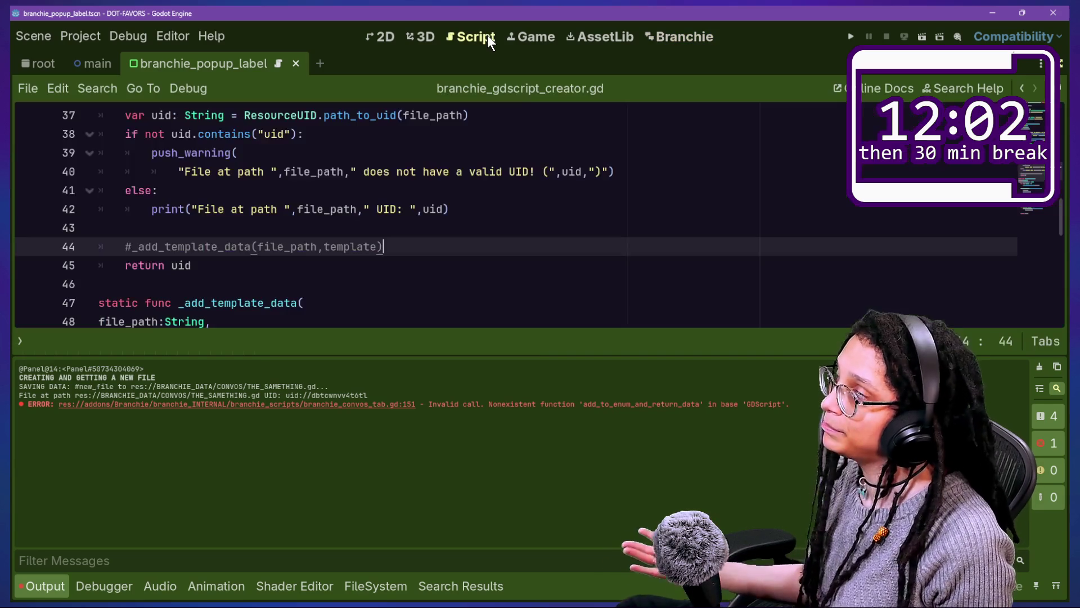
pyautogui.hotkey('ctrl', 'j')
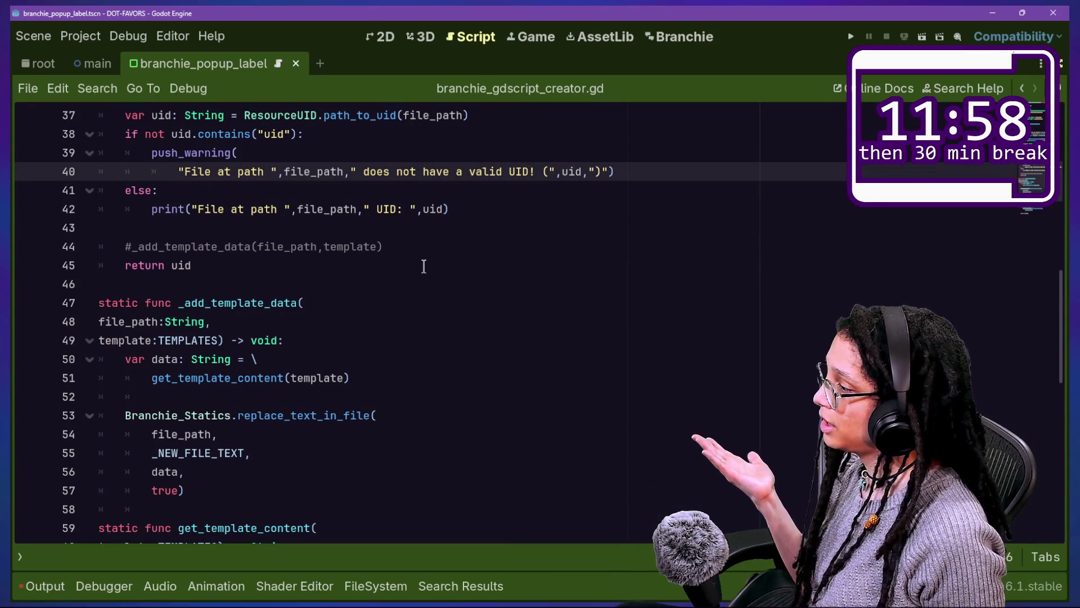
pyautogui.moveTo(237, 416); pyautogui.dragTo(373, 413)
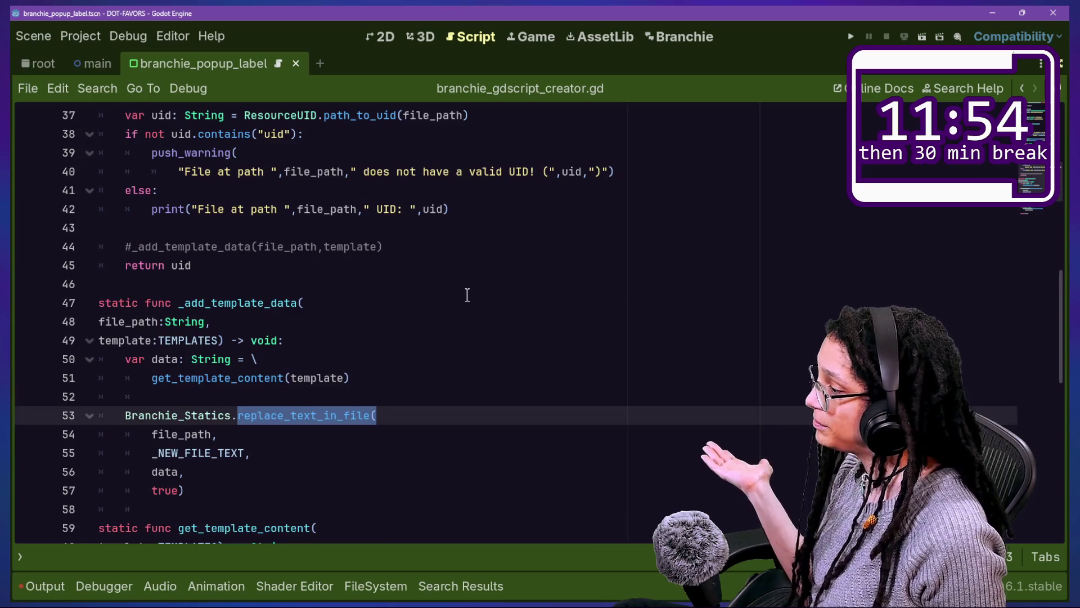
pyautogui.scroll(-2, 467, 294)
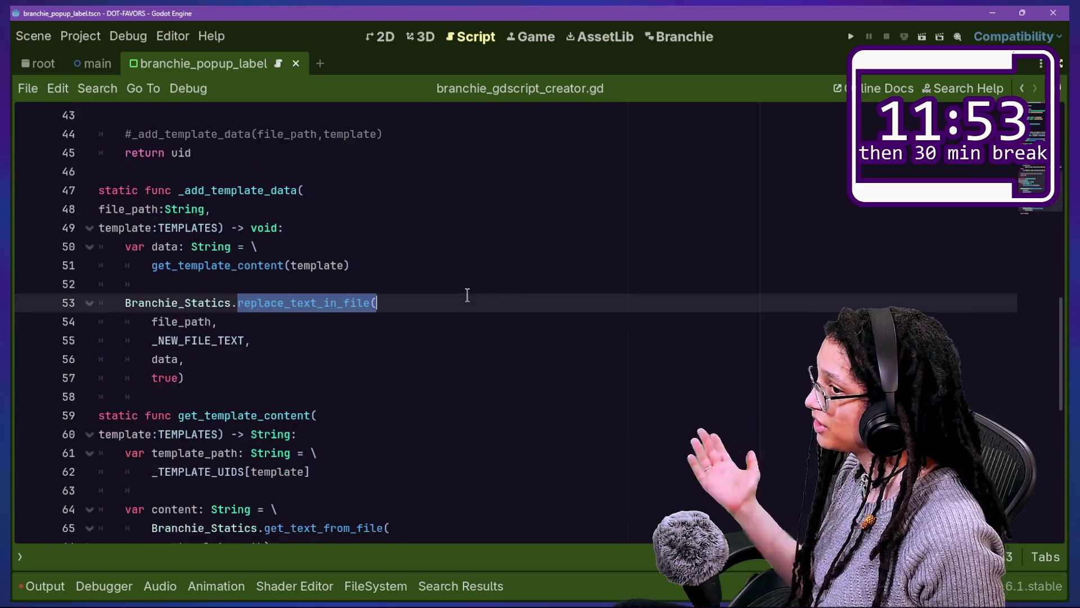
pyautogui.click(320, 303)
pyautogui.write('lines_')
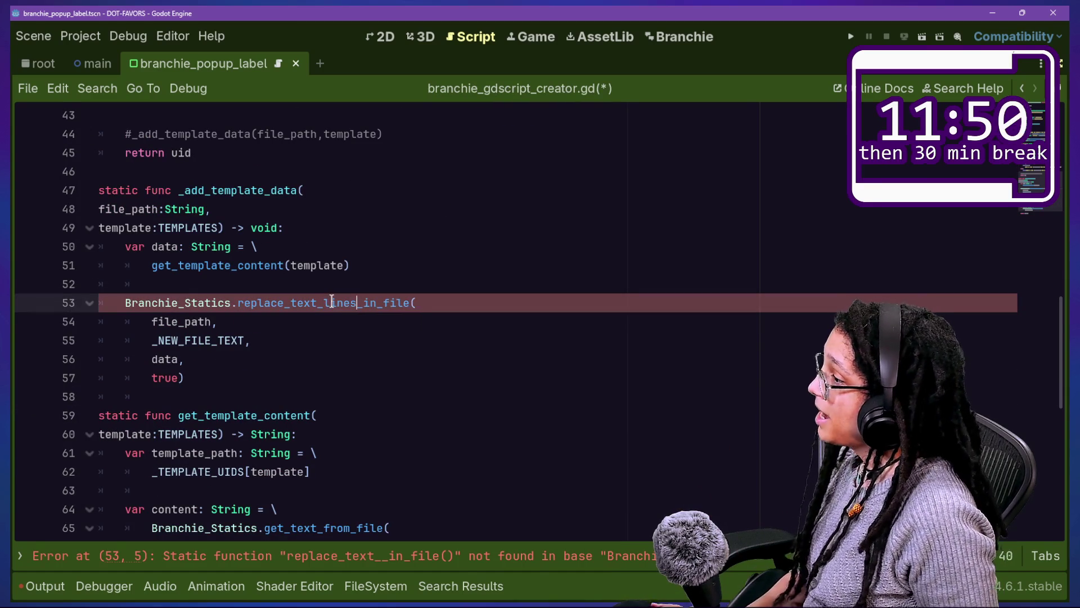
pyautogui.press('Up')
pyautogui.press('Up')
pyautogui.press('Up')
# Step: Jump to the replace_text_lines_in_file definition in branchie_statics.gd, save, and start Find in Files
pyautogui.keyDown('ctrl'); pyautogui.click(219, 309); pyautogui.keyUp('ctrl')
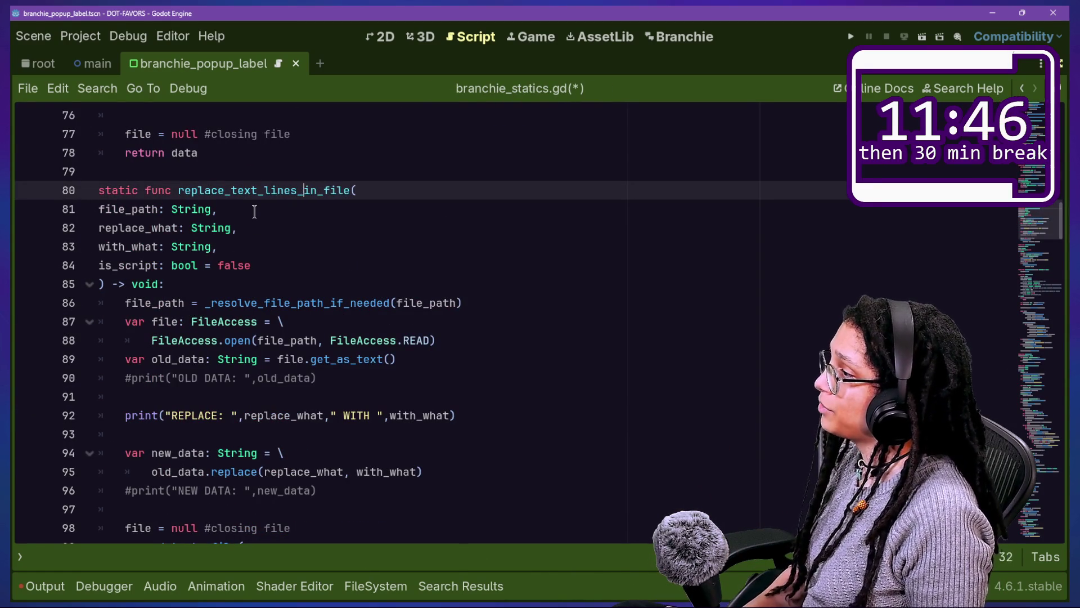
pyautogui.scroll(-1, 329, 344)
pyautogui.hotkey('ctrl', 's')
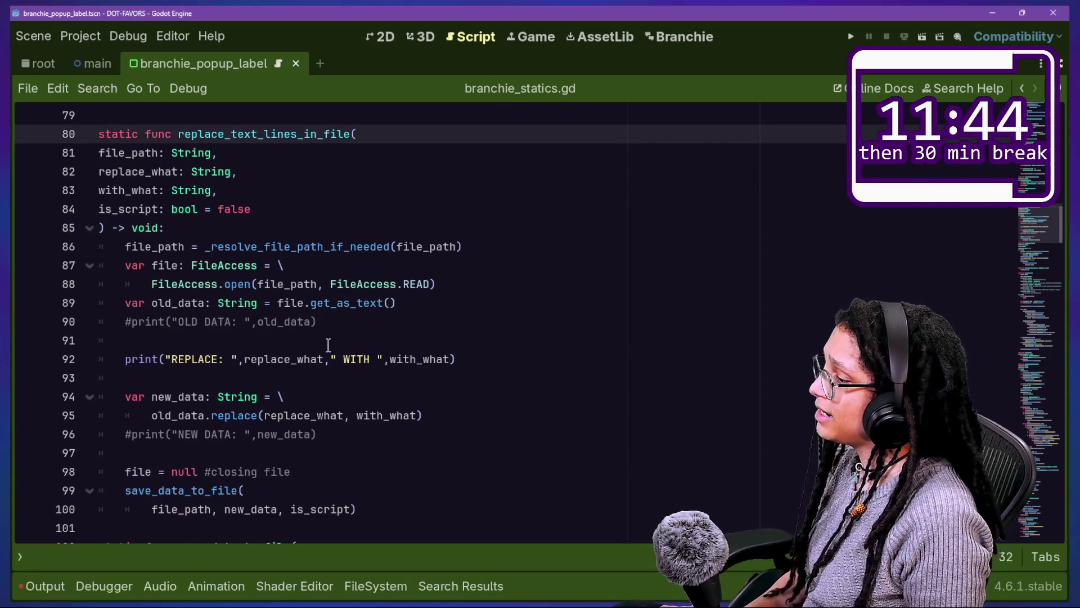
pyautogui.hotkey('ctrl', 'shift', 'f')
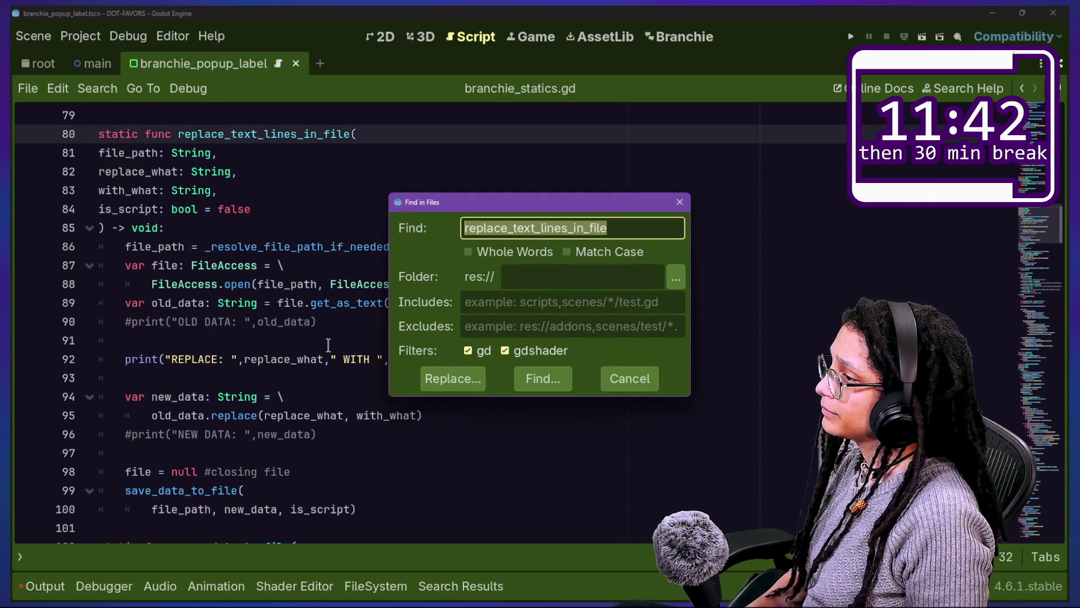
# Step: Search the project for replace_text_in_file and fix its call in branchie_enum_keyval_creator.gd, then save
pyautogui.press('End')
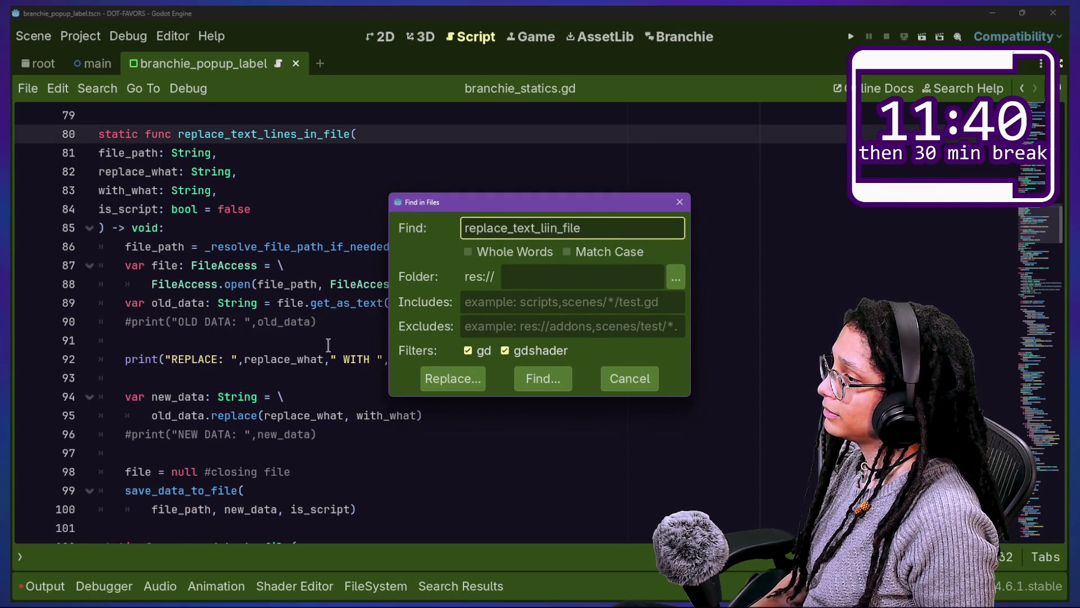
pyautogui.press('BackSpace')
pyautogui.press('BackSpace')
pyautogui.press('Return')
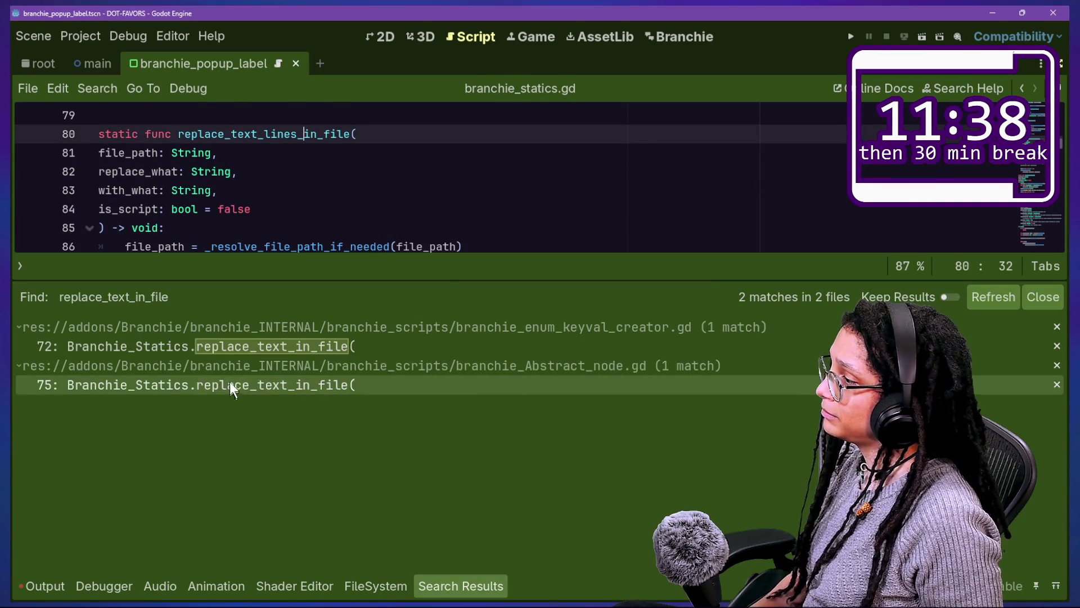
pyautogui.click(233, 347)
pyautogui.click(324, 153)
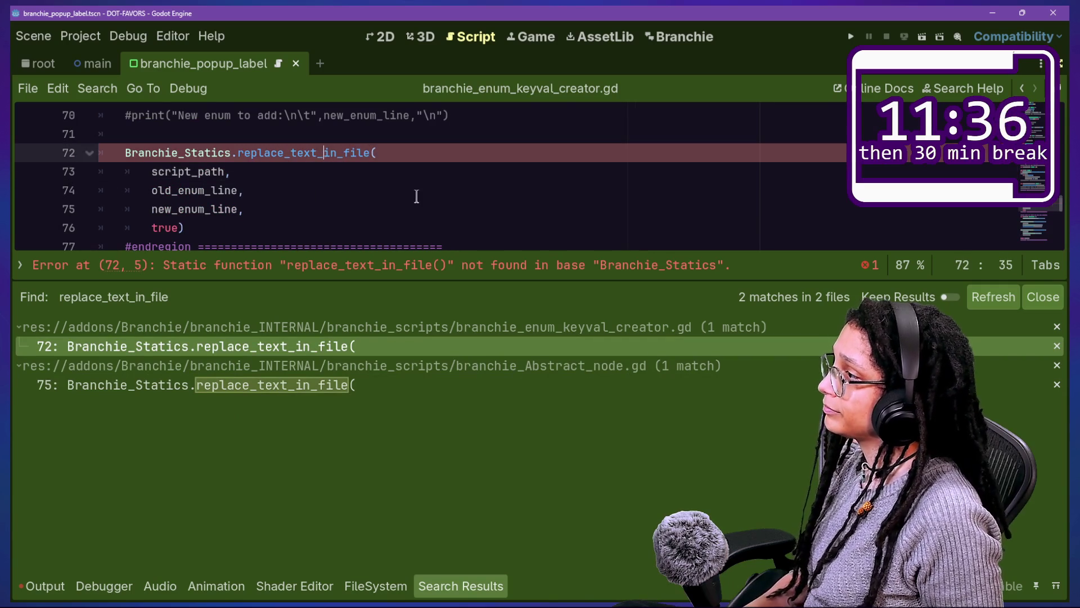
pyautogui.write('lines_')
pyautogui.hotkey('ctrl', 's')
# Step: Fix the line 75 call in branchie_Abstract_node.gd, refresh search results, and clear the Output log
pyautogui.click(320, 381)
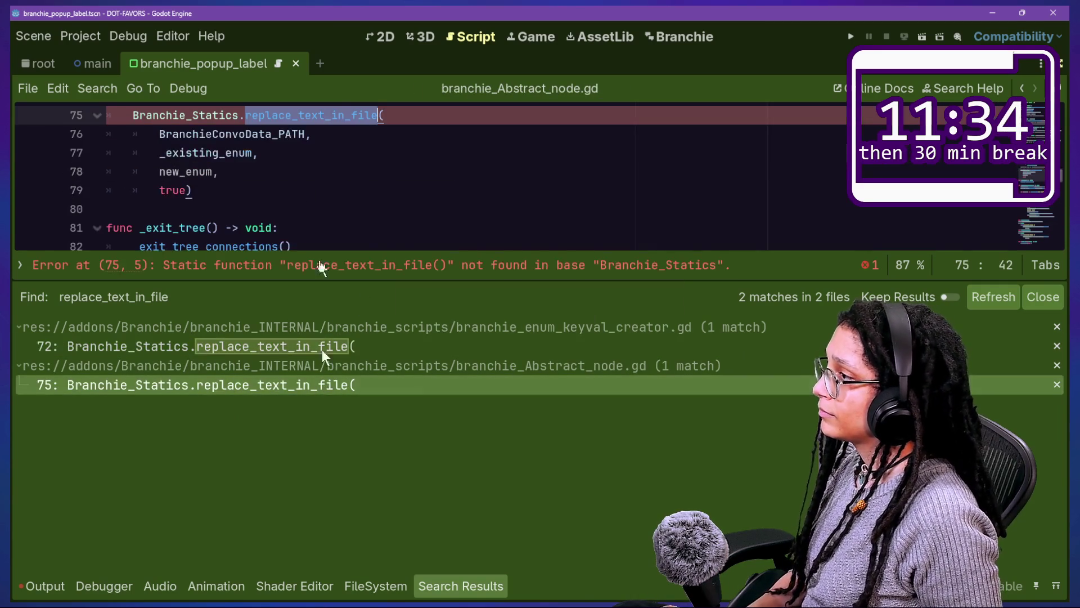
pyautogui.click(324, 114)
pyautogui.write('lines_')
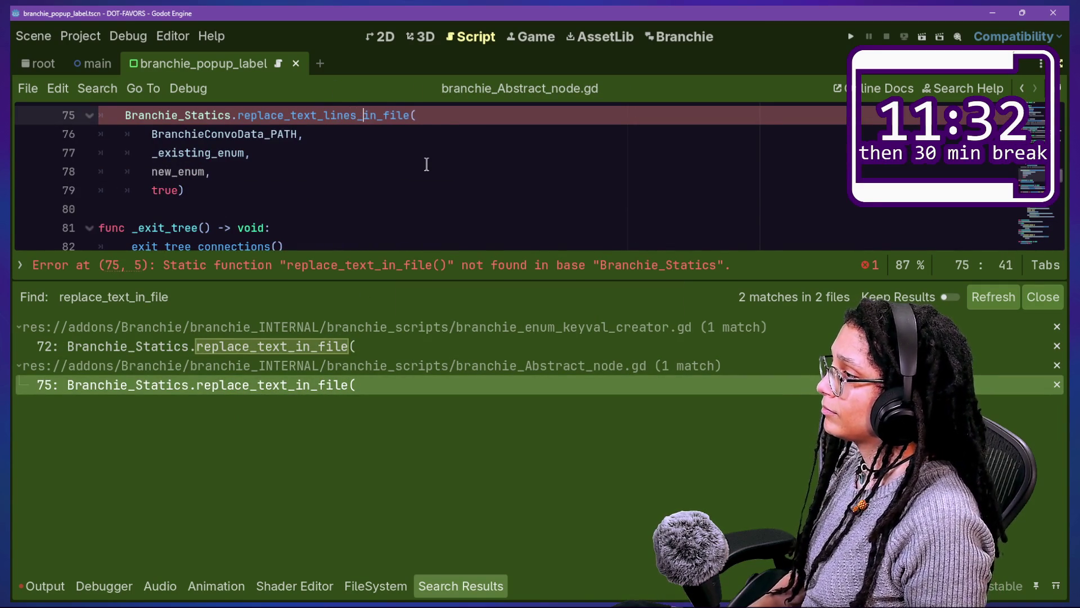
pyautogui.click(428, 169)
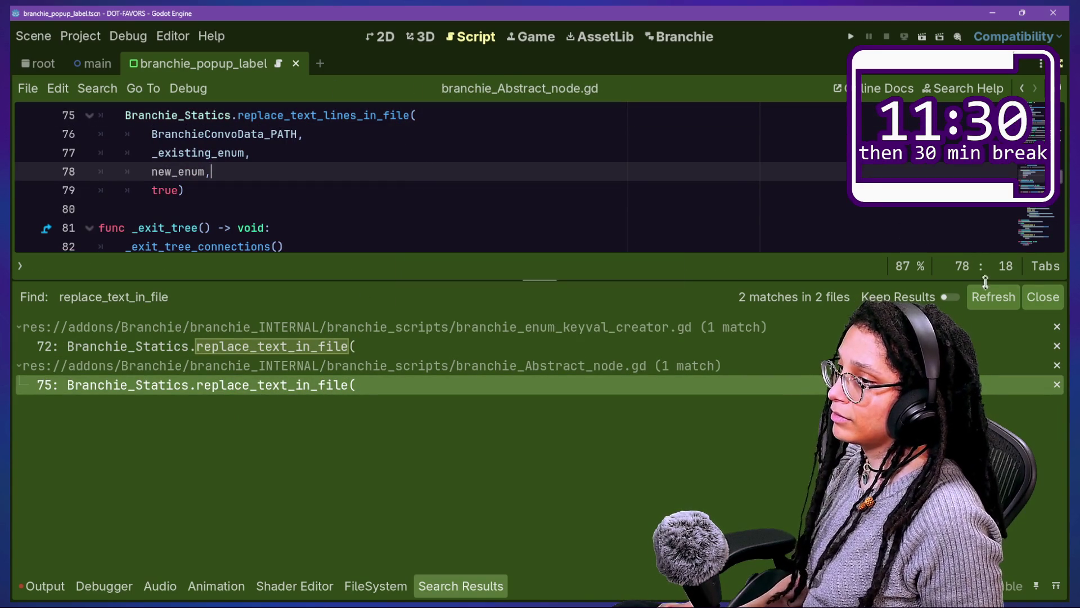
pyautogui.press('Down')
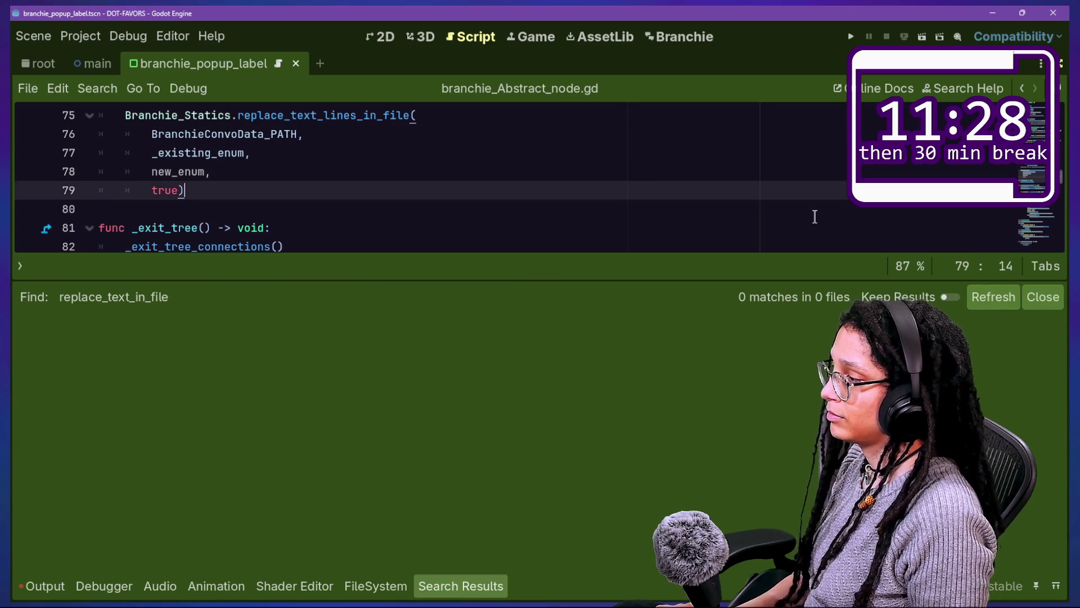
pyautogui.click(40, 585)
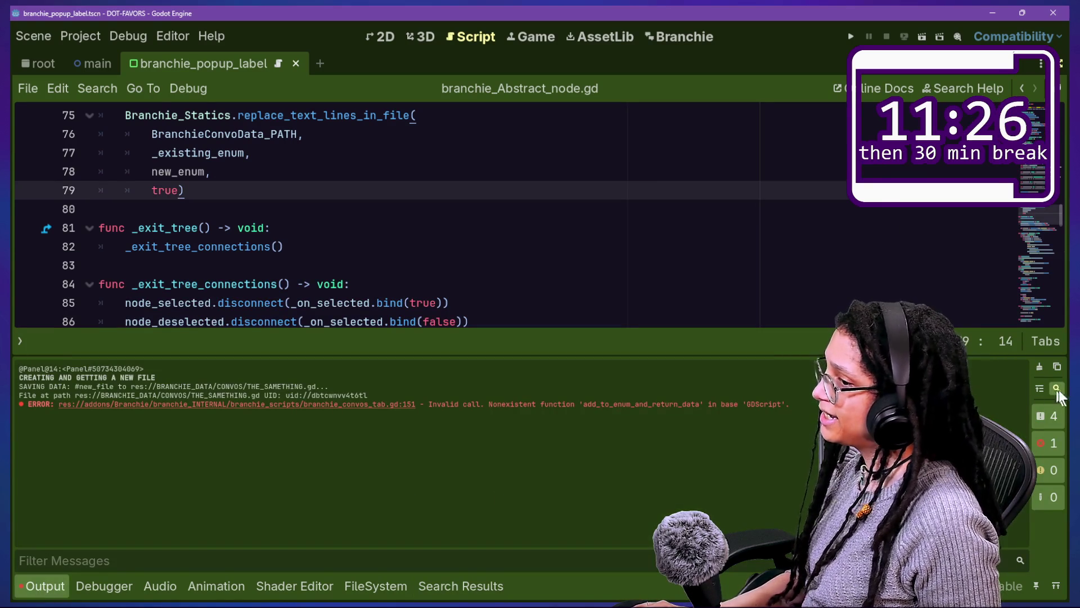
pyautogui.click(1040, 388)
pyautogui.click(767, 268)
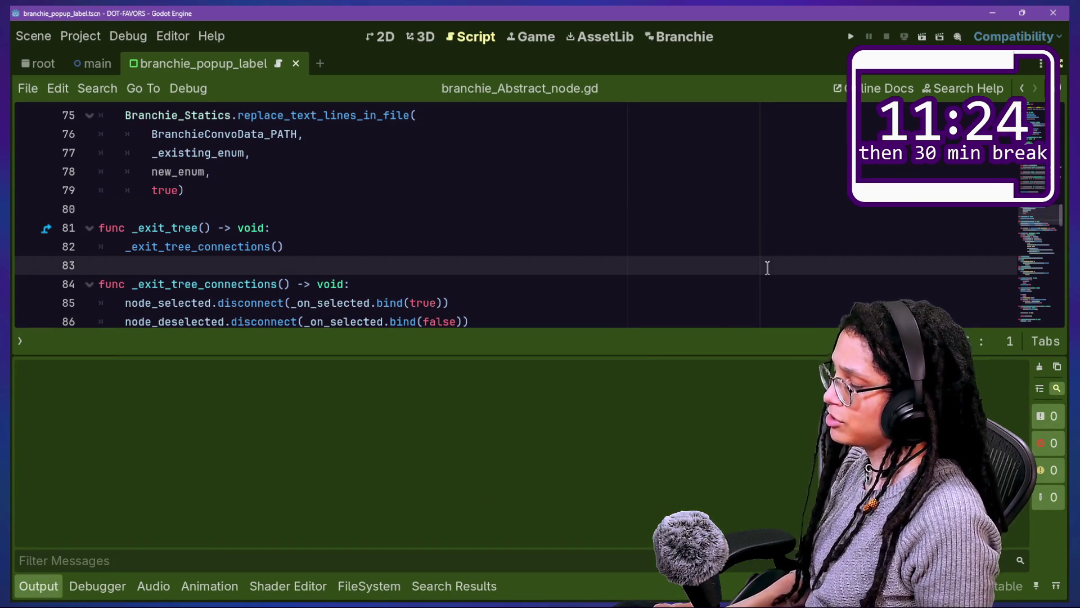
pyautogui.hotkey('shift', 'alt', 'o')
pyautogui.press('Escape')
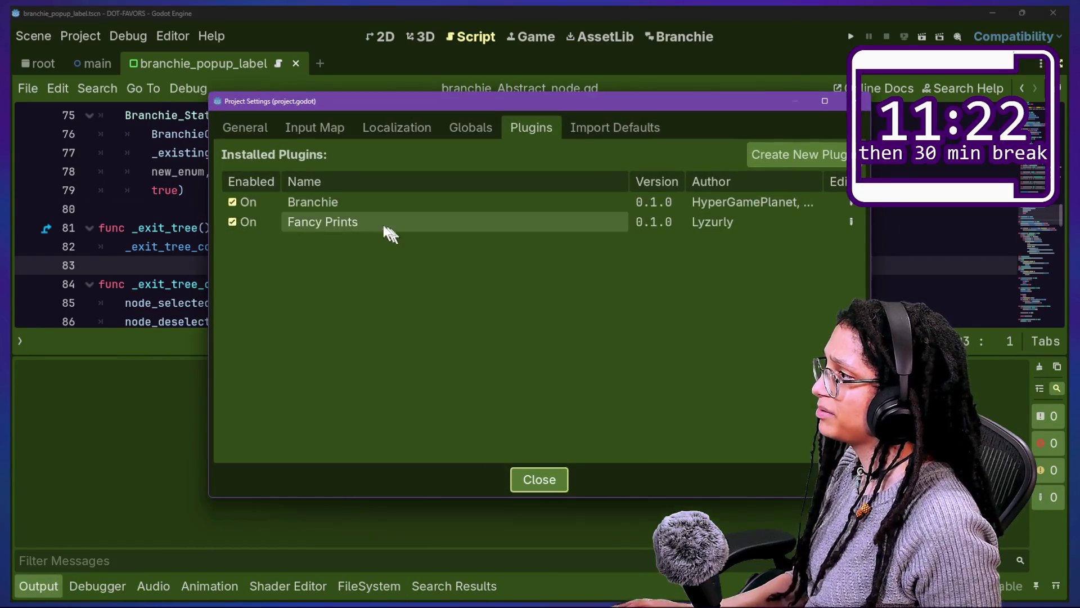
# Step: Toggle Branchie off and on, add the 'puts itback' conversation, and return to branchie_Abstract_node.gd
pyautogui.click(230, 201)
pyautogui.click(233, 200)
pyautogui.press('Escape')
pyautogui.write('puts itb')
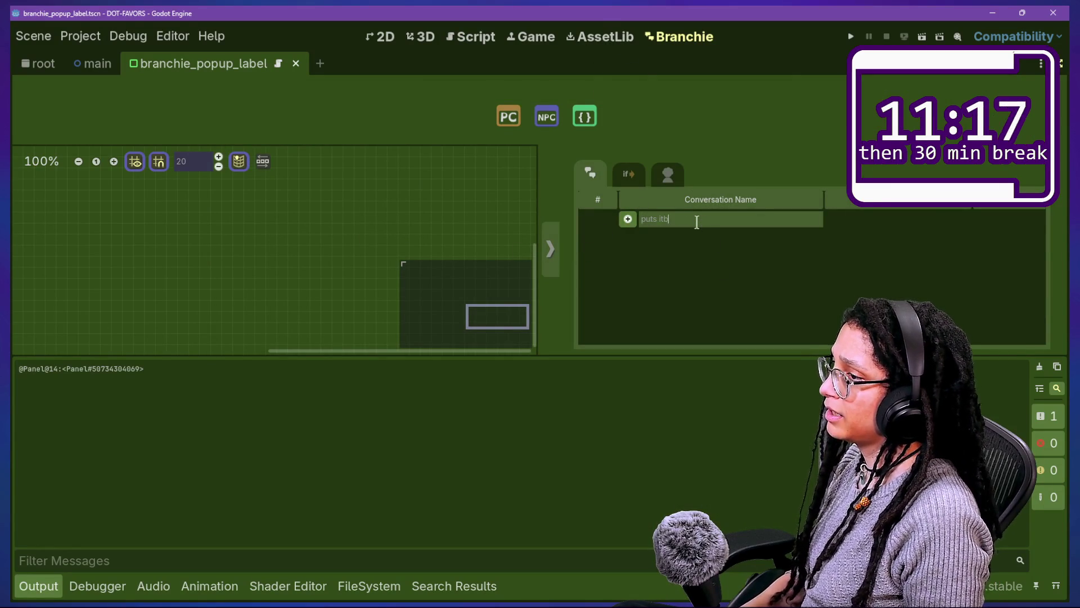
pyautogui.write('ack')
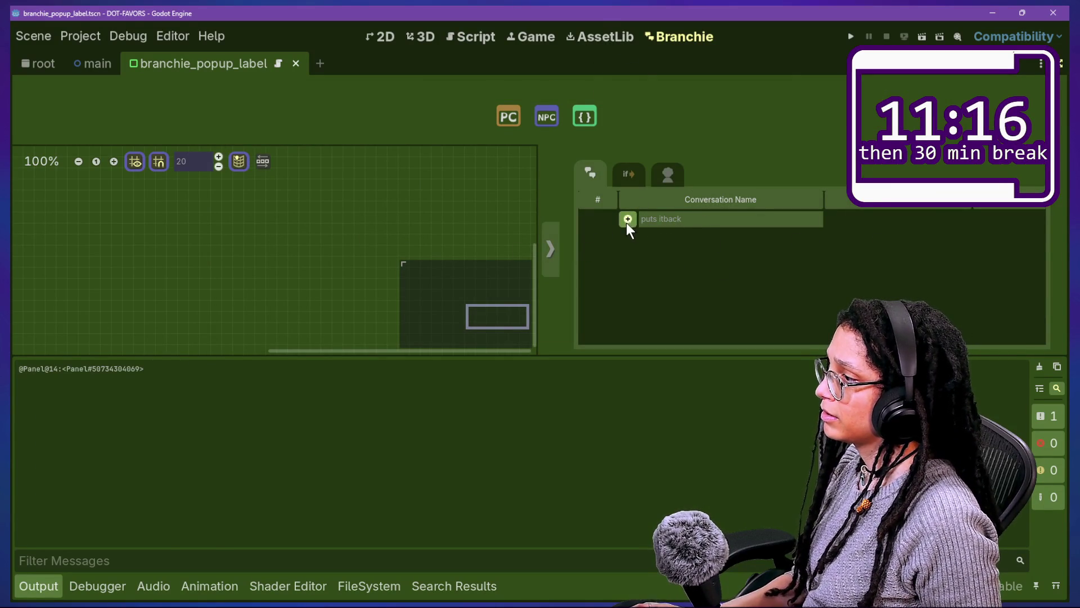
pyautogui.click(628, 220)
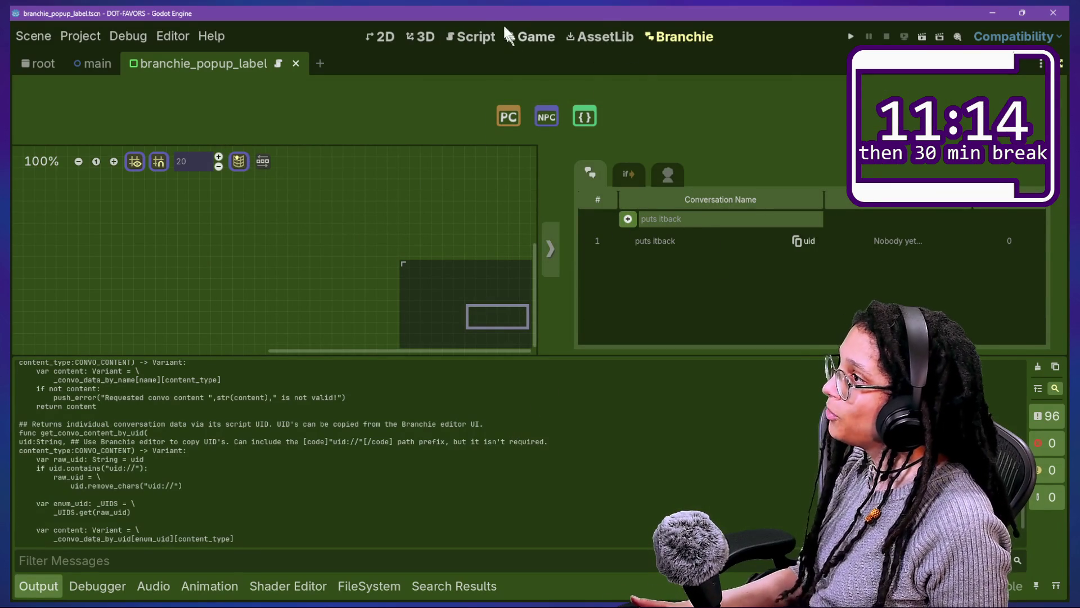
pyautogui.click(483, 36)
pyautogui.click(414, 226)
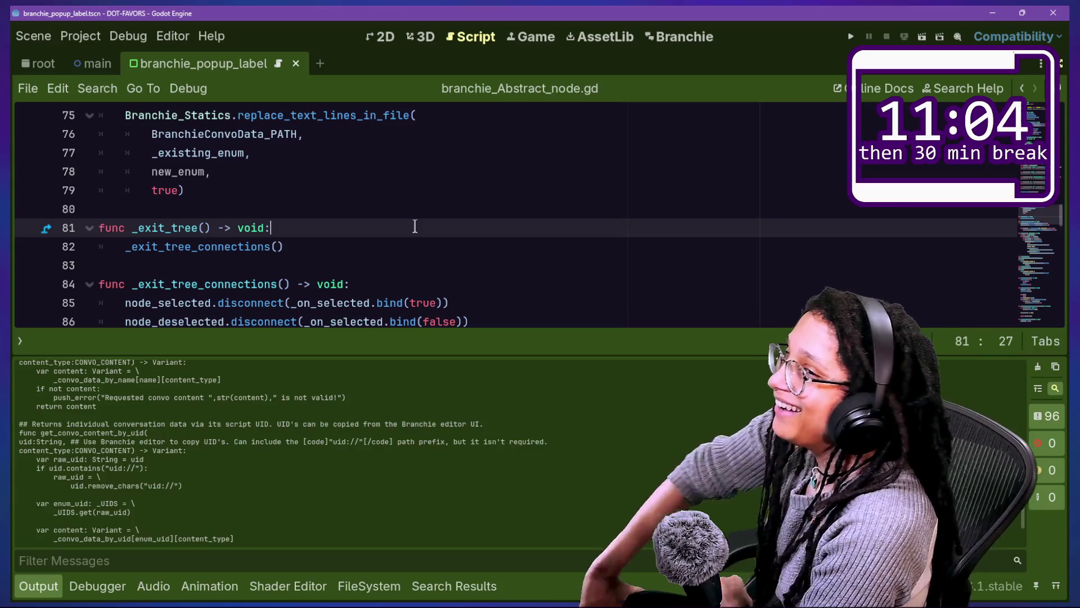
# Step: Run a Find in Files search for 'replace_text' across res://
pyautogui.hotkey('ctrl', 'j')
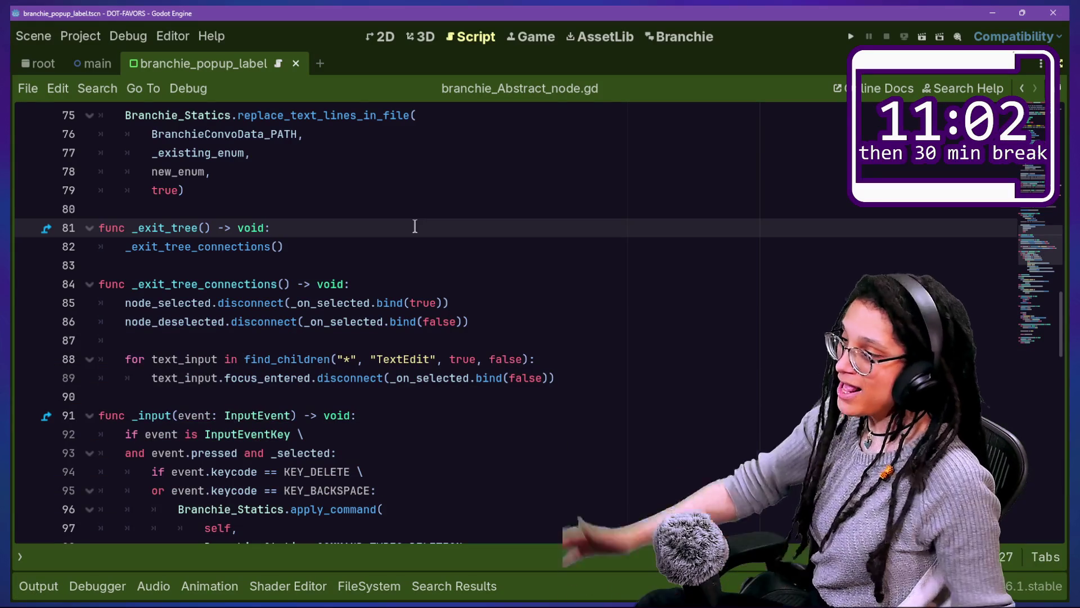
pyautogui.scroll(-2, 410, 264)
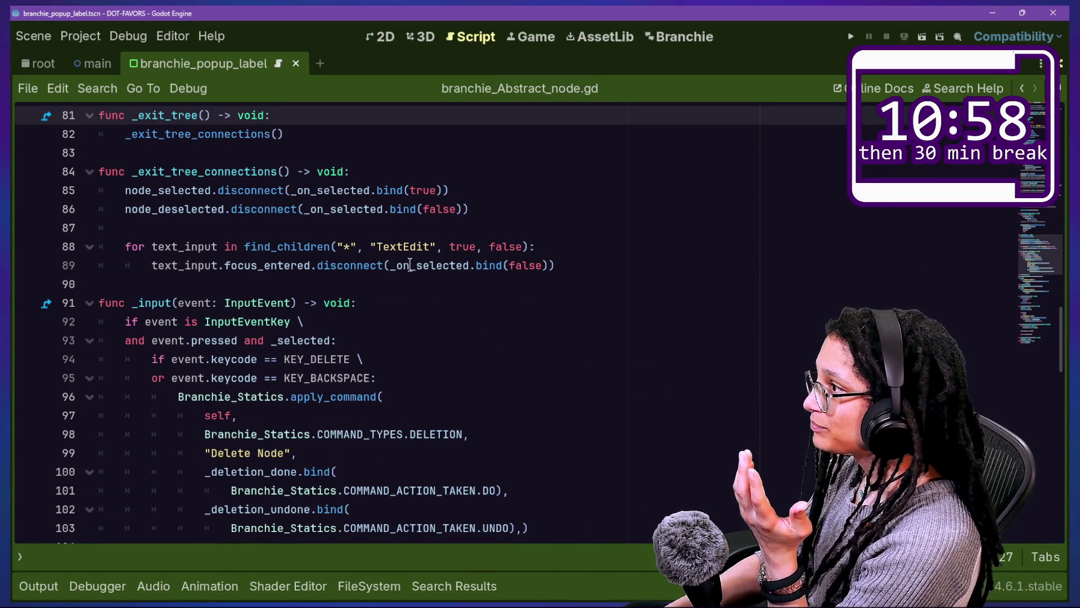
pyautogui.scroll(-6, 406, 326)
pyautogui.hotkey('ctrl', 'shift', 'f')
pyautogui.write('r')
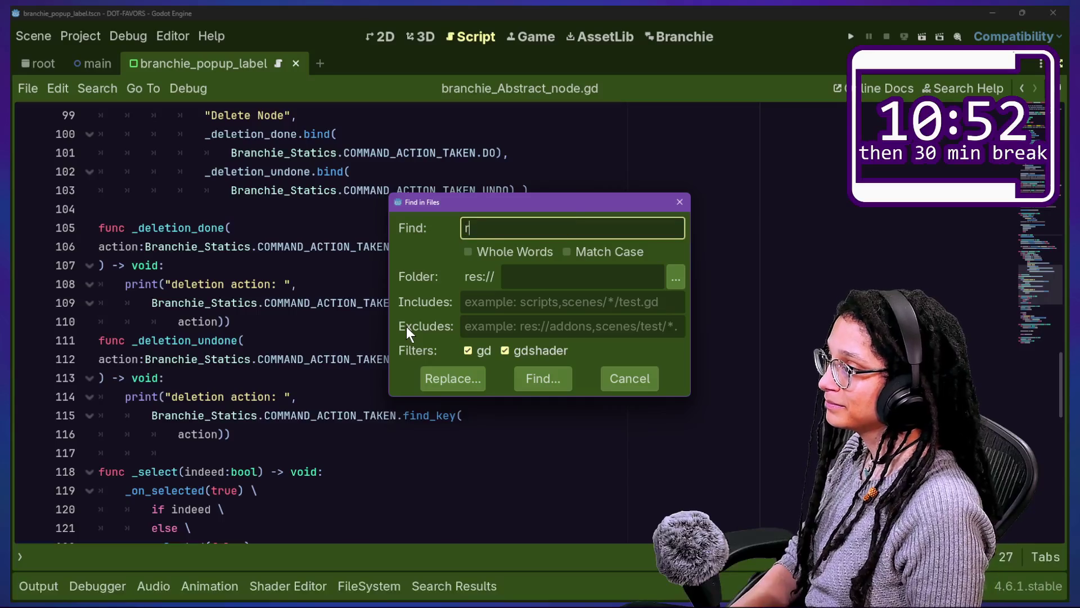
pyautogui.write('eplace-')
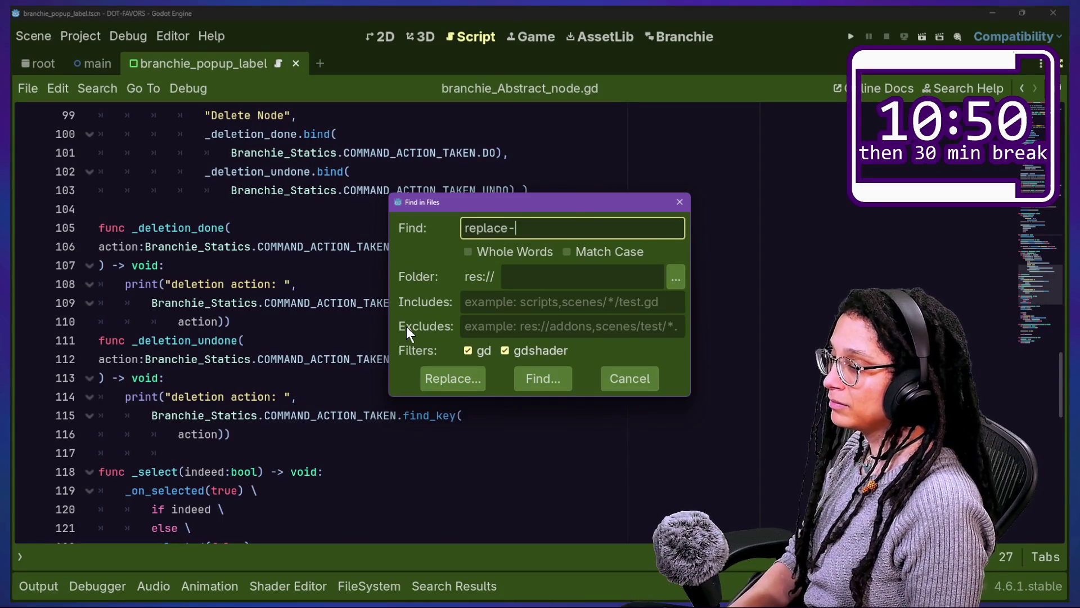
pyautogui.press('BackSpace')
pyautogui.write('_te')
pyautogui.press('BackSpace')
pyautogui.press('BackSpace')
pyautogui.press('BackSpace')
pyautogui.write('_text')
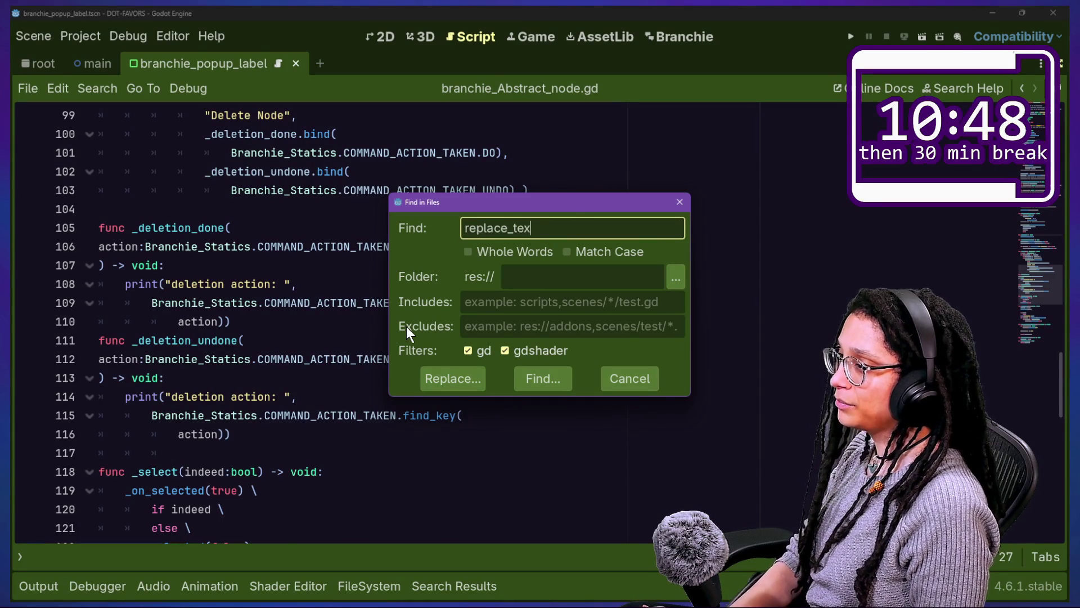
pyautogui.press('Return')
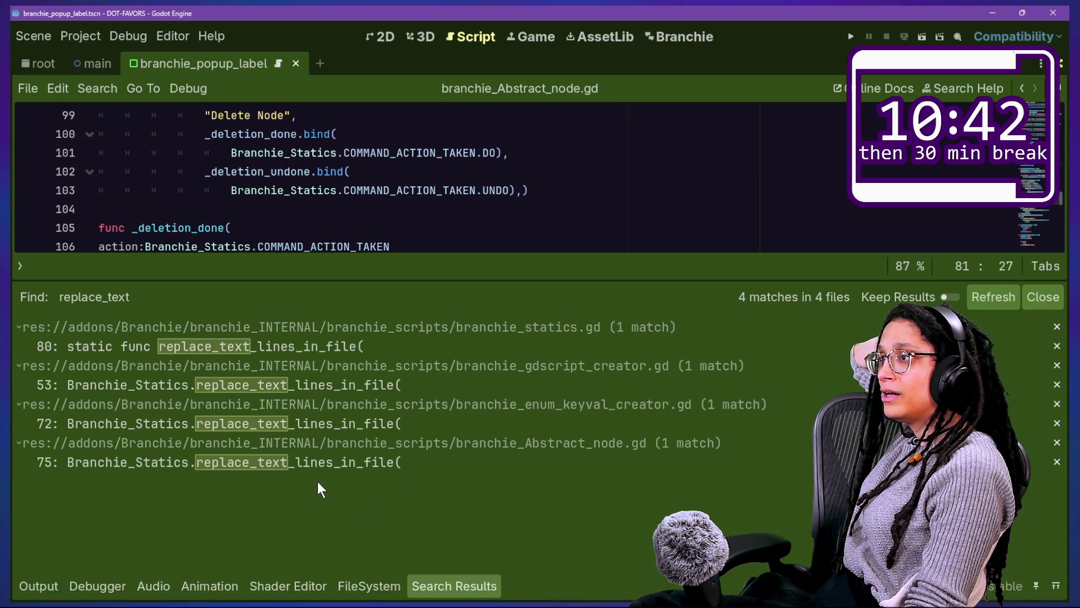
# Step: Review the matching code around lines 104–109, then bring up Quick Open
pyautogui.click(24, 37)
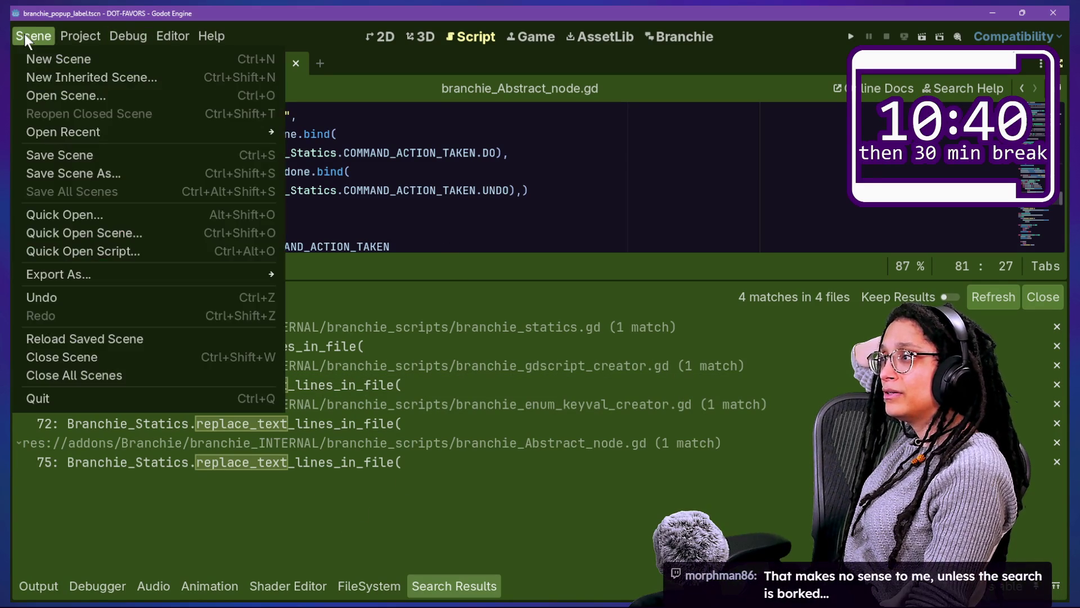
pyautogui.click(458, 183)
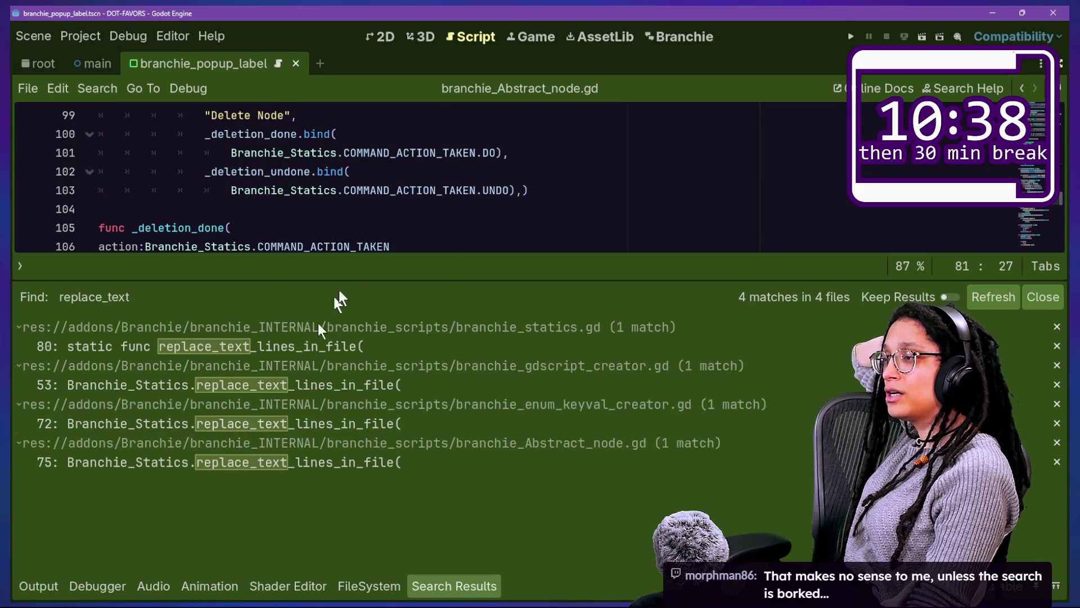
pyautogui.click(496, 225)
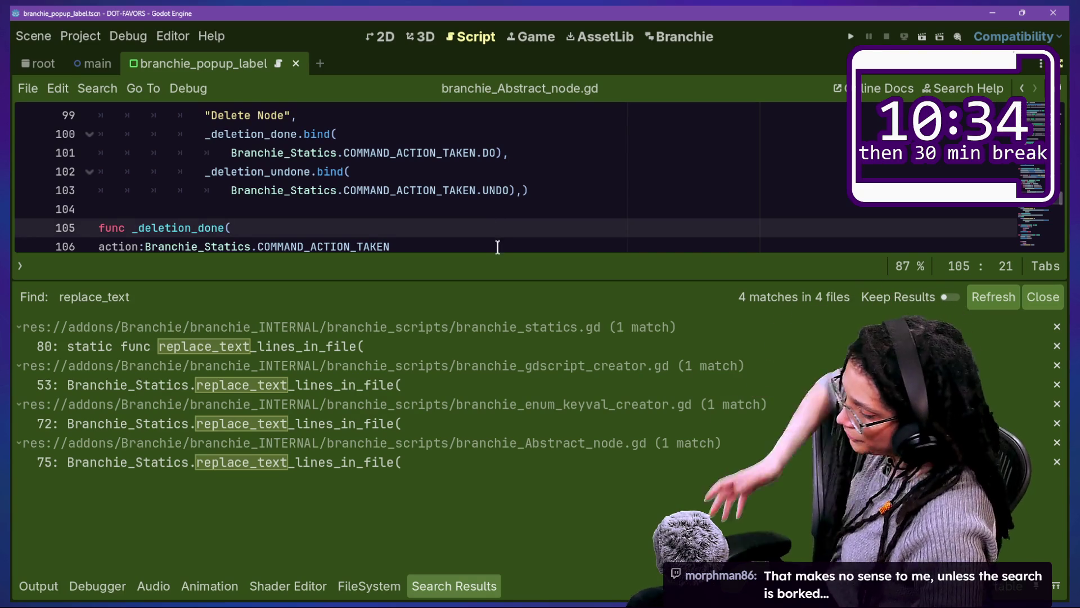
pyautogui.click(713, 203)
pyautogui.hotkey('alt', 'o')
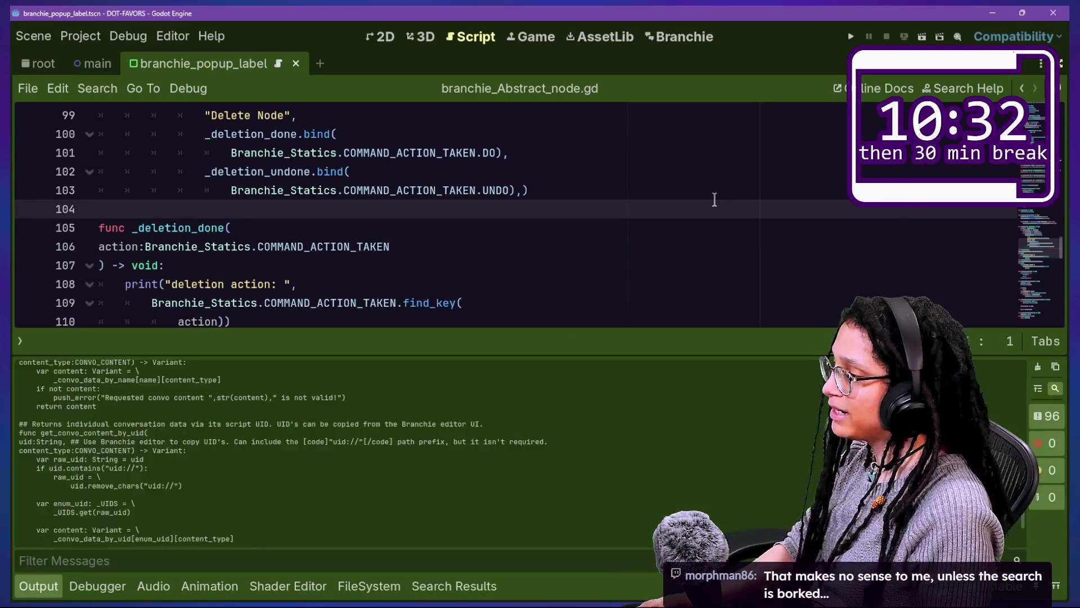
pyautogui.hotkey('alt', 'o')
pyautogui.click(506, 301)
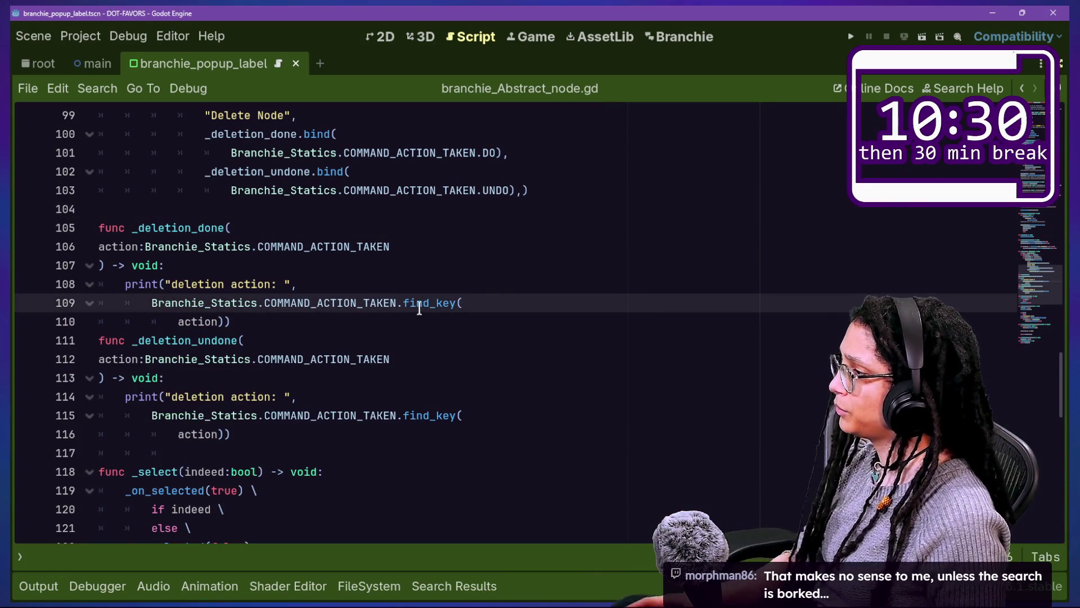
pyautogui.scroll(-2, 419, 309)
pyautogui.hotkey('shift', 'alt', 'o')
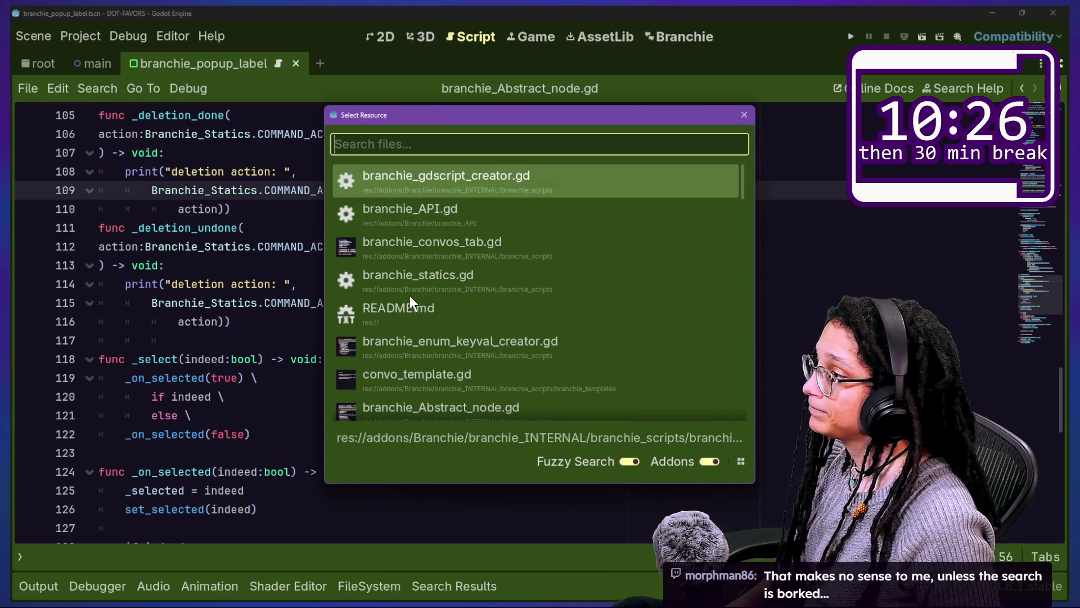
# Step: Browse the Quick Open list and settle on branchie_gdscript_creator.gd
pyautogui.press('Return')
pyautogui.hotkey('shift', 'alt', 'o')
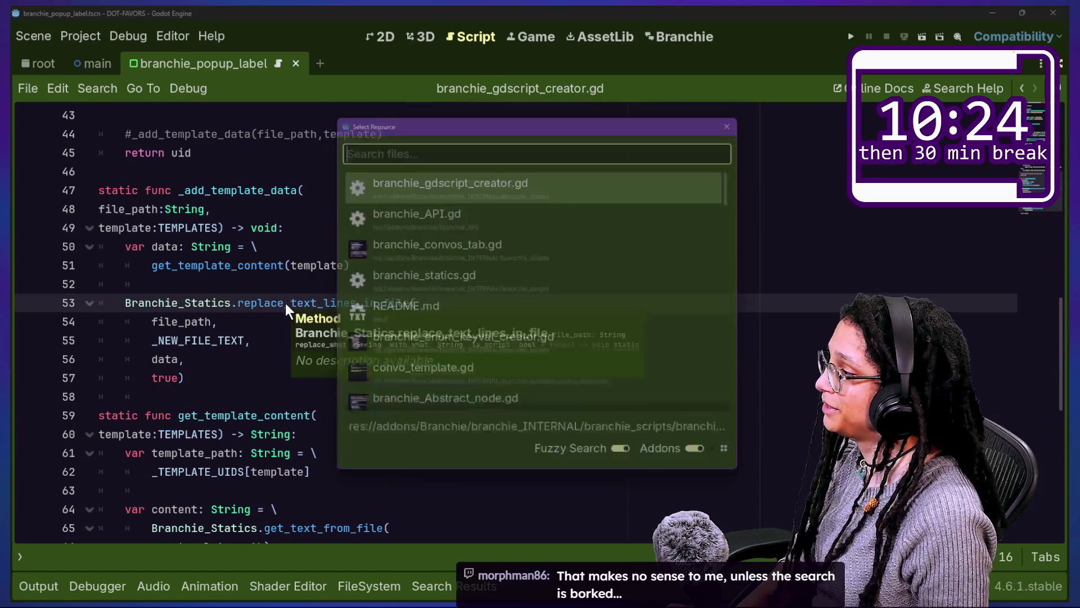
pyautogui.press('Down')
pyautogui.press('Down')
pyautogui.press('Down')
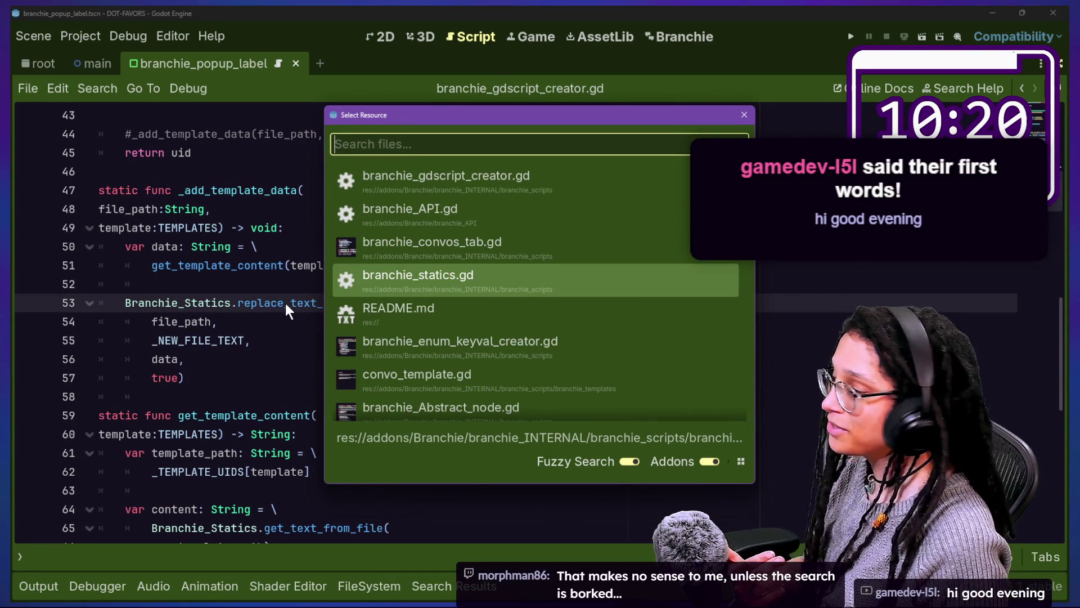
pyautogui.press('Down')
pyautogui.press('Up')
pyautogui.press('Up')
pyautogui.press('Up')
pyautogui.press('Up')
pyautogui.press('Down')
pyautogui.press('Down')
pyautogui.press('Up')
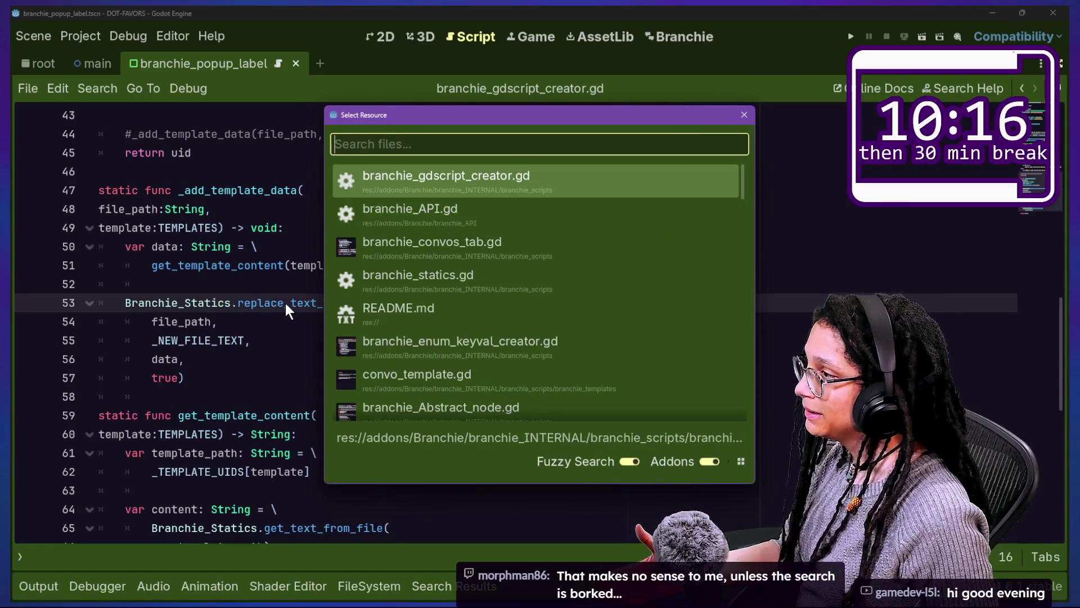
pyautogui.press('Down')
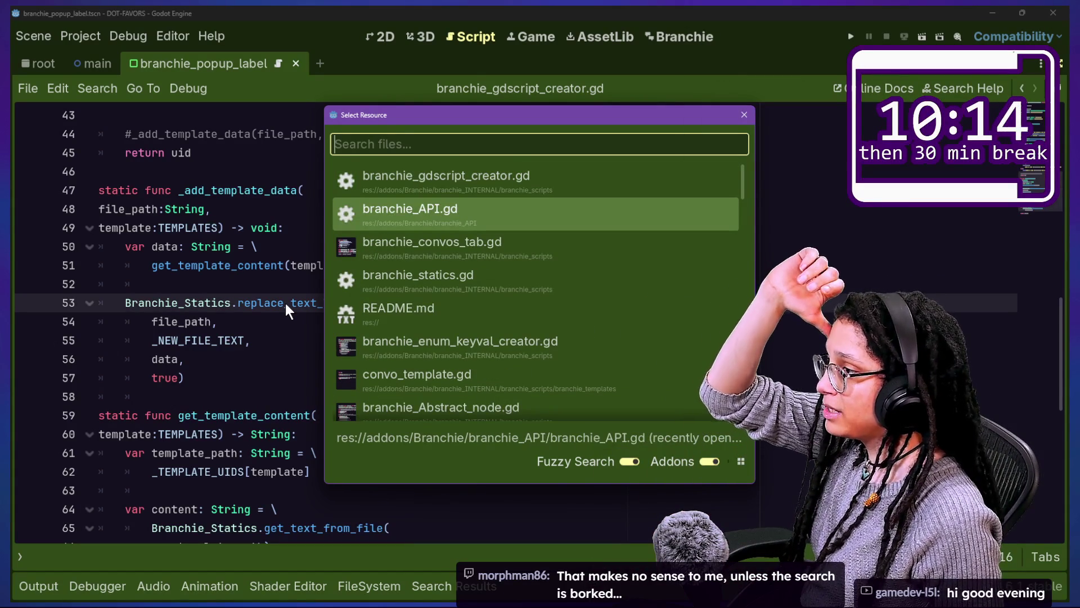
pyautogui.press('Down')
pyautogui.press('Up')
pyautogui.press('Up')
pyautogui.press('Return')
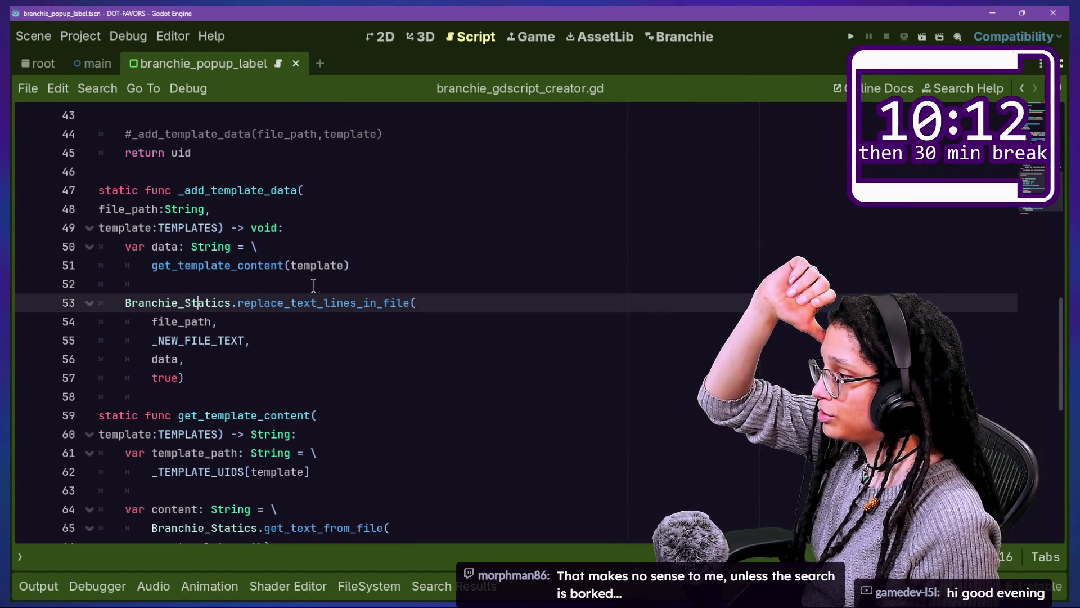
# Step: Uncomment the _add_template_data(file_path,template) call on line 44 and show the Output log
pyautogui.scroll(-2, 314, 285)
pyautogui.scroll(-3, 313, 285)
pyautogui.scroll(8, 315, 298)
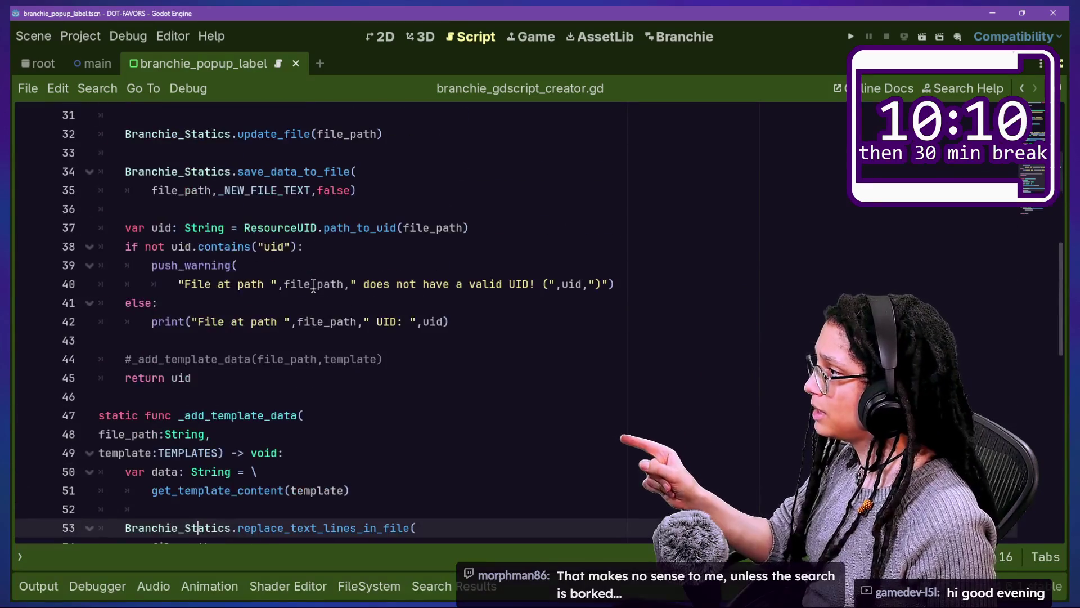
pyautogui.click(337, 359)
pyautogui.hotkey('ctrl', 'k')
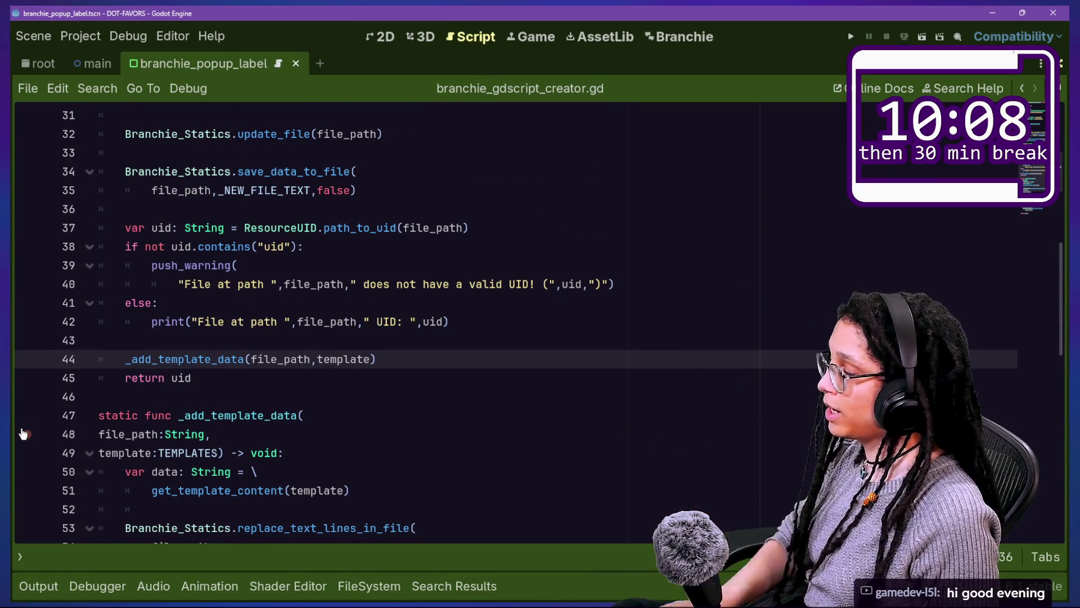
pyautogui.click(29, 584)
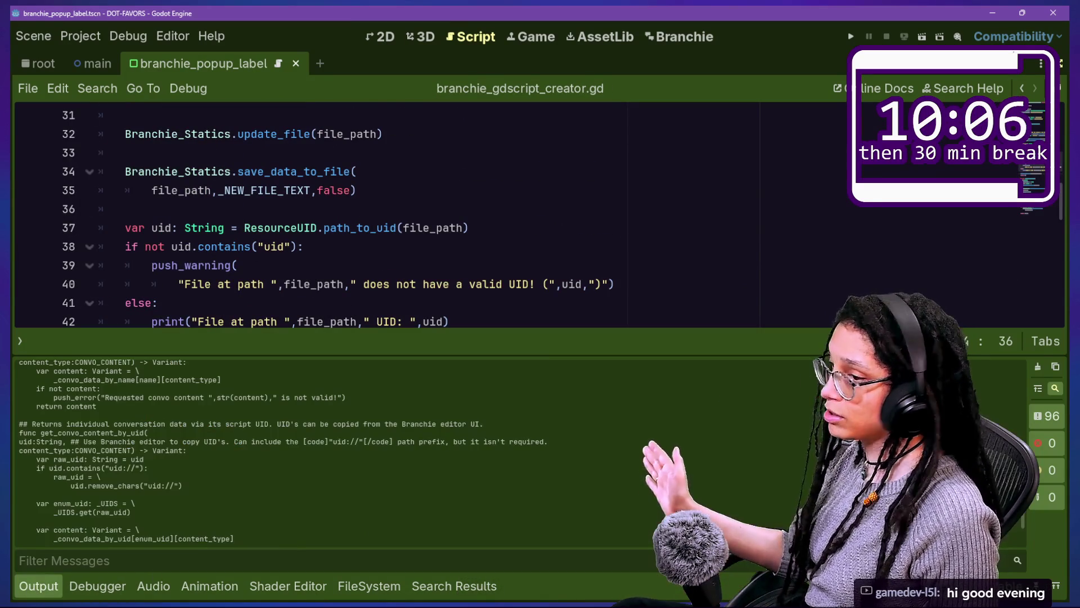
# Step: Clear the Output log and delete PUTS_ITBACK.gd, SEE_IF_IT_WORKS.gd and THE_SAMETHING.gd from FileSystem
pyautogui.click(1037, 367)
pyautogui.click(445, 587)
pyautogui.click(368, 585)
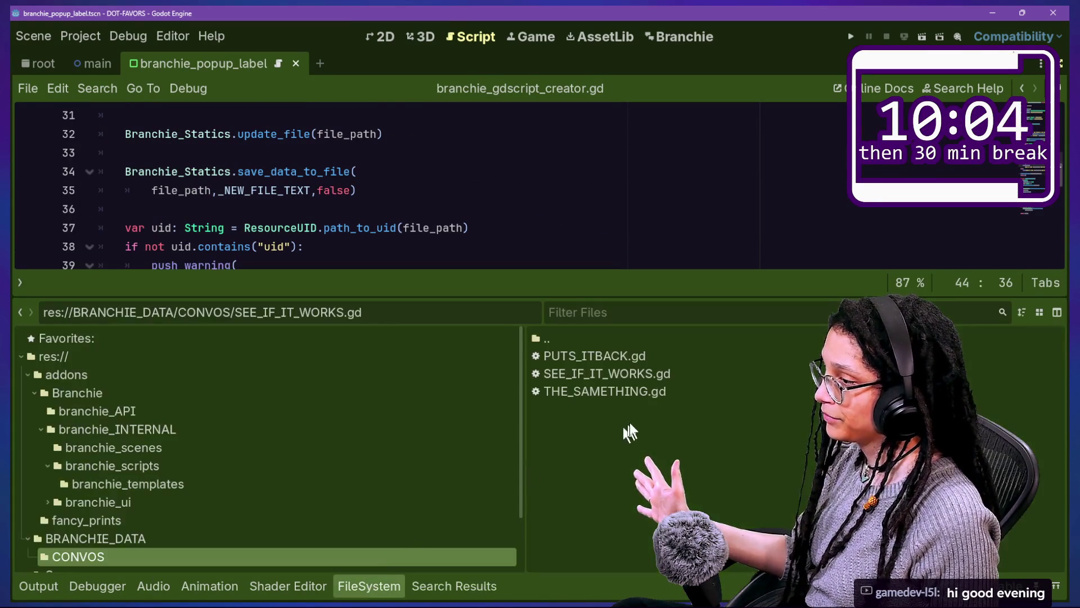
pyautogui.click(618, 390)
pyautogui.keyDown('shift'); pyautogui.click(598, 356); pyautogui.keyUp('shift')
pyautogui.press('Delete')
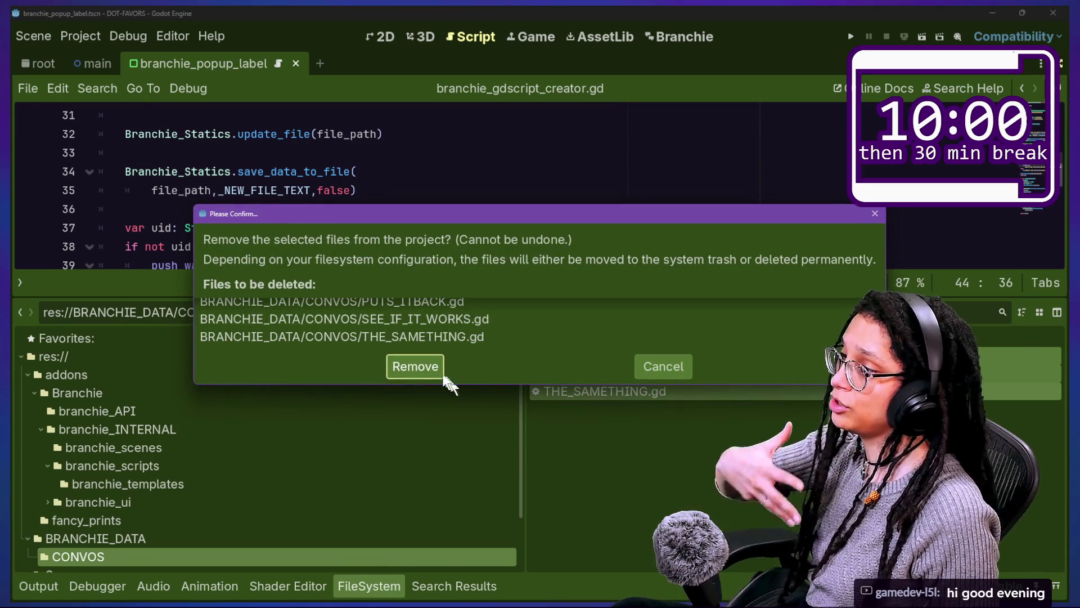
pyautogui.click(434, 366)
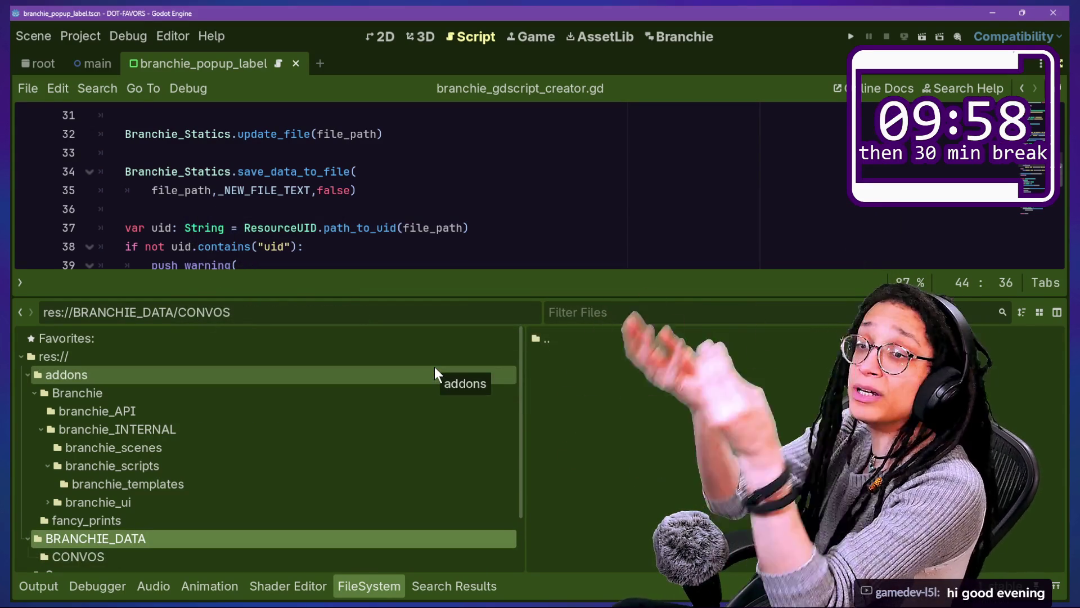
# Step: Hide the bottom panel to view lines 37–38 of the code, then switch to the Branchie tab
pyautogui.click(353, 246)
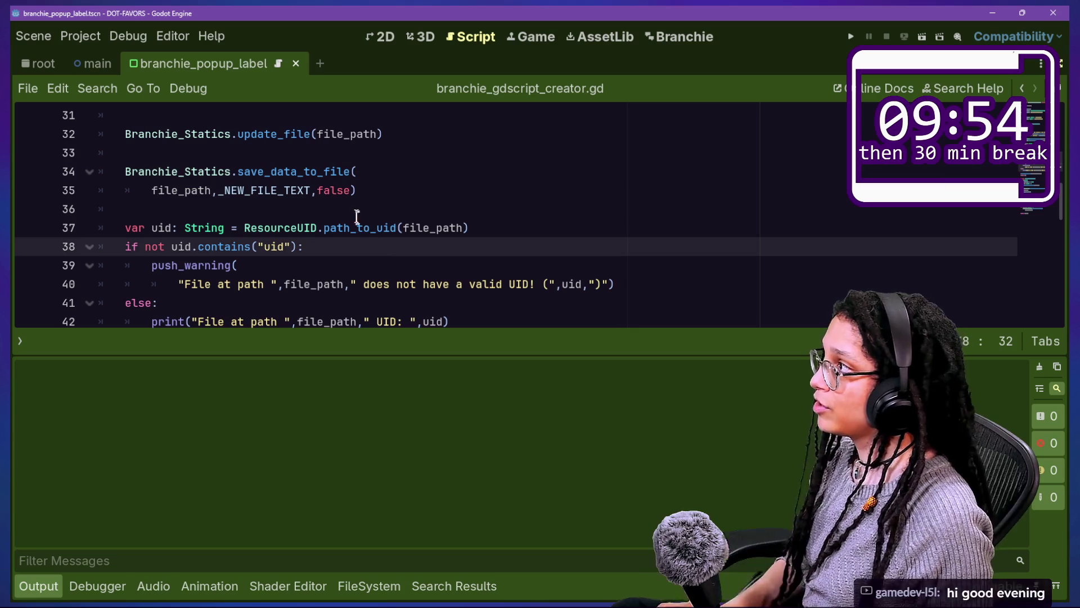
pyautogui.click(342, 227)
pyautogui.hotkey('ctrl', 'j')
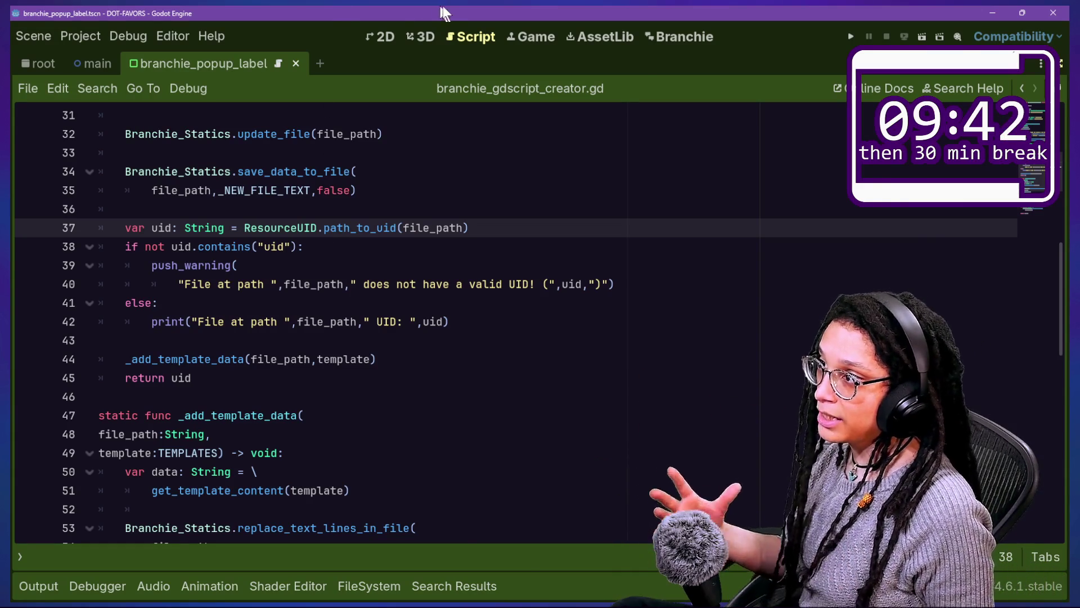
pyautogui.click(669, 42)
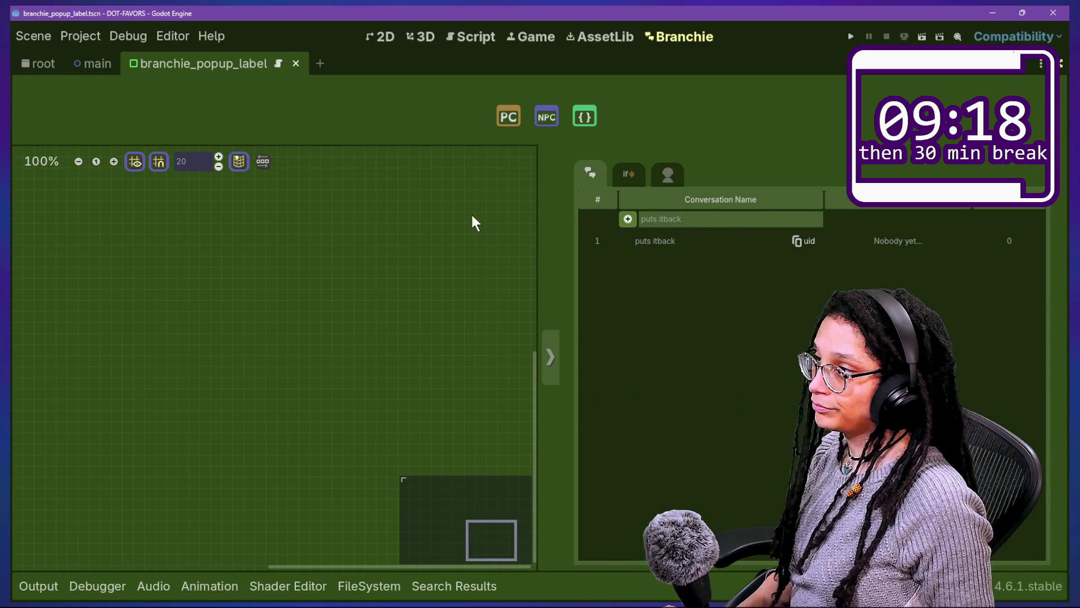
pyautogui.click(342, 12)
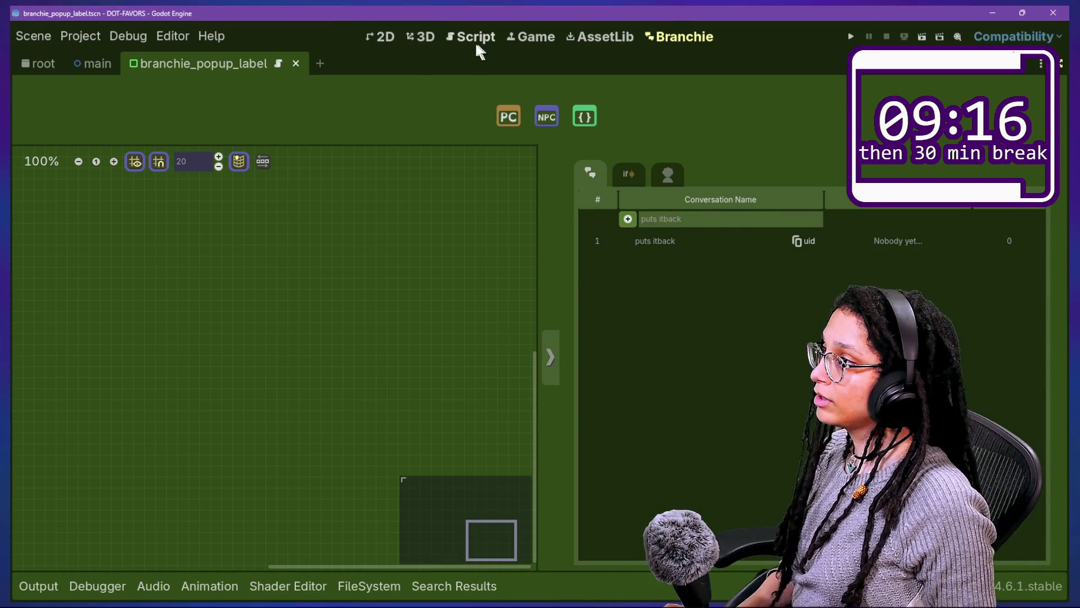
pyautogui.click(476, 38)
pyautogui.click(478, 268)
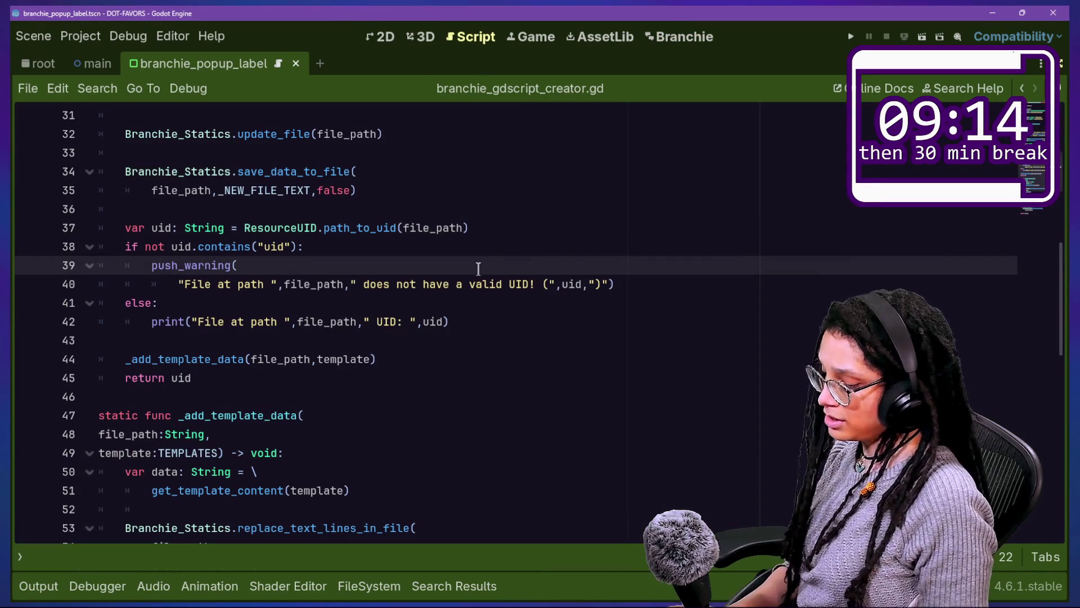
# Step: Open branchie_API.gd and delete PUTS_ITBACK from the CONVOS enum
pyautogui.hotkey('ctrl', 'alt', 'o')
pyautogui.press('Down')
pyautogui.press('Return')
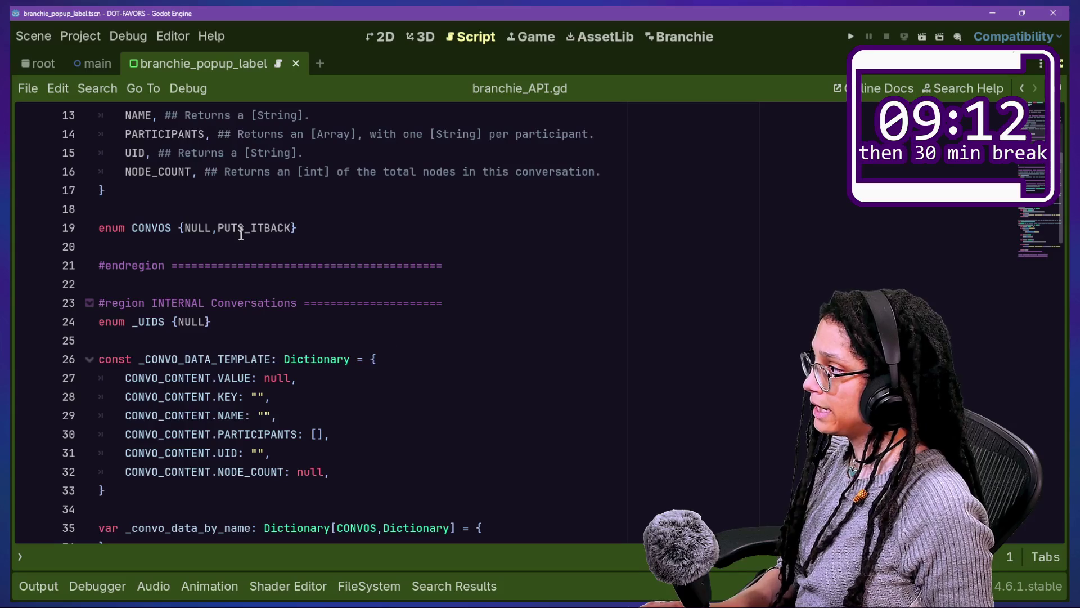
pyautogui.click(224, 228)
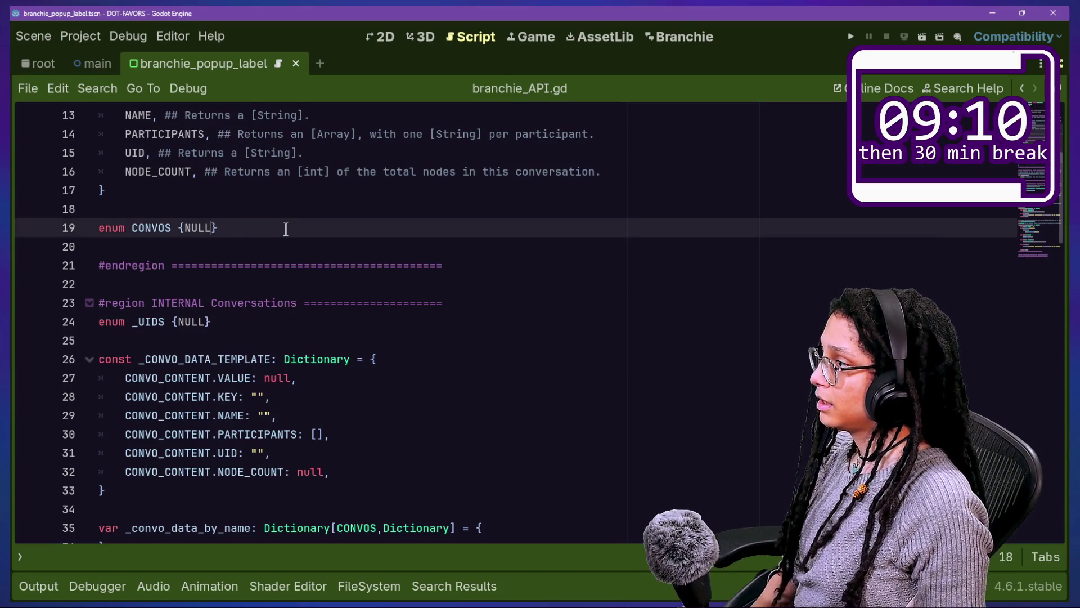
# Step: Reload the Branchie plugin by toggling it off and on in Project Settings > Plugins
pyautogui.hotkey('ctrl', 'alt', 'o')
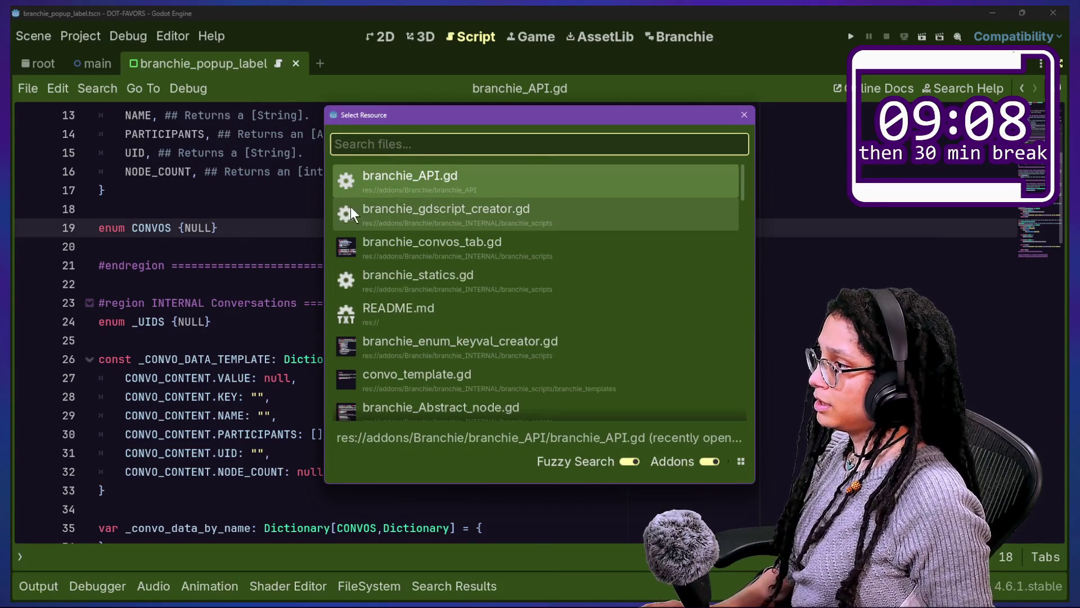
pyautogui.press('Escape')
pyautogui.doubleClick(236, 202)
pyautogui.press('Escape')
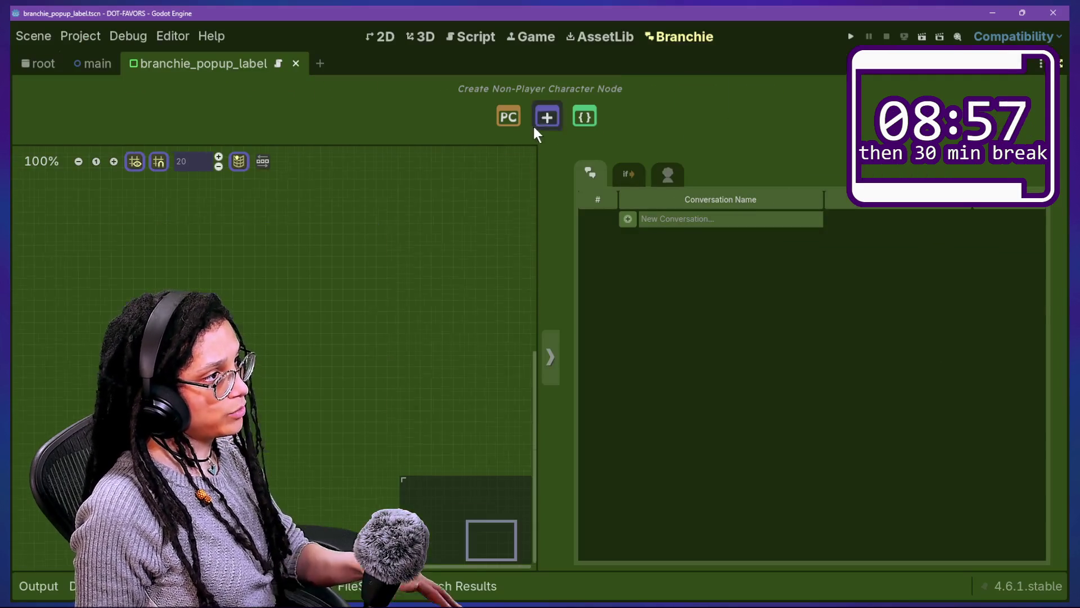
# Step: Add NPC dialogue Node 1, expand its note and script areas, and position it on the canvas
pyautogui.click(545, 119)
pyautogui.moveTo(363, 234); pyautogui.dragTo(421, 198)
pyautogui.write('Dialgouerao')
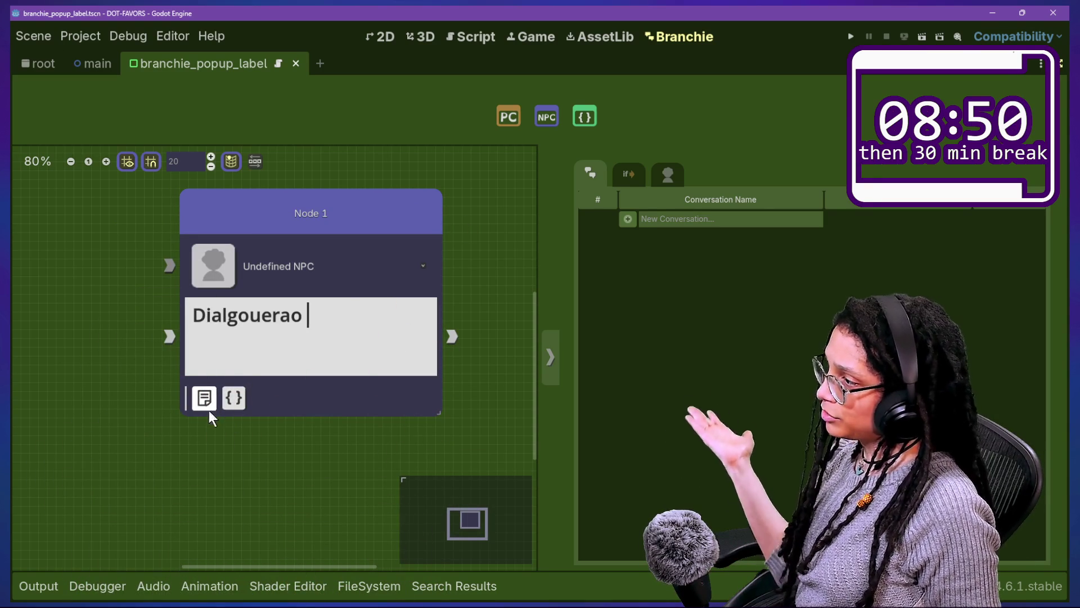
pyautogui.click(226, 404)
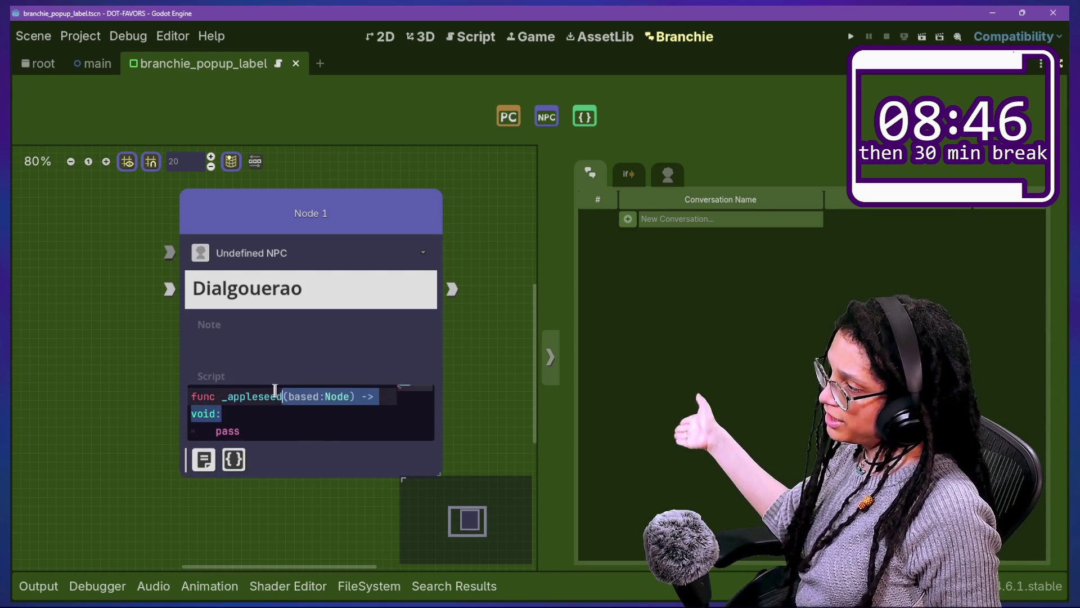
pyautogui.click(238, 353)
pyautogui.moveTo(342, 239); pyautogui.dragTo(305, 235)
pyautogui.moveTo(375, 211); pyautogui.dragTo(321, 251)
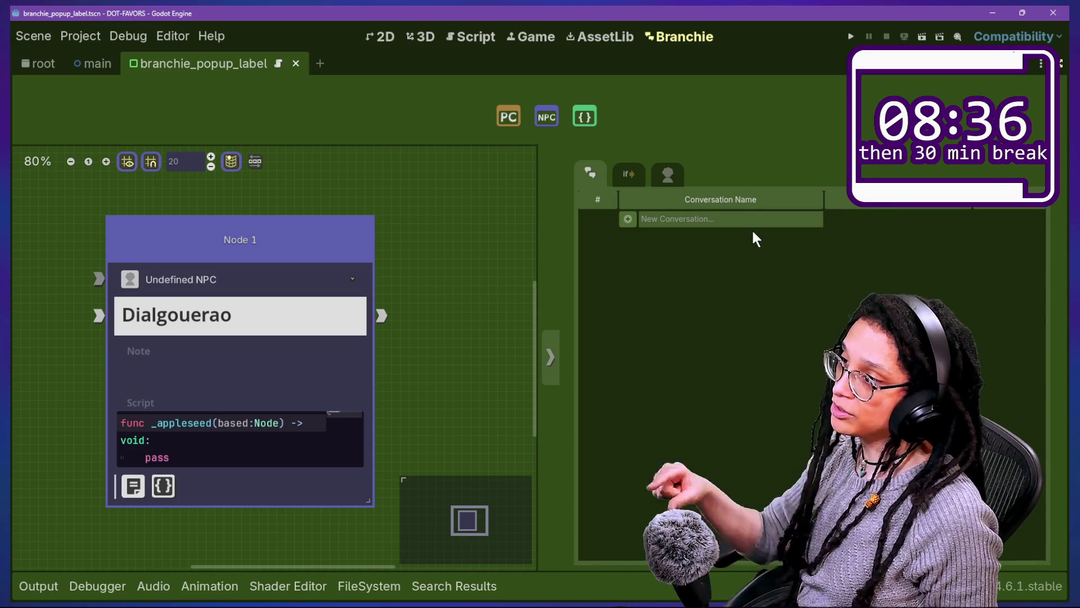
pyautogui.moveTo(191, 240); pyautogui.dragTo(223, 230)
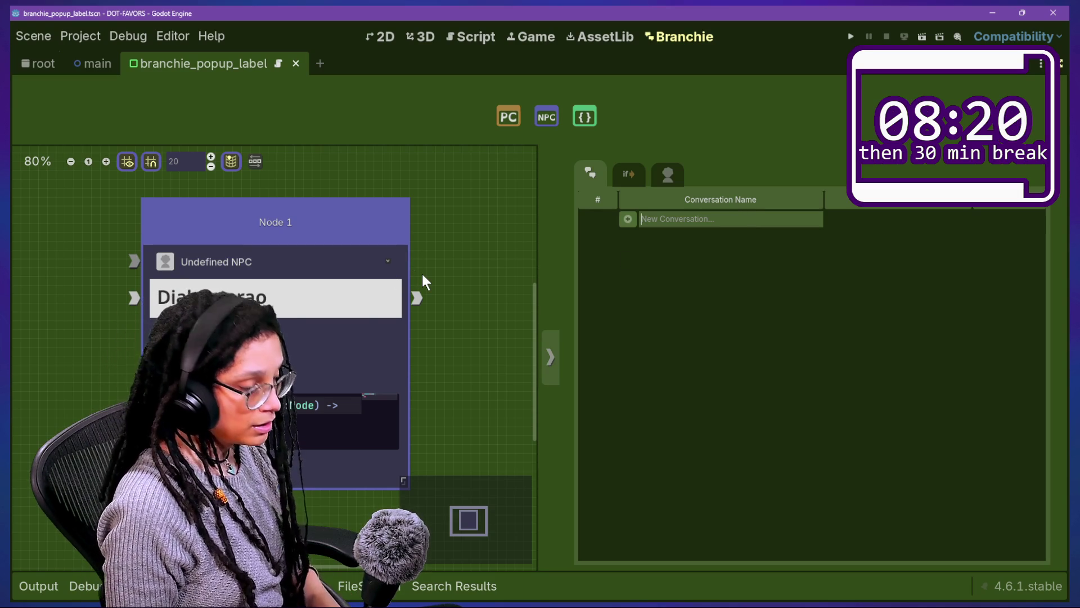
# Step: Add the 'big test looks good no' conversation, then check the Output log and the project files
pyautogui.write('big test t')
pyautogui.write('looks good no')
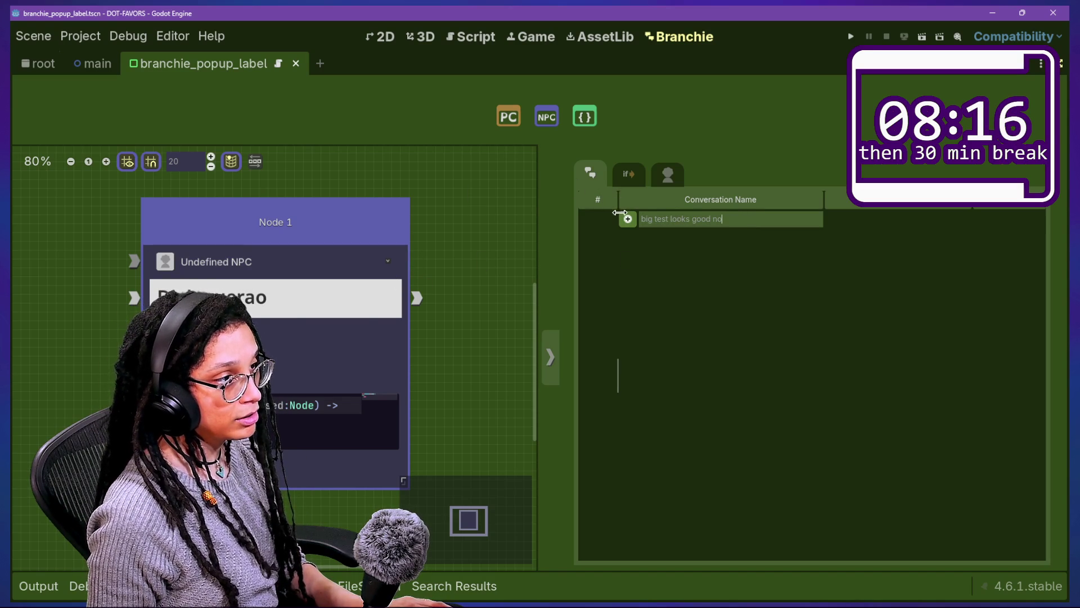
pyautogui.click(628, 220)
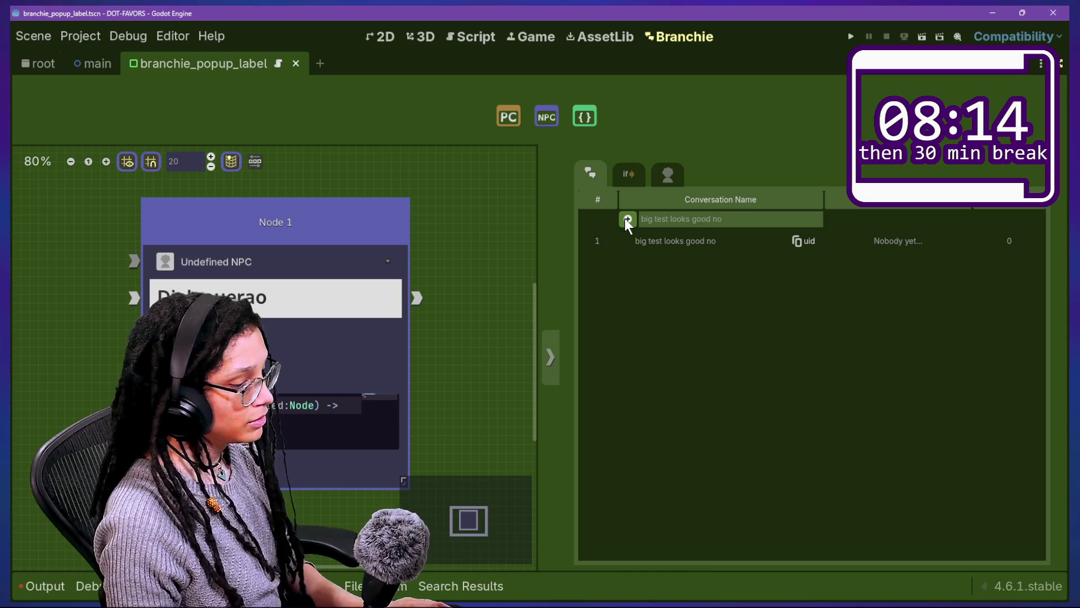
pyautogui.click(45, 585)
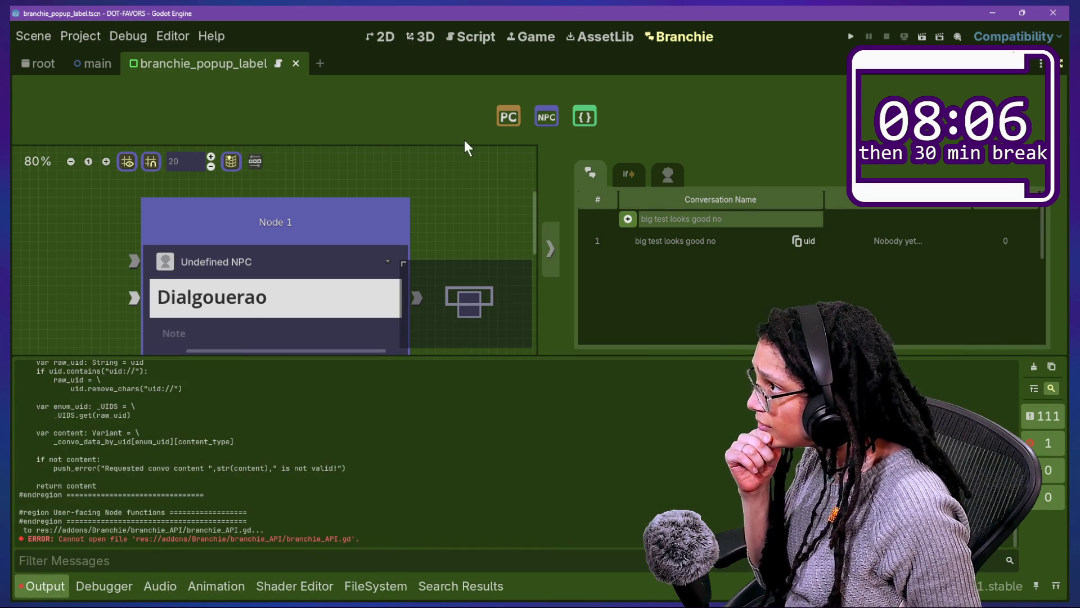
pyautogui.scroll(10, 366, 518)
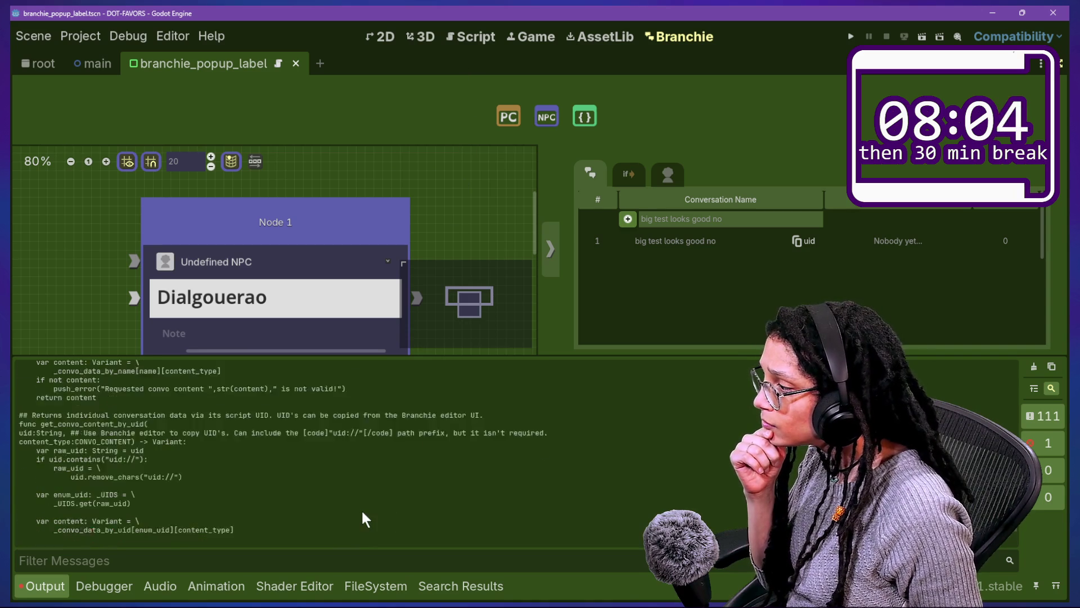
pyautogui.scroll(5, 366, 518)
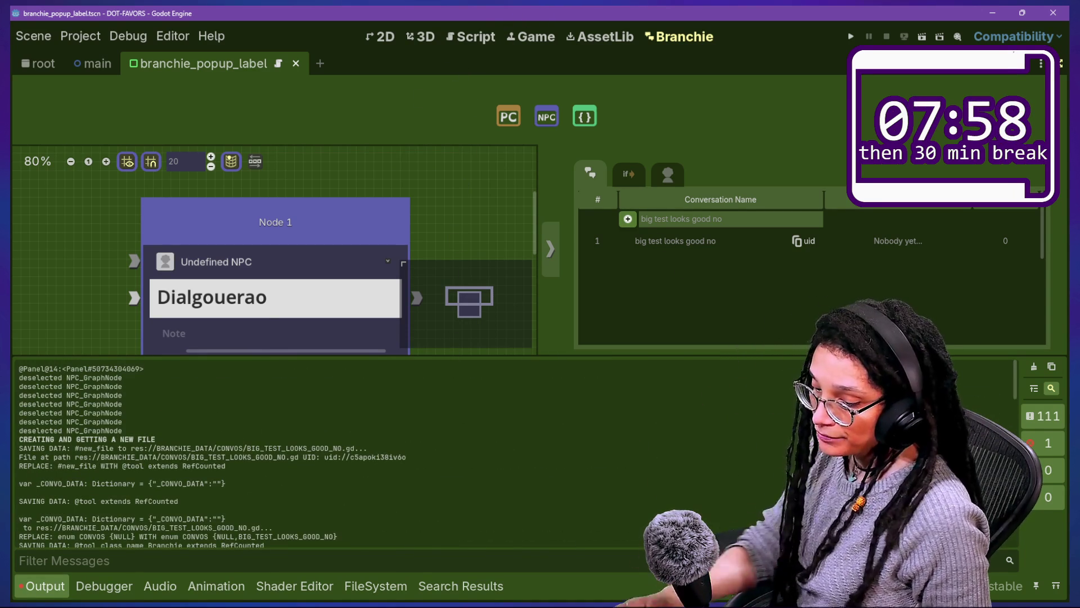
pyautogui.click(375, 586)
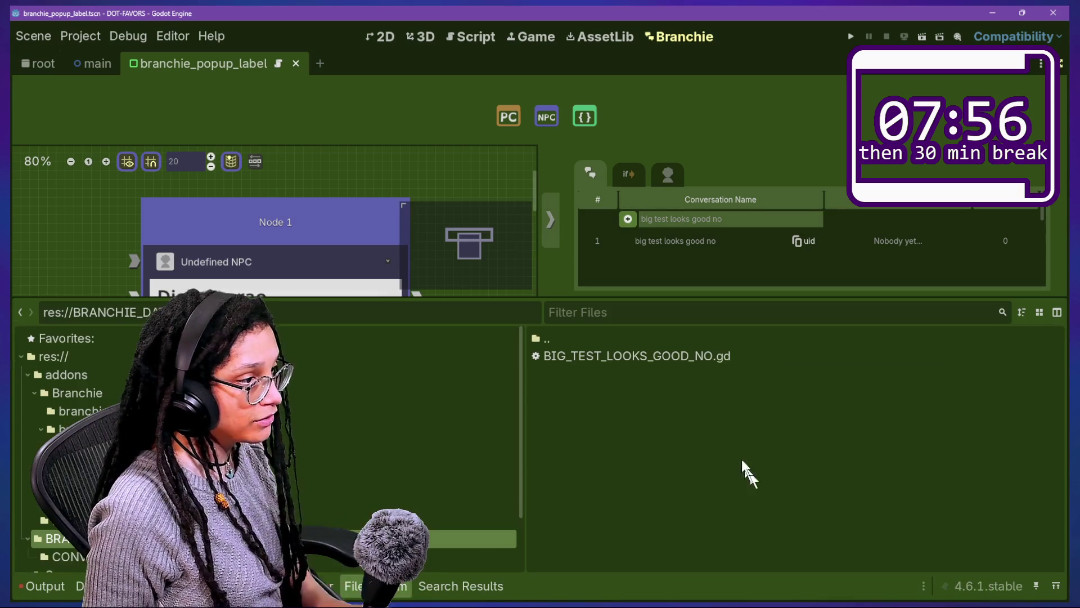
# Step: Open BIG_TEST_LOOKS_GOOD_NO.gd, reload the changed script from disk, and quick-open branchie_API.gd
pyautogui.click(598, 355)
pyautogui.doubleClick(593, 358)
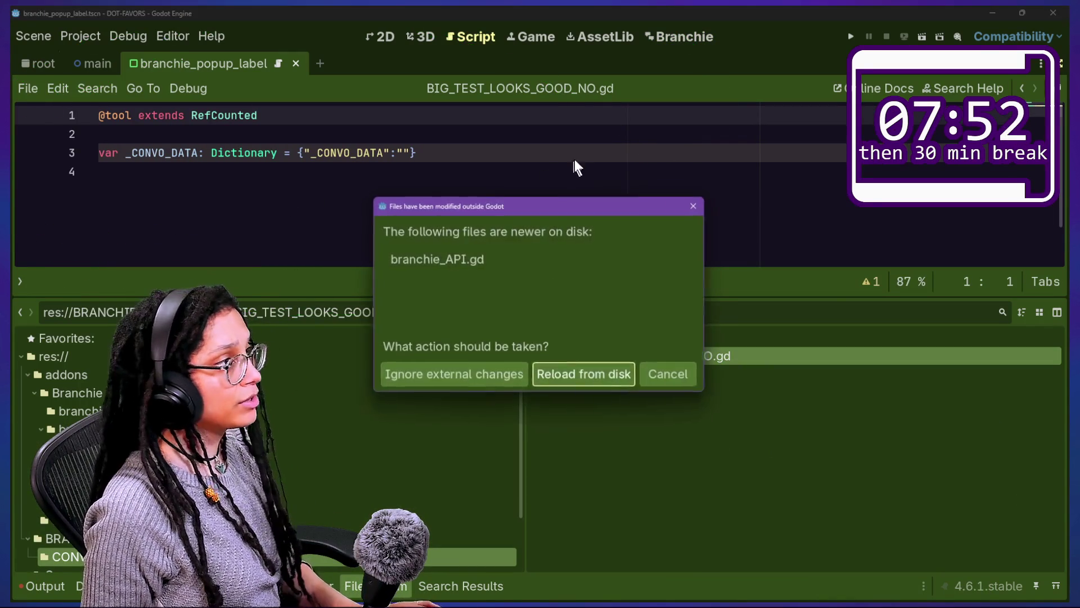
pyautogui.click(581, 372)
pyautogui.hotkey('shift', 'alt', 'o')
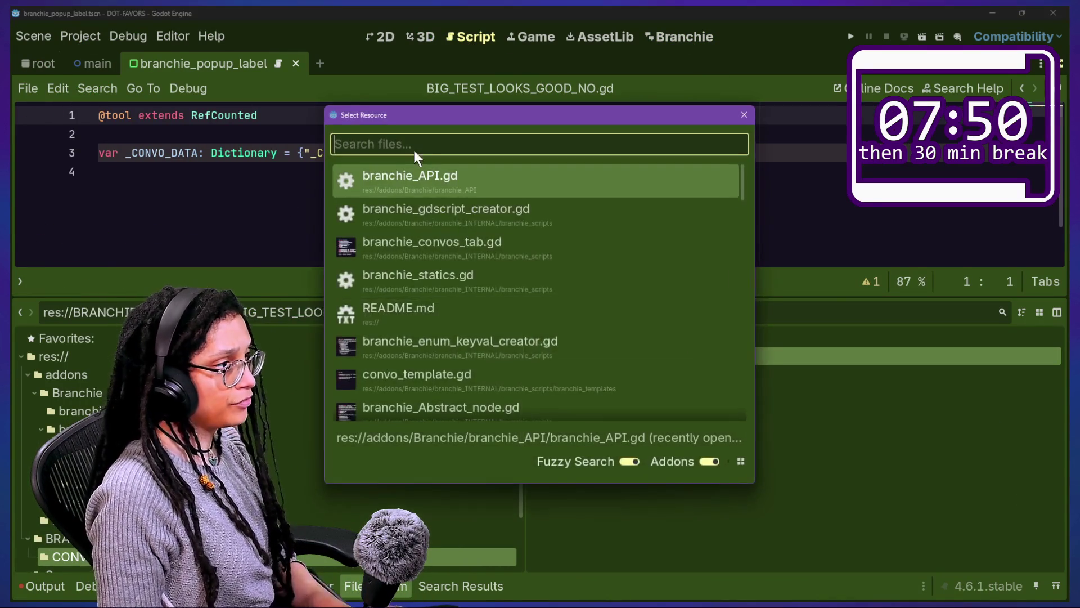
pyautogui.press('Return')
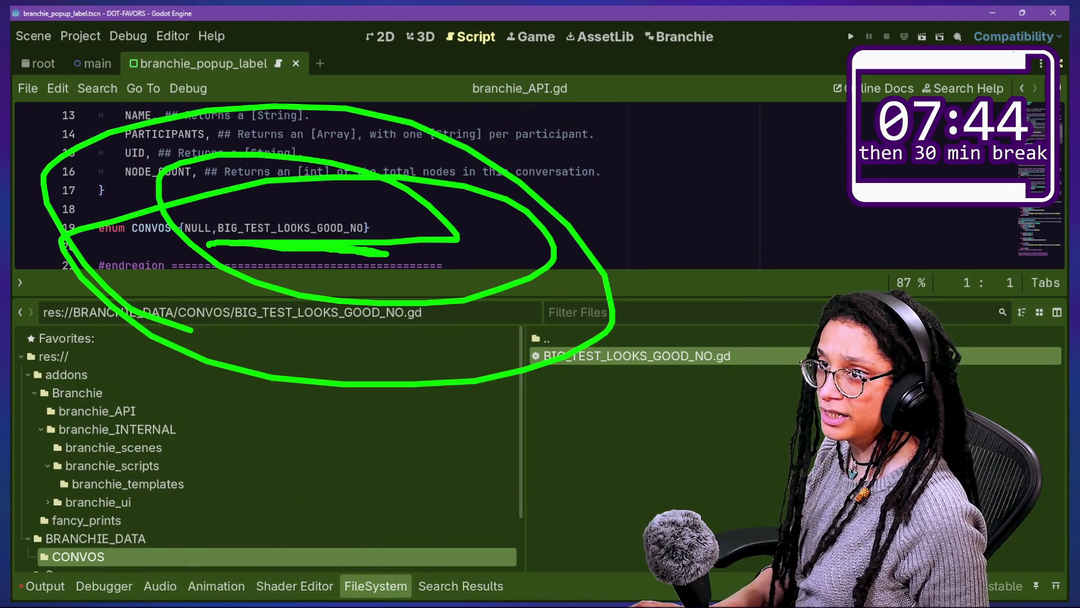
# Step: Inspect the CONVOS enum on line 19 and select the new BIG_TEST_LOOKS_GOOD_NO entry with its comma
pyautogui.click(271, 168)
pyautogui.scroll(3, 270, 168)
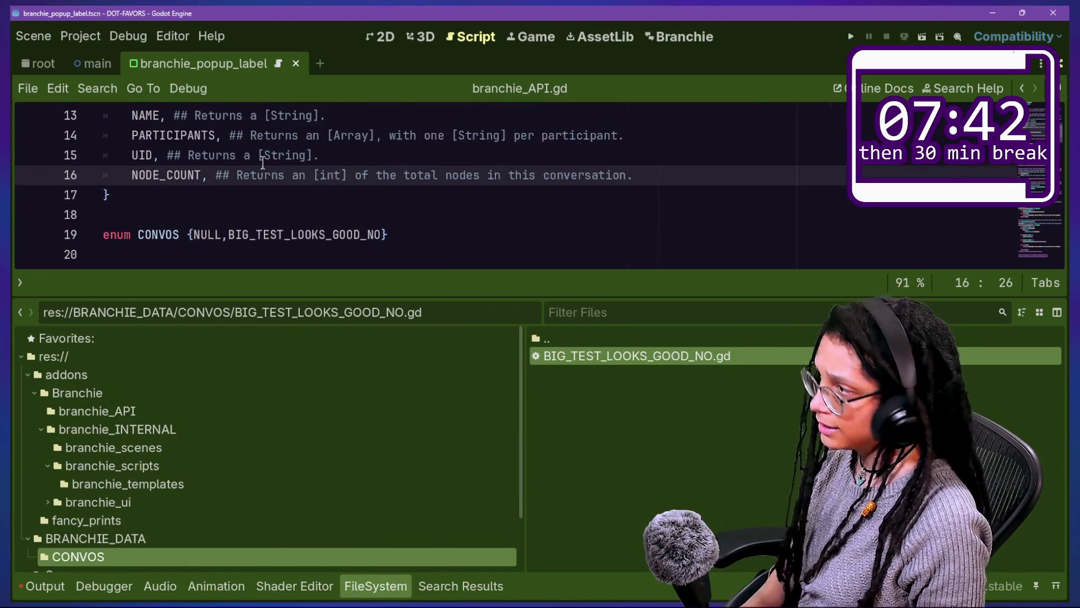
pyautogui.moveTo(246, 246); pyautogui.dragTo(419, 246)
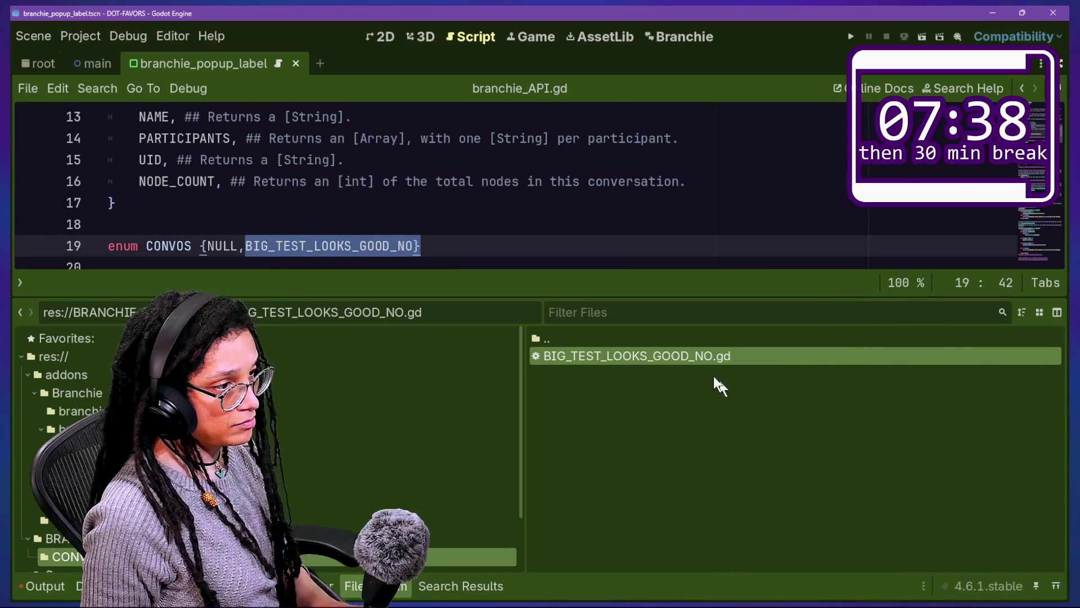
pyautogui.moveTo(701, 361)
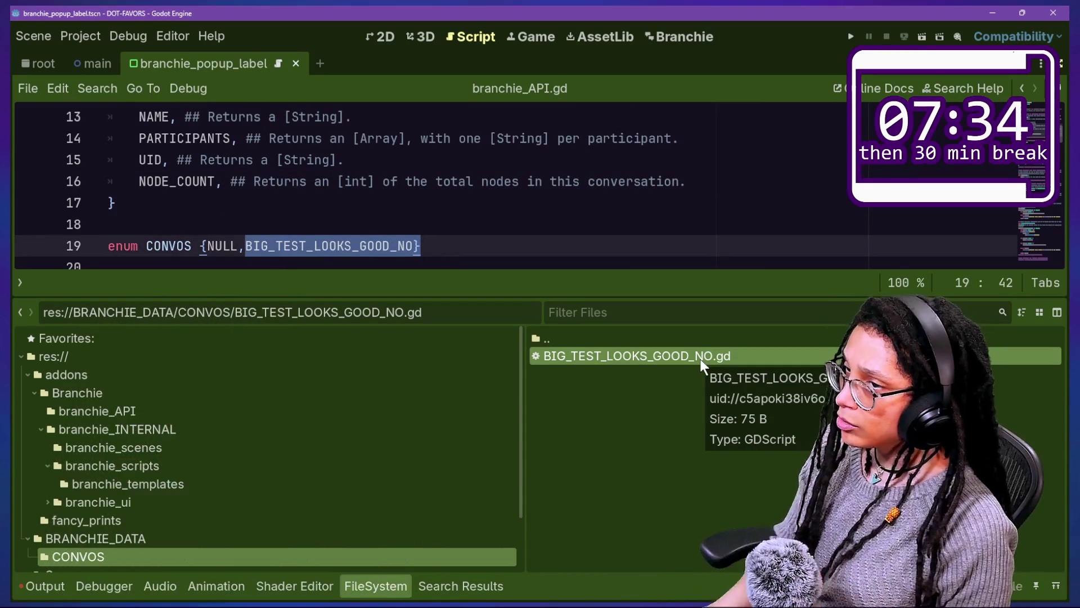
pyautogui.click(45, 585)
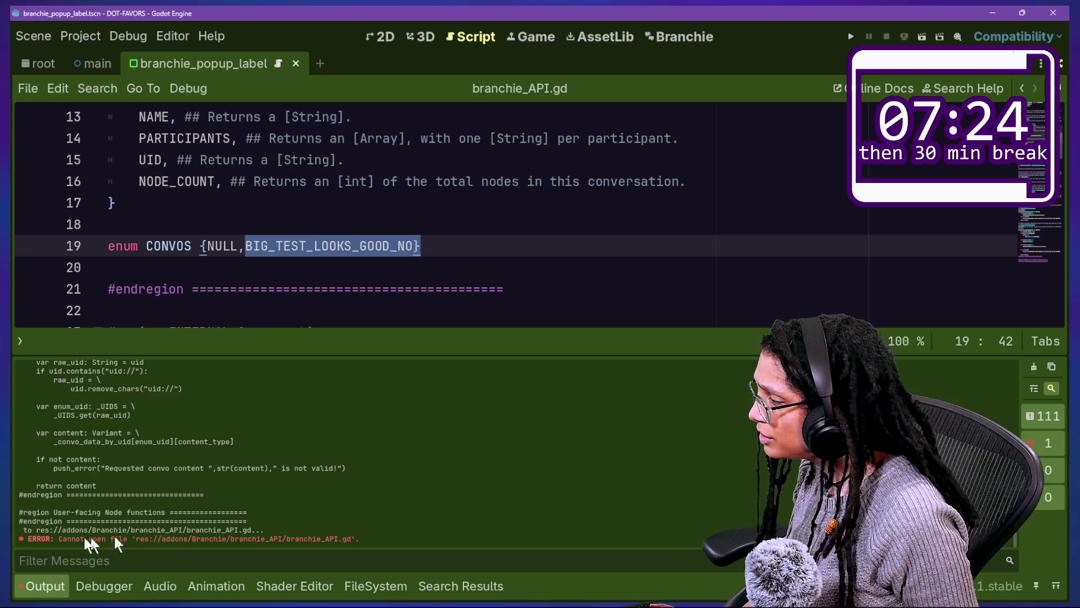
pyautogui.click(247, 250)
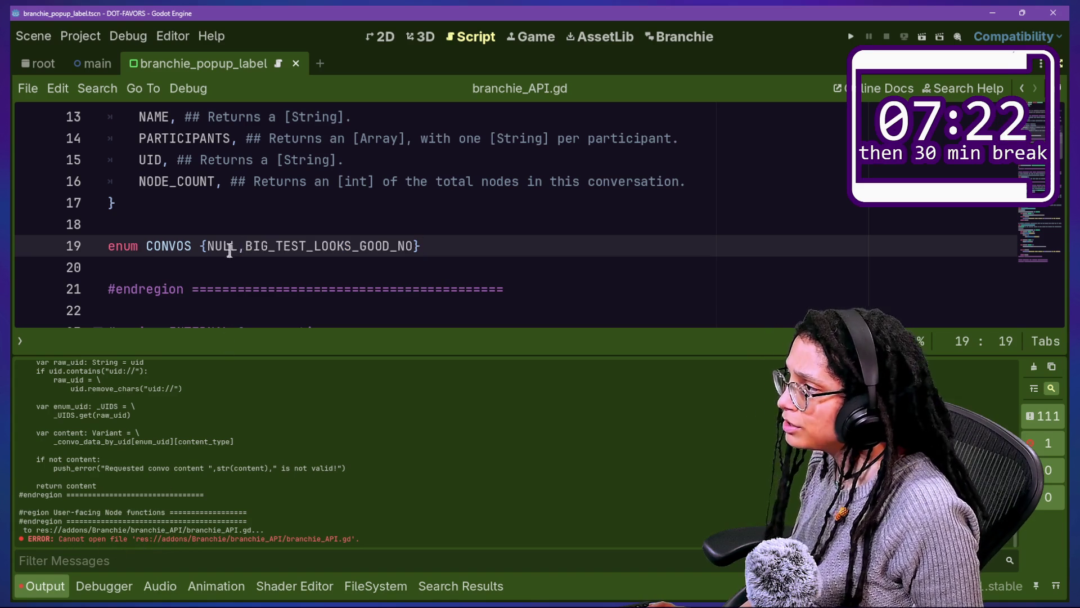
pyautogui.moveTo(405, 256); pyautogui.dragTo(414, 256)
# Step: Remove BIG_TEST_LOOKS_GOOD_NO from the CONVOS enum and save branchie_API.gd
pyautogui.press('BackSpace')
pyautogui.press('BackSpace')
pyautogui.hotkey('ctrl', 's')
pyautogui.click(376, 586)
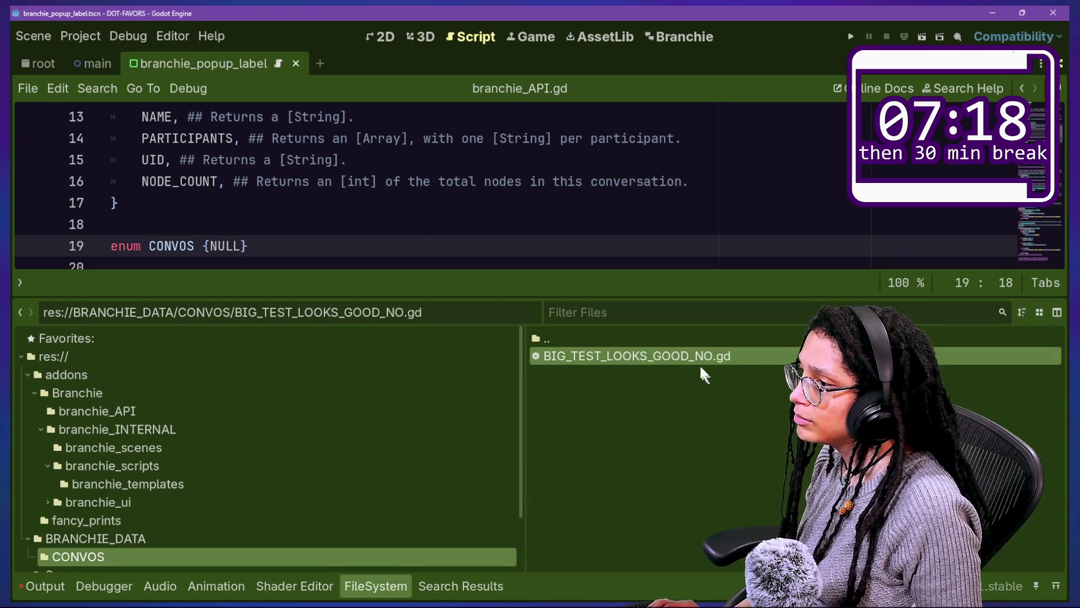
# Step: Delete BIG_TEST_LOOKS_GOOD_NO.gd from the CONVOS folder
pyautogui.press('Delete')
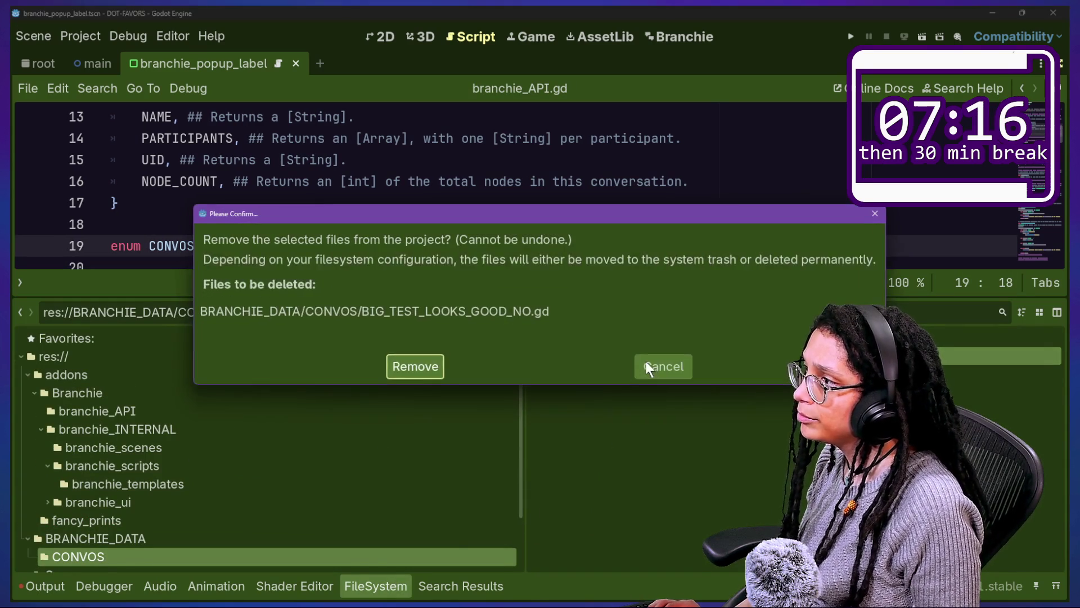
pyautogui.press('Return')
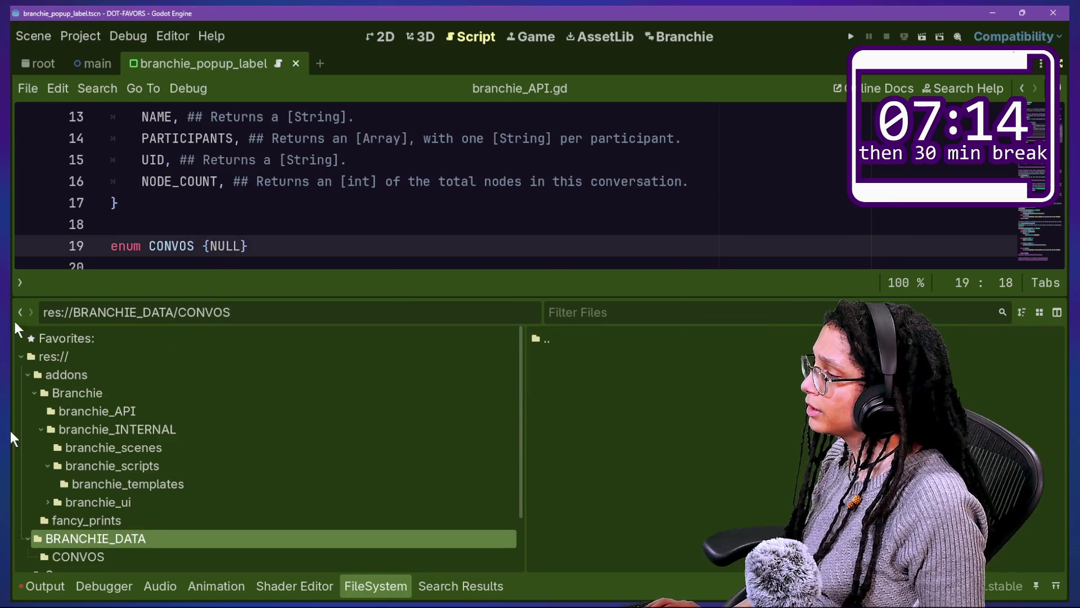
pyautogui.click(80, 35)
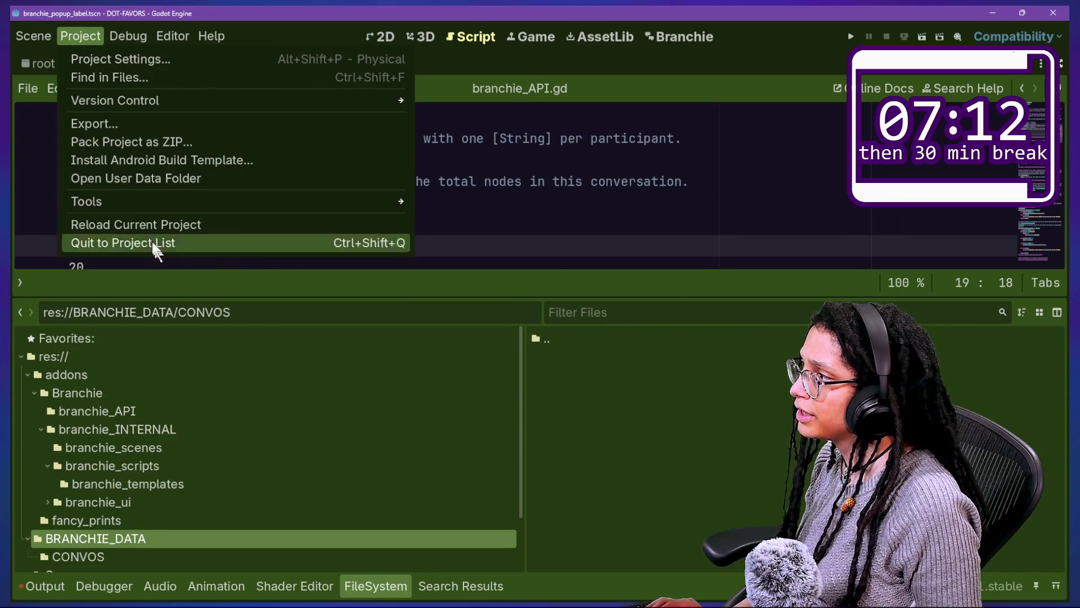
# Step: Reload the current project and hide the bottom panel to enlarge the code view
pyautogui.click(147, 220)
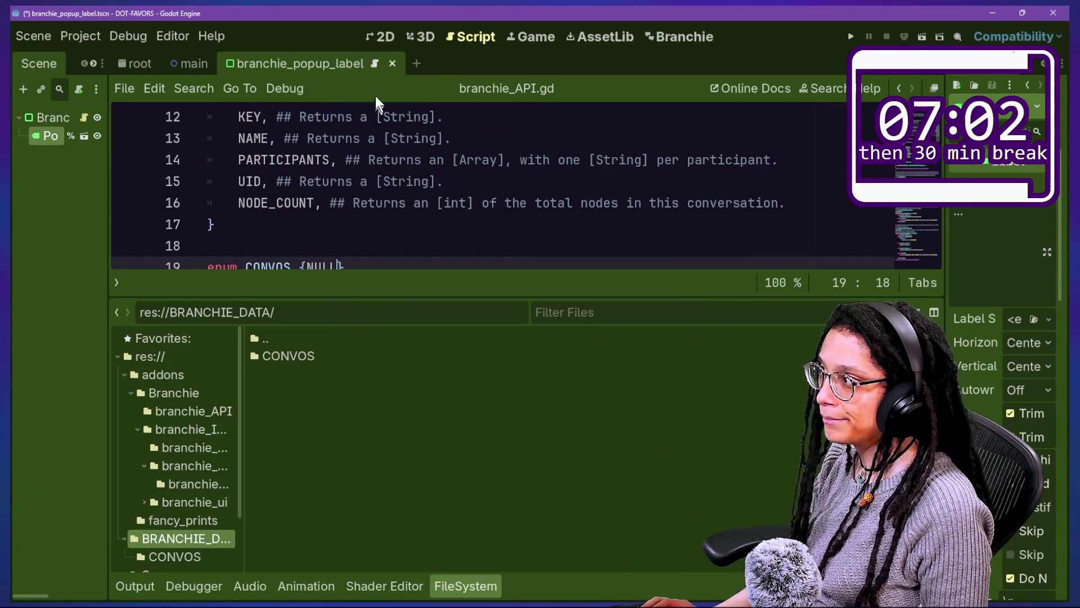
pyautogui.click(432, 188)
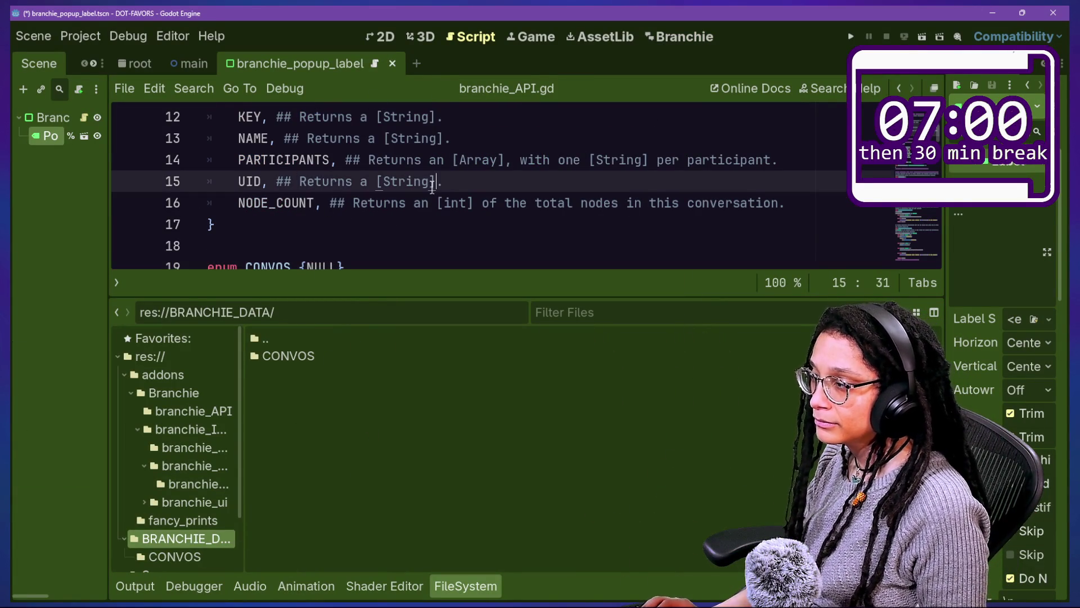
pyautogui.hotkey('ctrl', 'j')
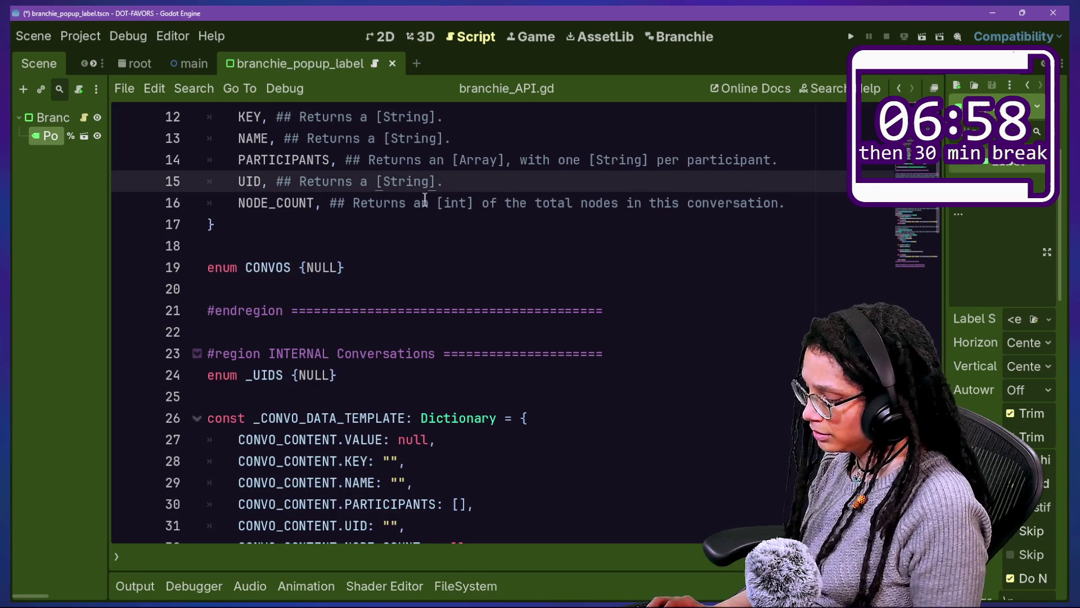
# Step: Quick-open branchie_gdscript_creator.gd and scroll through its template functions
pyautogui.hotkey('ctrl', 'alt', 'o')
pyautogui.doubleClick(424, 199)
pyautogui.scroll(-3, 452, 478)
pyautogui.scroll(-5, 452, 479)
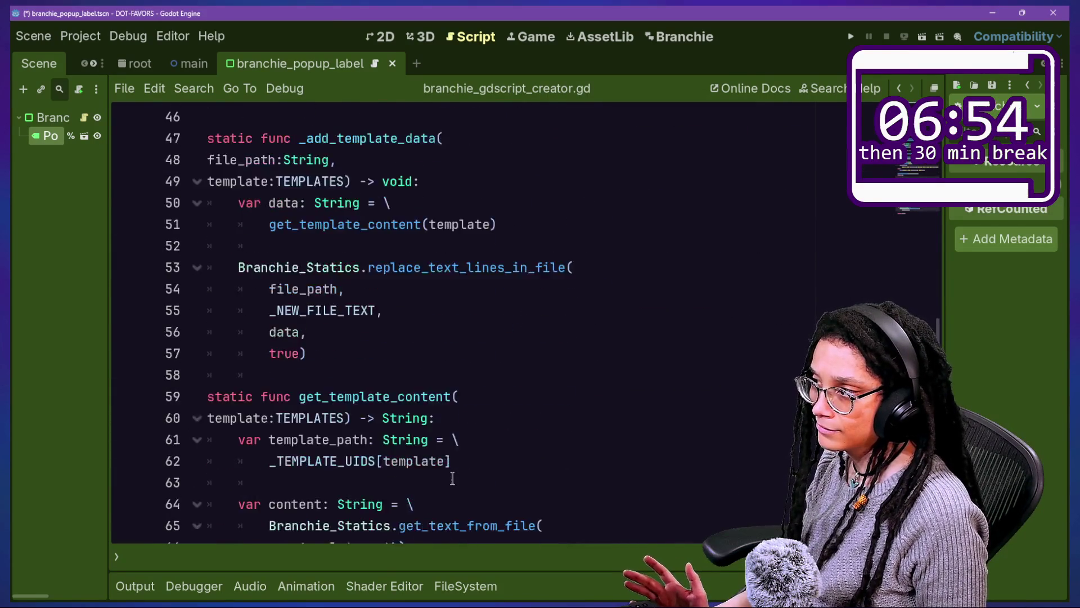
pyautogui.scroll(-1, 452, 479)
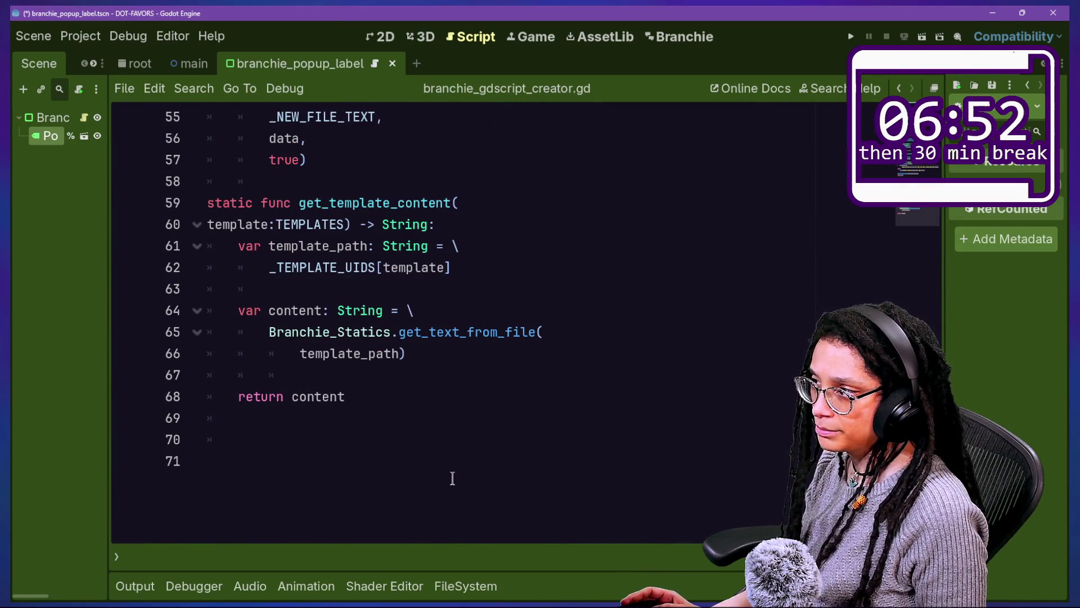
pyautogui.scroll(8, 453, 478)
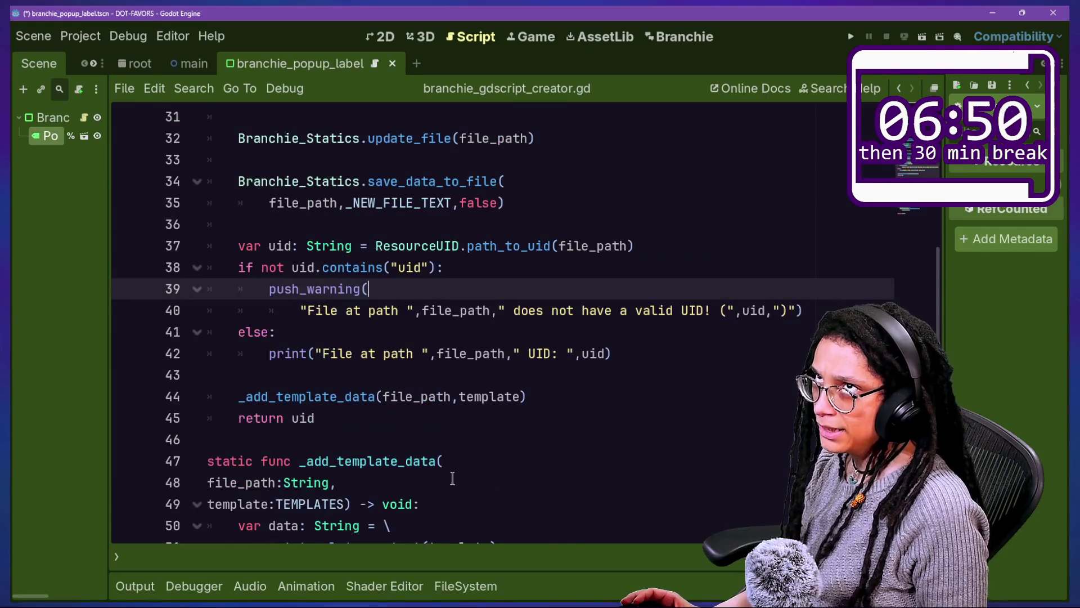
pyautogui.scroll(3, 453, 479)
# Step: Quick-open branchie_enum_keyval_creator.gd from the file search results
pyautogui.hotkey('shift', 'alt', 'o')
pyautogui.press('Down')
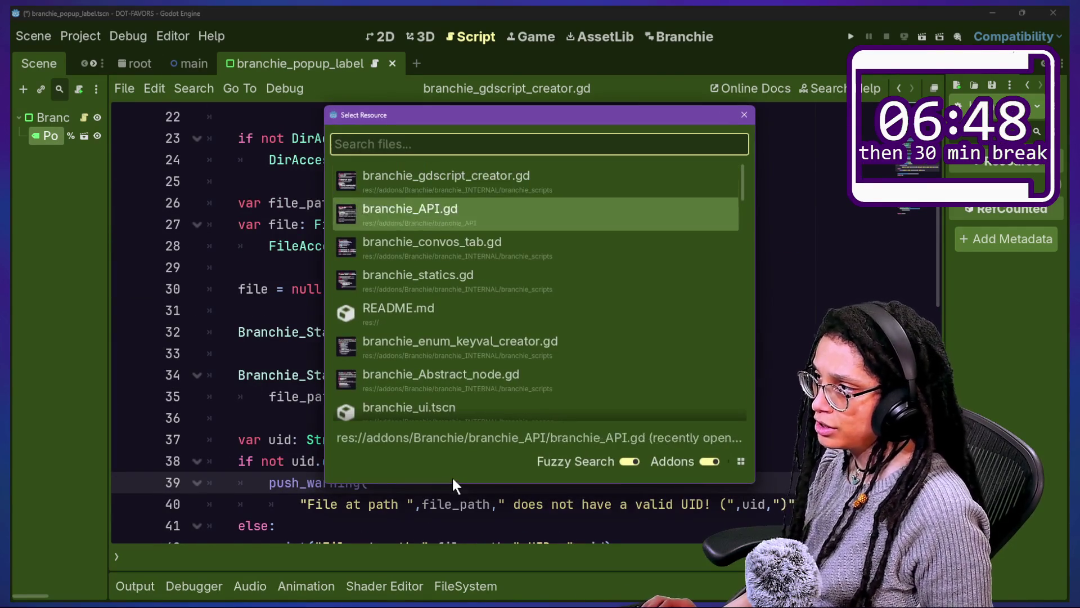
pyautogui.press('Down')
pyautogui.press('Up')
pyautogui.press('Down')
pyautogui.press('Down')
pyautogui.press('Down')
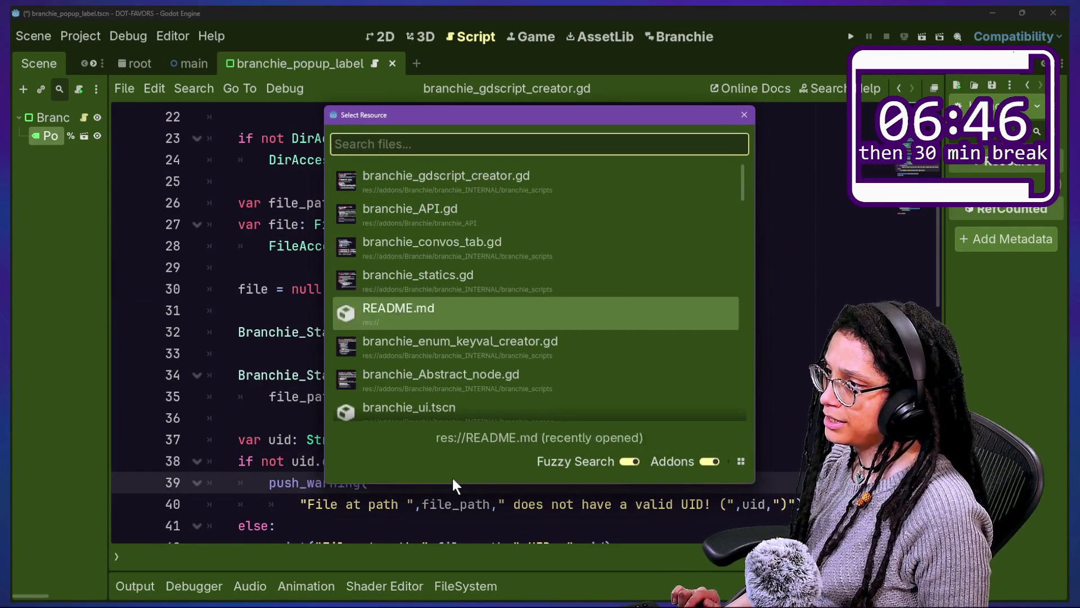
pyautogui.press('Down')
pyautogui.press('Return')
# Step: Scroll through the script to review _insert_replaceable_char and how the enum line is rebuilt
pyautogui.scroll(-9, 386, 280)
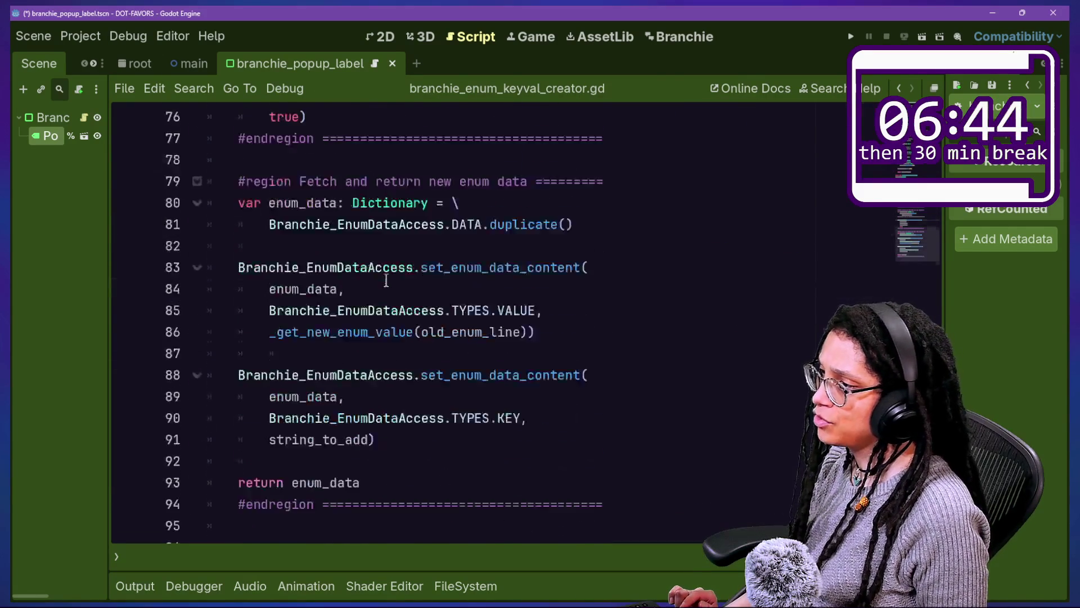
pyautogui.scroll(4, 386, 280)
pyautogui.scroll(-5, 386, 279)
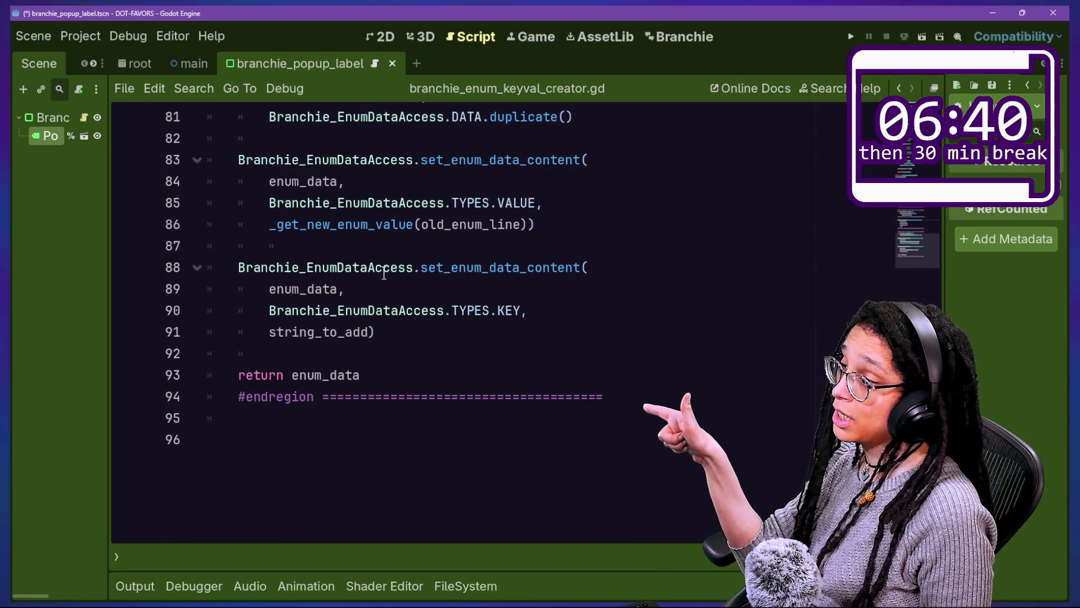
pyautogui.moveTo(384, 274)
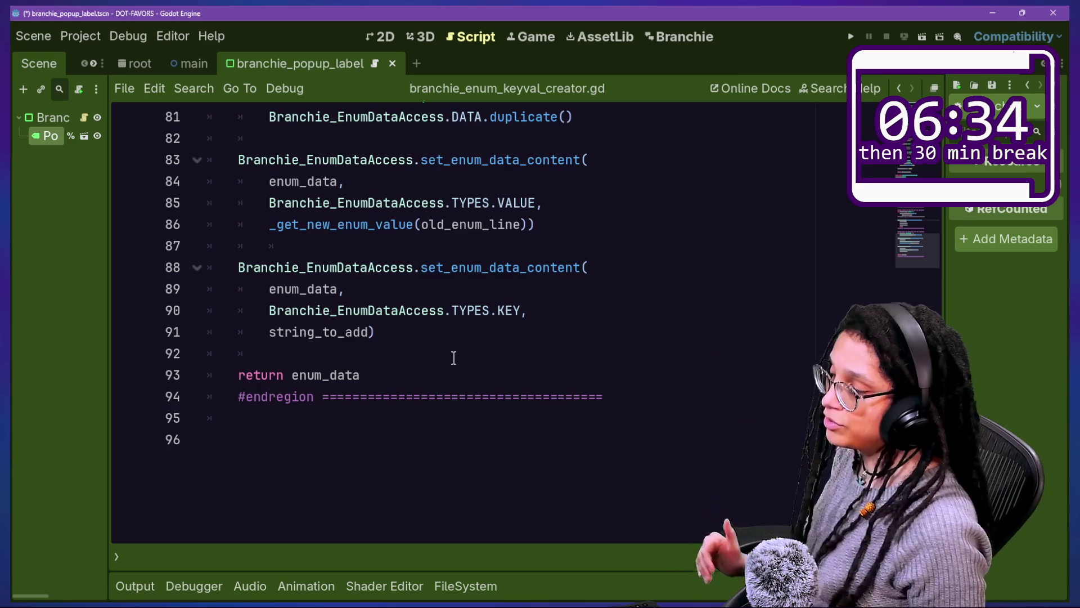
pyautogui.scroll(6, 463, 371)
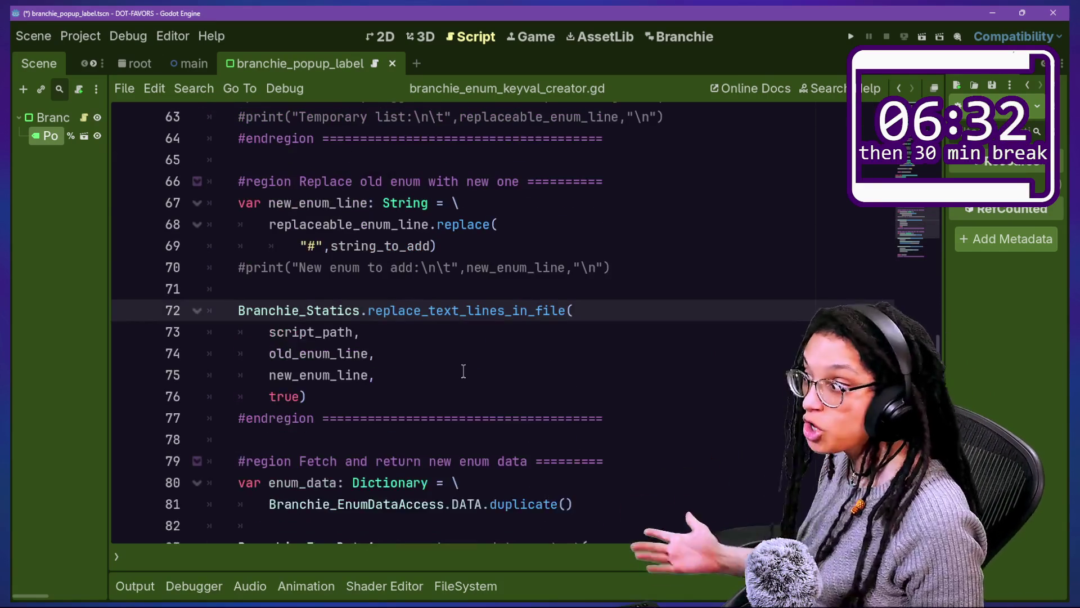
pyautogui.scroll(1, 463, 371)
pyautogui.scroll(3, 463, 371)
pyautogui.scroll(2, 463, 371)
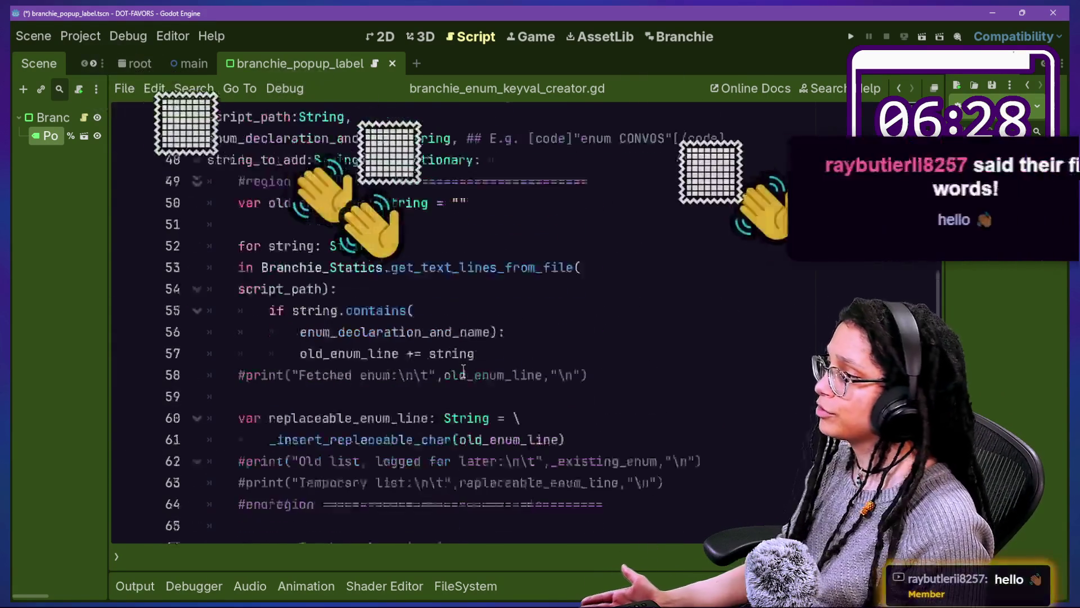
pyautogui.scroll(1, 495, 347)
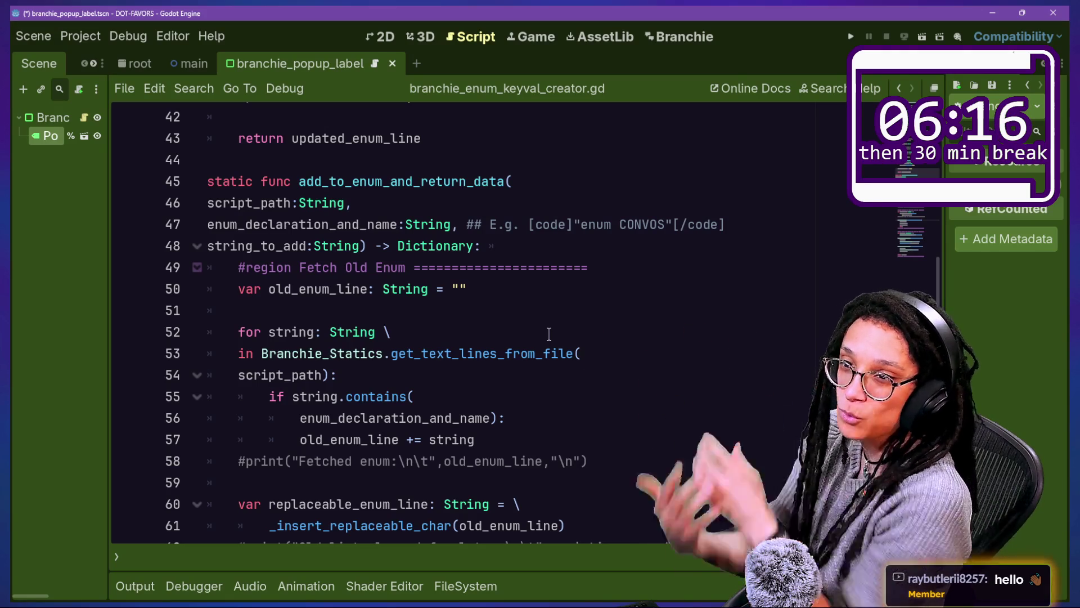
# Step: Step through add_to_enum_and_return_data's enum-fetching loop and its enum_declaration_and_name parameter
pyautogui.click(509, 371)
pyautogui.press('Down')
pyautogui.press('Down')
pyautogui.press('Down')
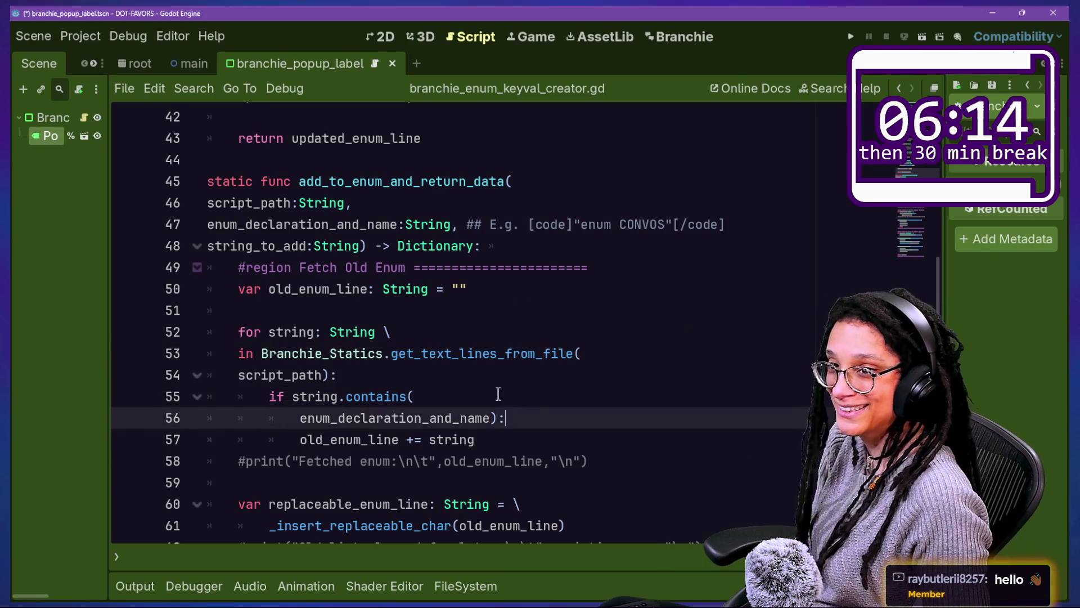
pyautogui.moveTo(467, 293); pyautogui.dragTo(415, 185)
pyautogui.press('Up')
pyautogui.press('Up')
pyautogui.press('Up')
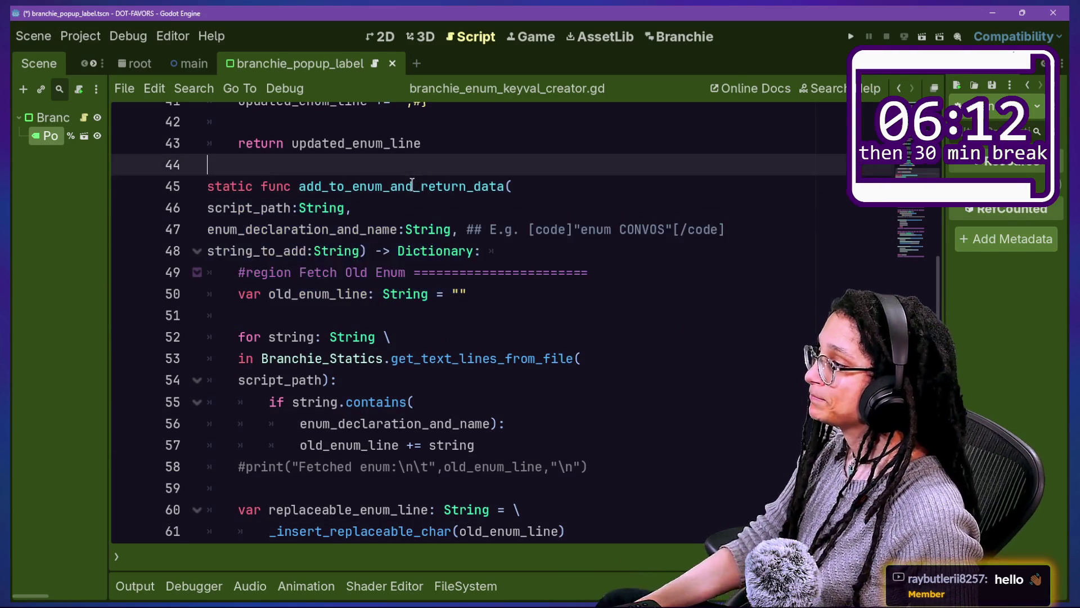
pyautogui.press('Up')
pyautogui.click(506, 461)
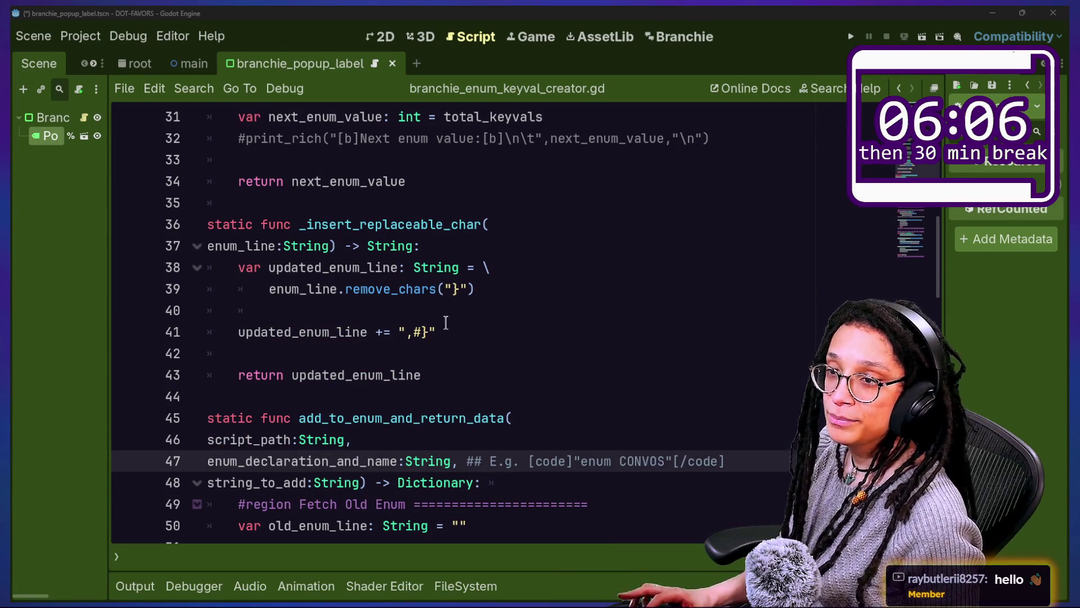
pyautogui.hotkey('alt', 'Tab')
# Step: Add a 'SKIN TONES ON EMOJI' bullet above the ROOMBA CAM CHAT CAN CONTROL heading, then return to Godot
pyautogui.click(680, 196)
pyautogui.press('Return')
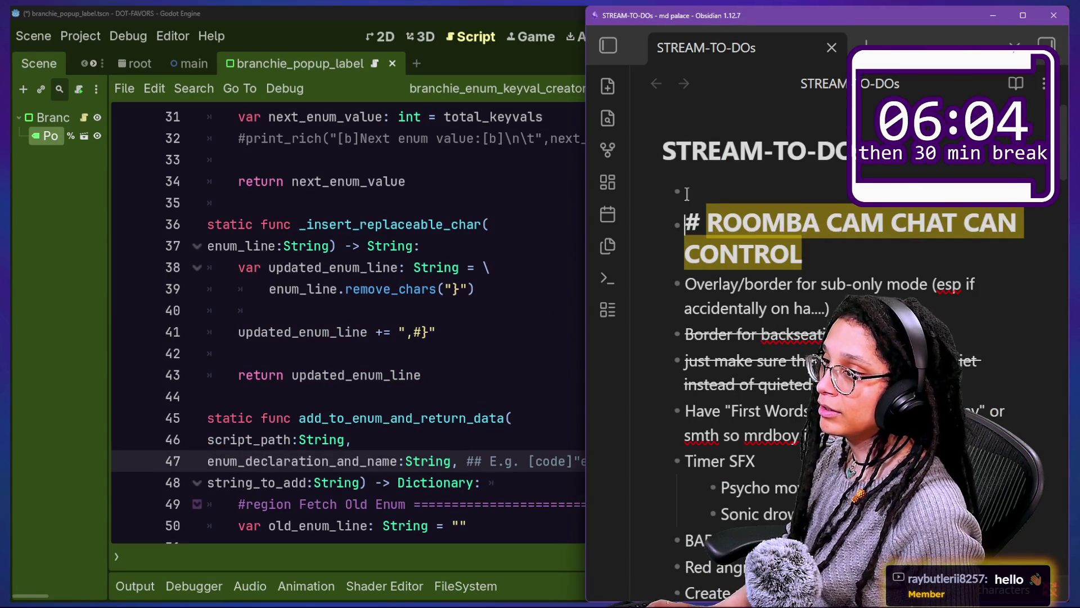
pyautogui.write('SKIN TONES ON EMOJI')
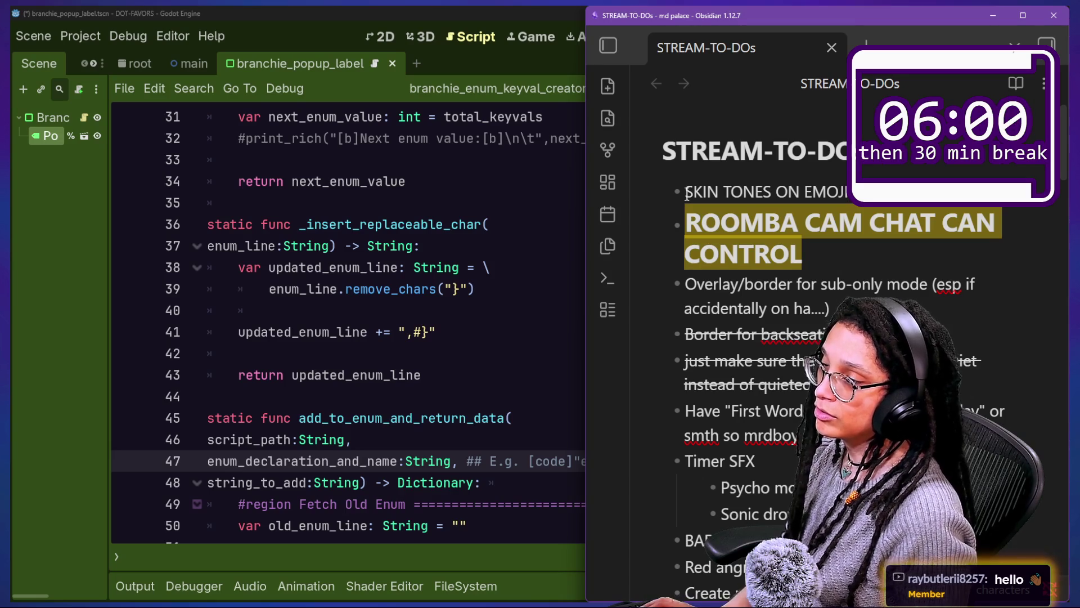
pyautogui.write('###')
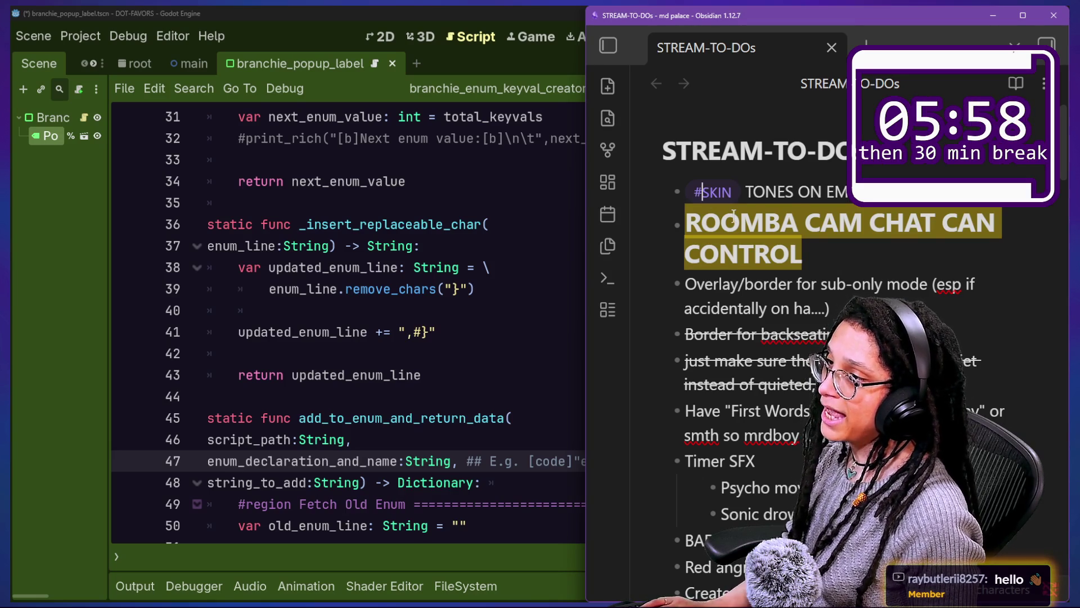
pyautogui.click(392, 306)
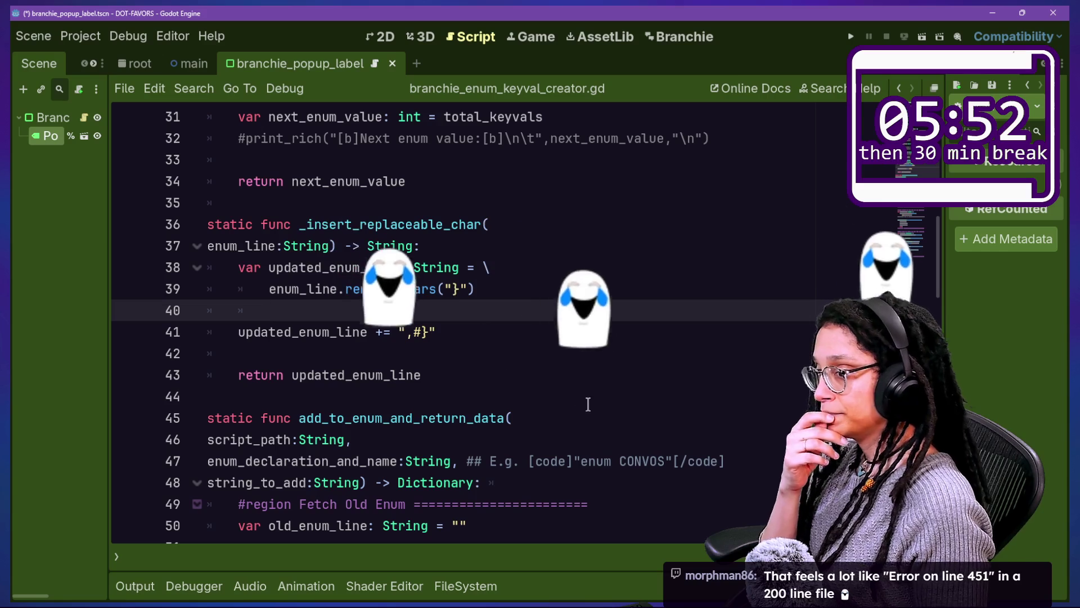
pyautogui.scroll(-1, 587, 404)
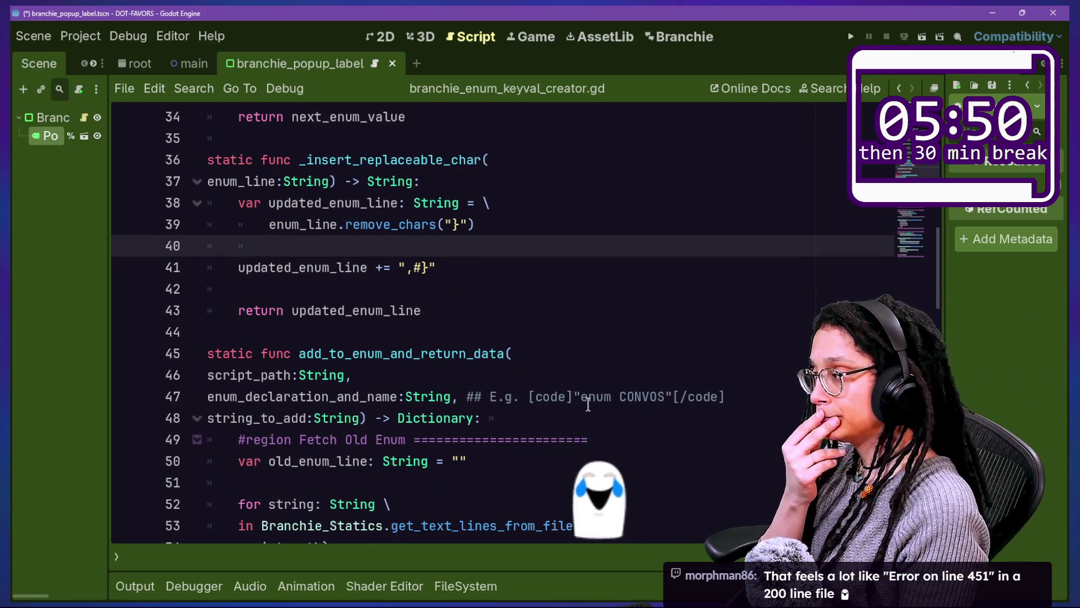
pyautogui.scroll(-2, 639, 516)
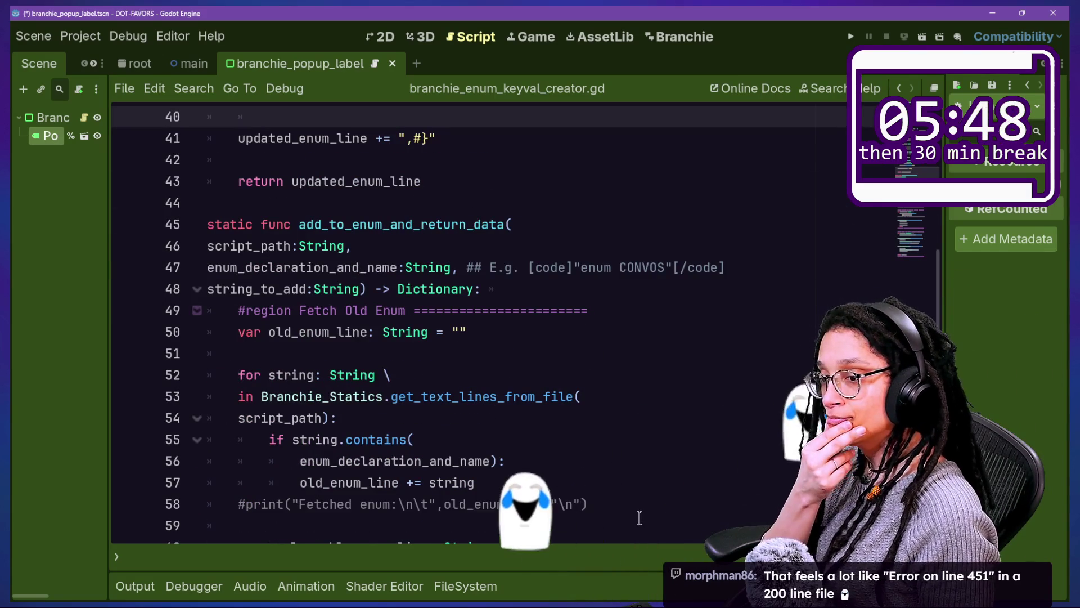
pyautogui.scroll(-3, 639, 516)
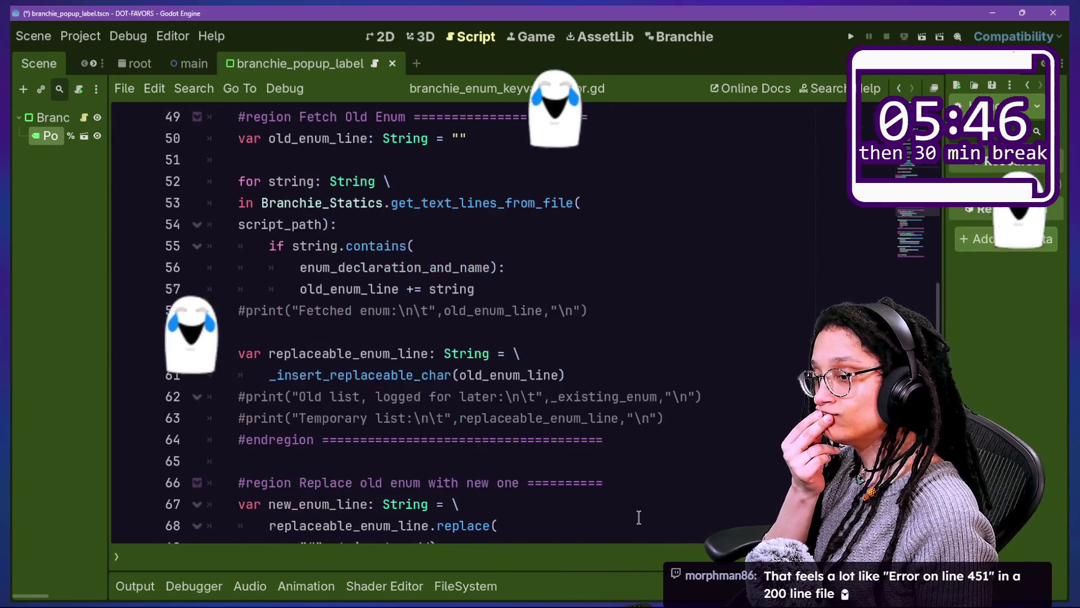
pyautogui.scroll(-3, 500, 488)
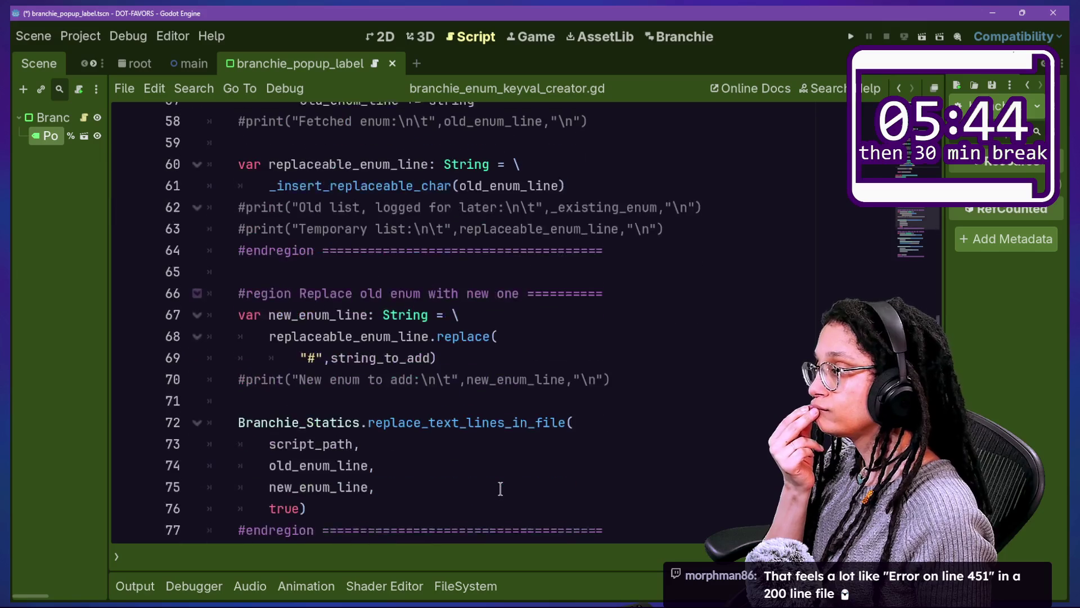
pyautogui.scroll(-4, 500, 488)
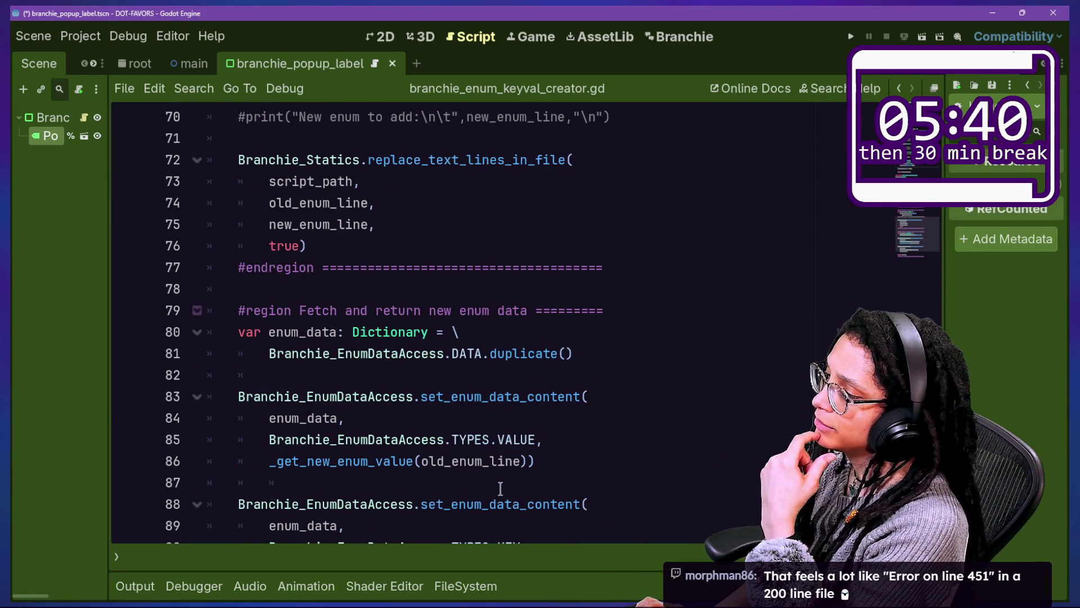
pyautogui.click(533, 427)
pyautogui.scroll(-3, 536, 426)
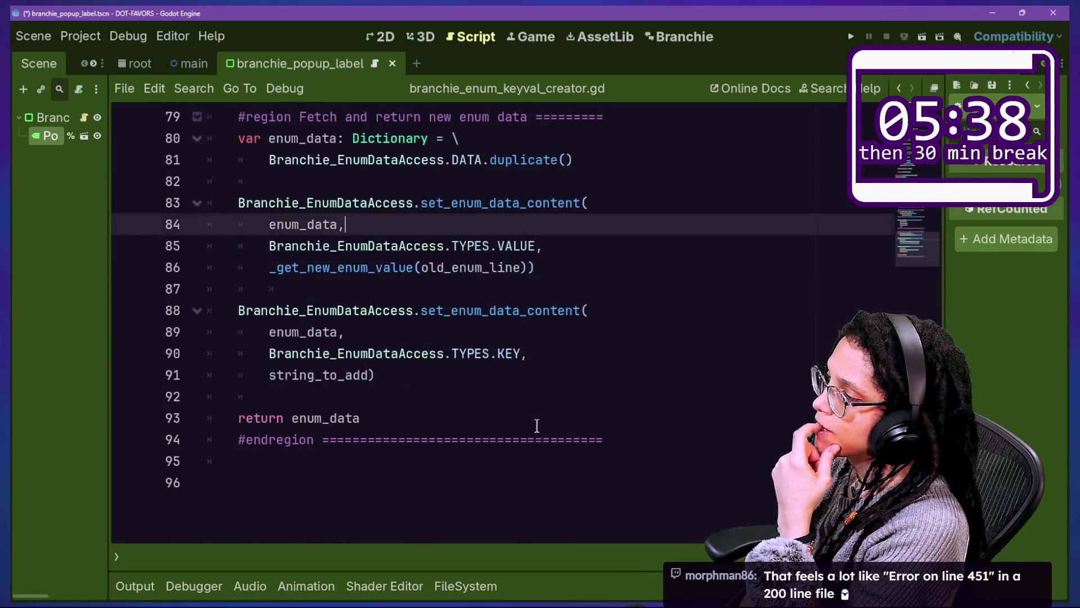
pyautogui.scroll(2, 537, 426)
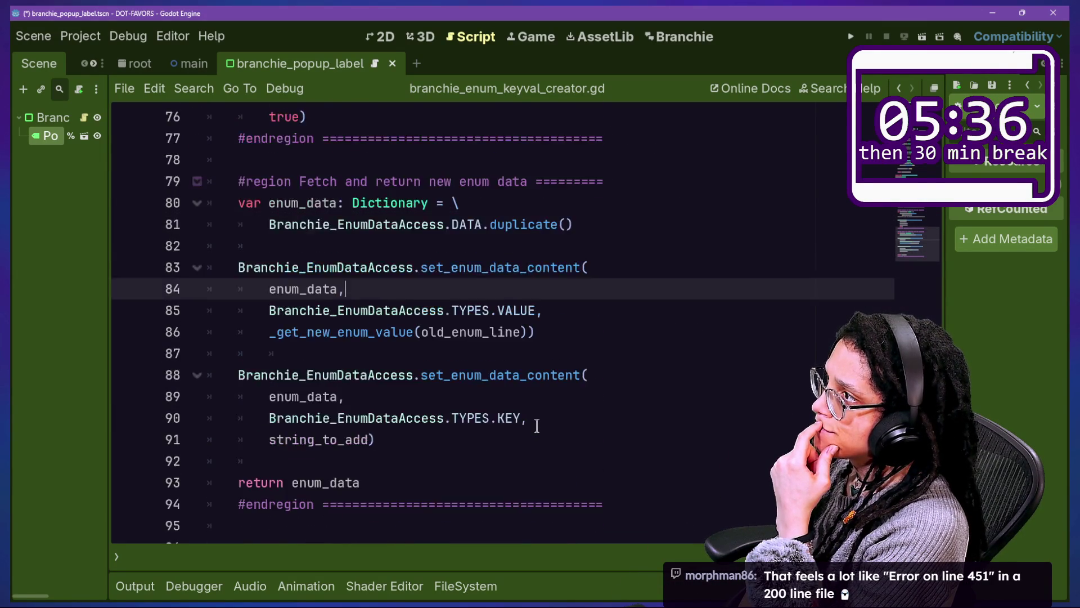
pyautogui.scroll(1, 536, 426)
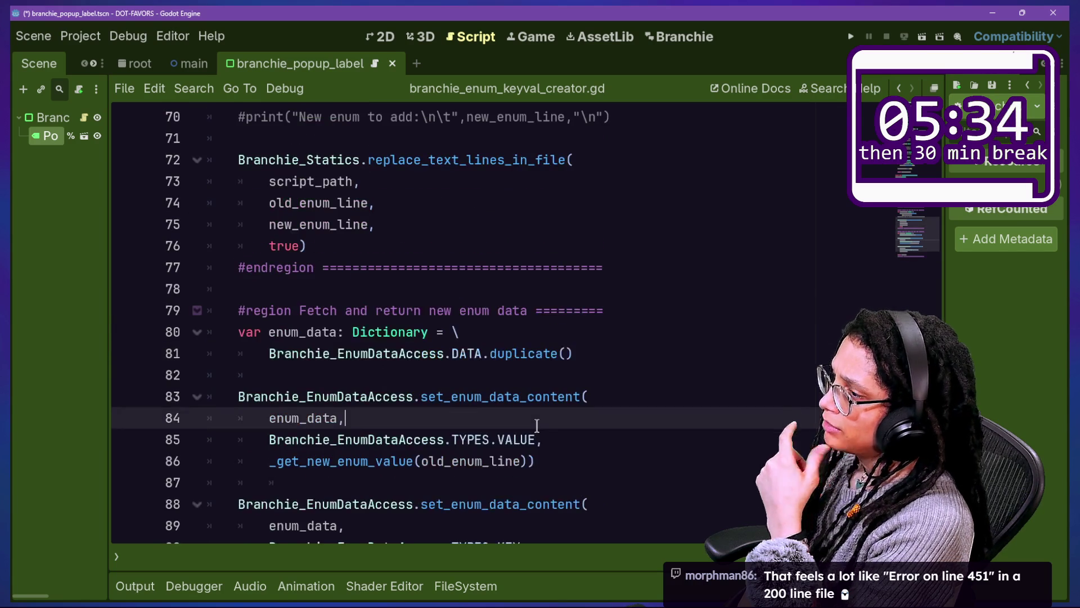
pyautogui.scroll(-3, 537, 426)
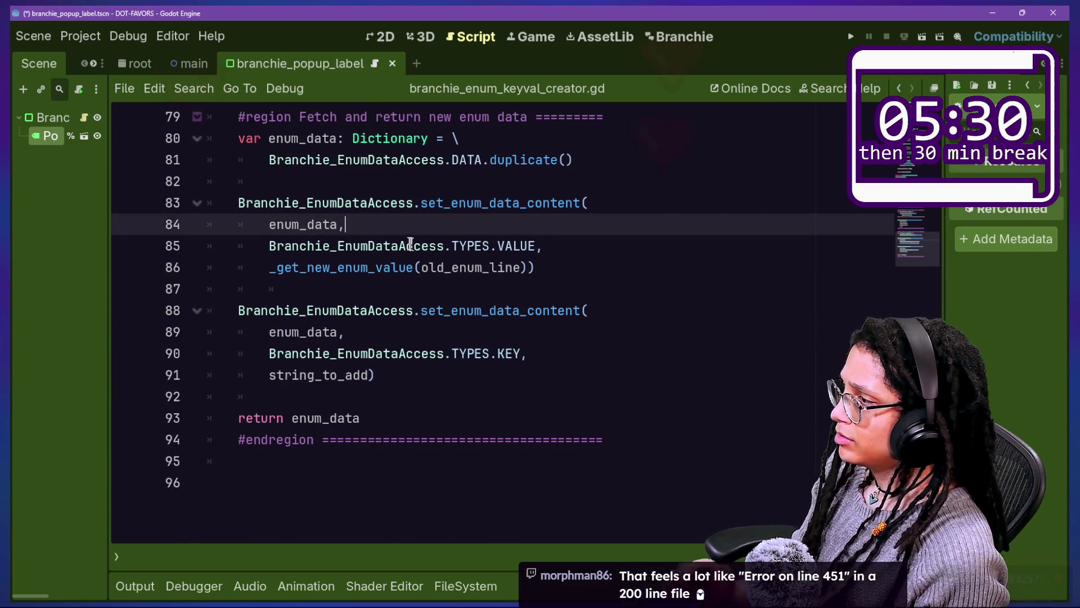
pyautogui.scroll(6, 448, 270)
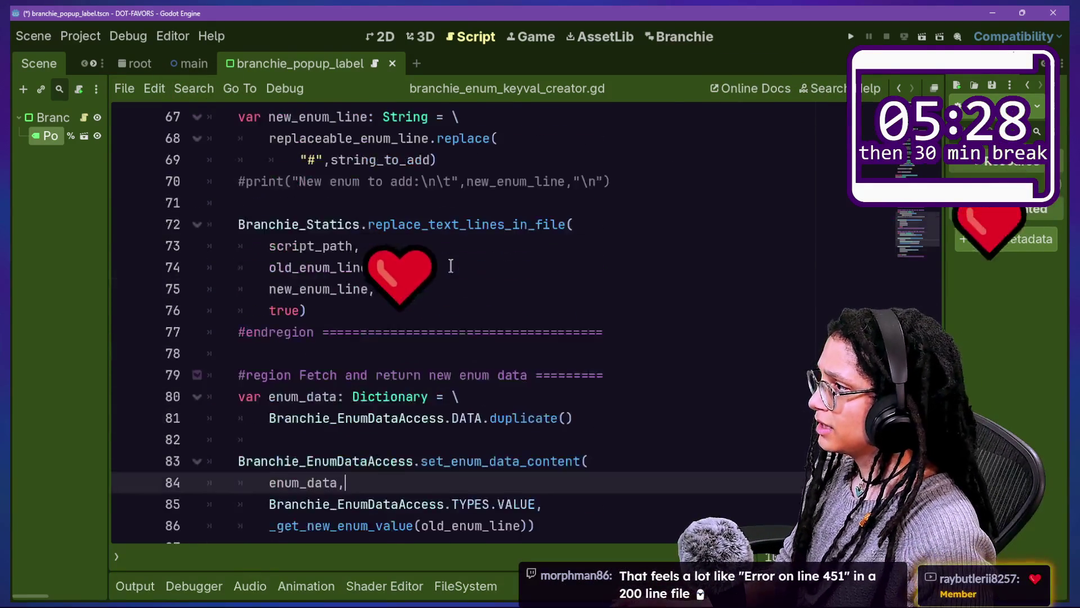
pyautogui.scroll(1, 441, 289)
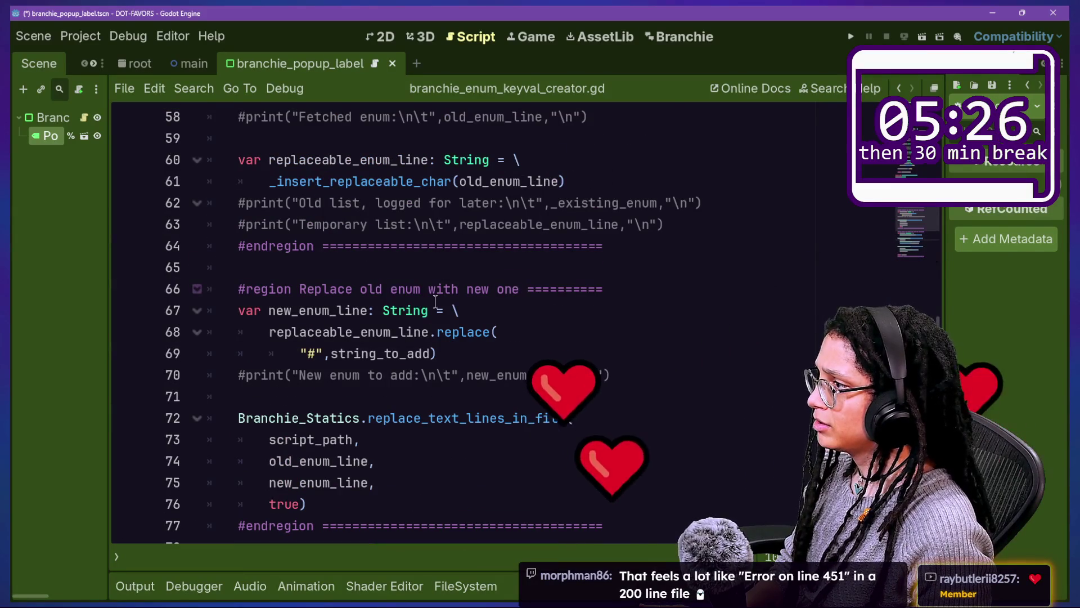
pyautogui.click(433, 332)
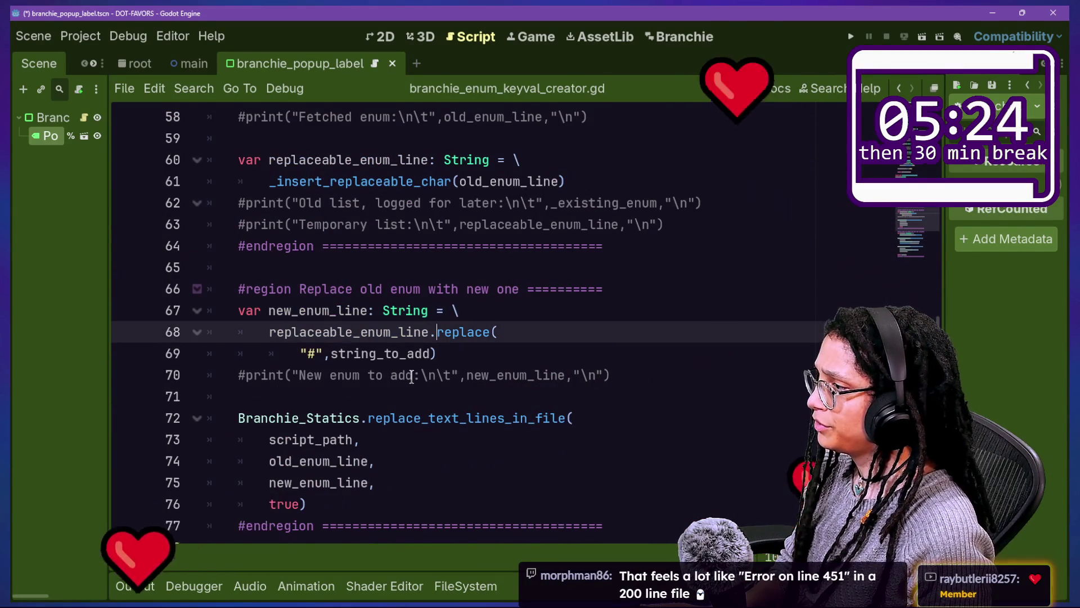
pyautogui.scroll(-1, 430, 338)
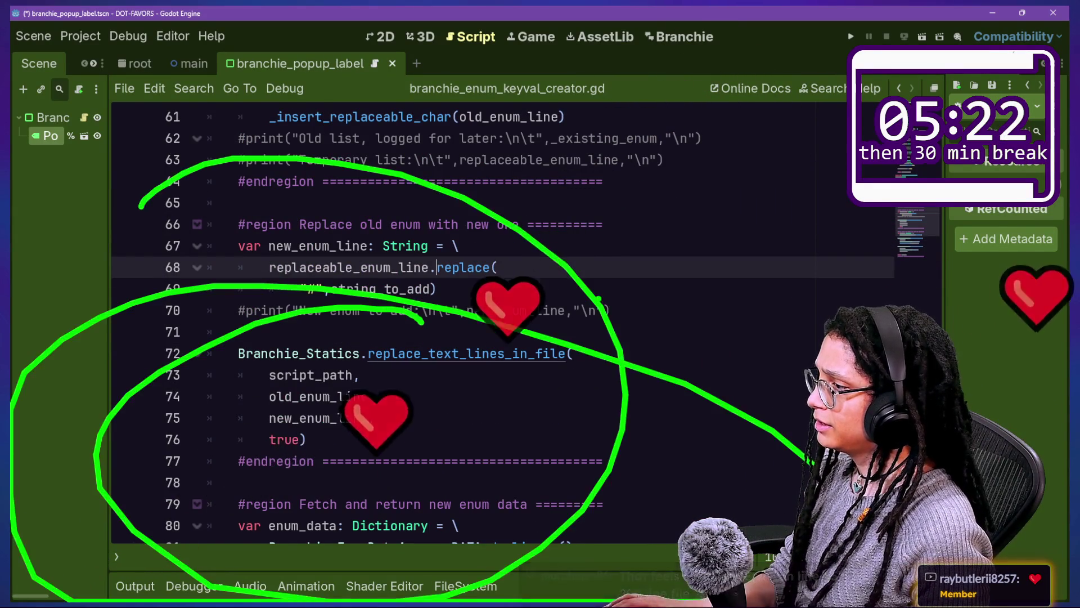
pyautogui.click(538, 354)
# Step: Open replace_text_lines_in_file in branchie_statics.gd and review its file reading, replace and closing lines
pyautogui.keyDown('ctrl'); pyautogui.click(538, 362); pyautogui.keyUp('ctrl')
pyautogui.scroll(-1, 228, 352)
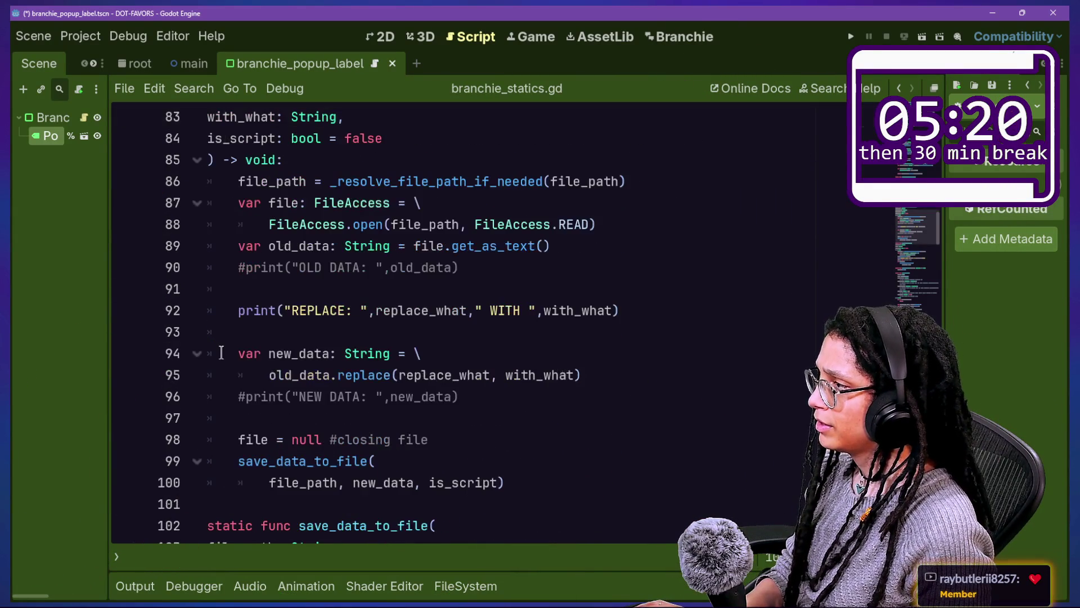
pyautogui.moveTo(373, 217)
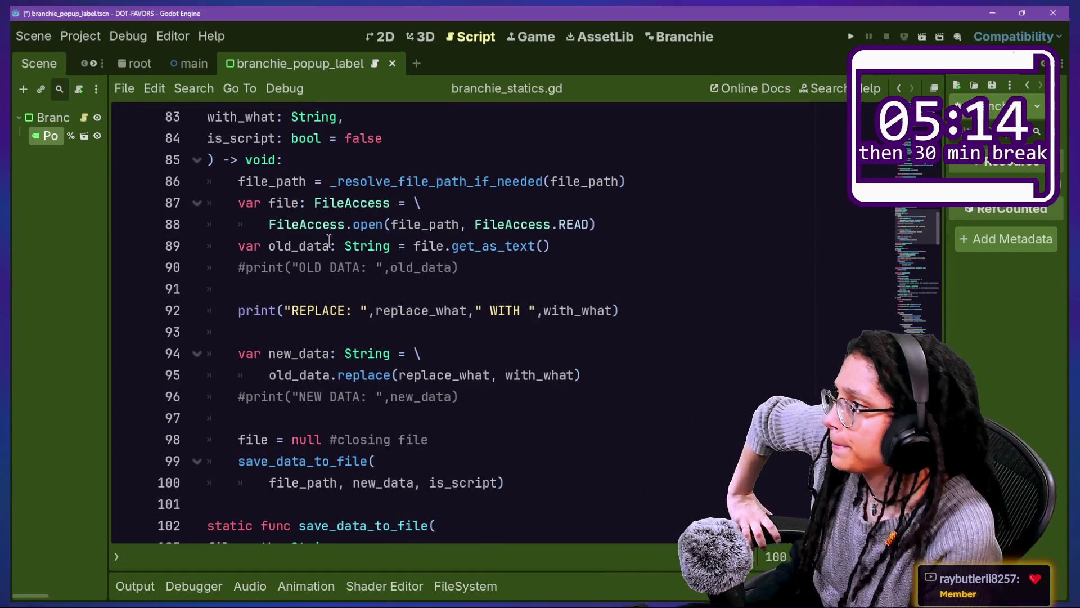
pyautogui.moveTo(270, 223); pyautogui.dragTo(416, 246)
pyautogui.click(497, 237)
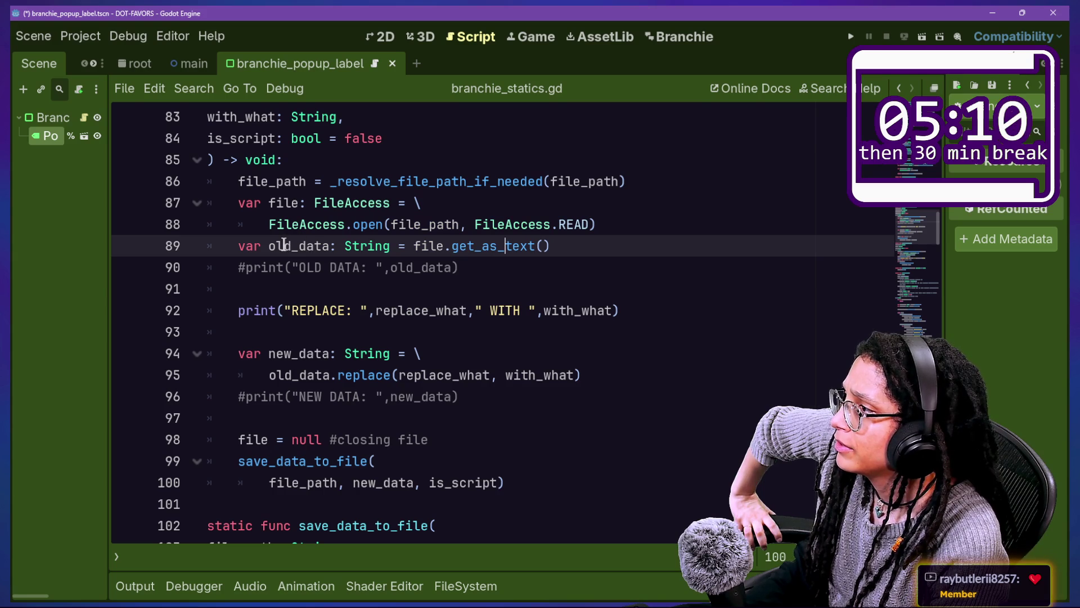
pyautogui.scroll(-2, 284, 243)
pyautogui.moveTo(322, 245); pyautogui.dragTo(384, 249)
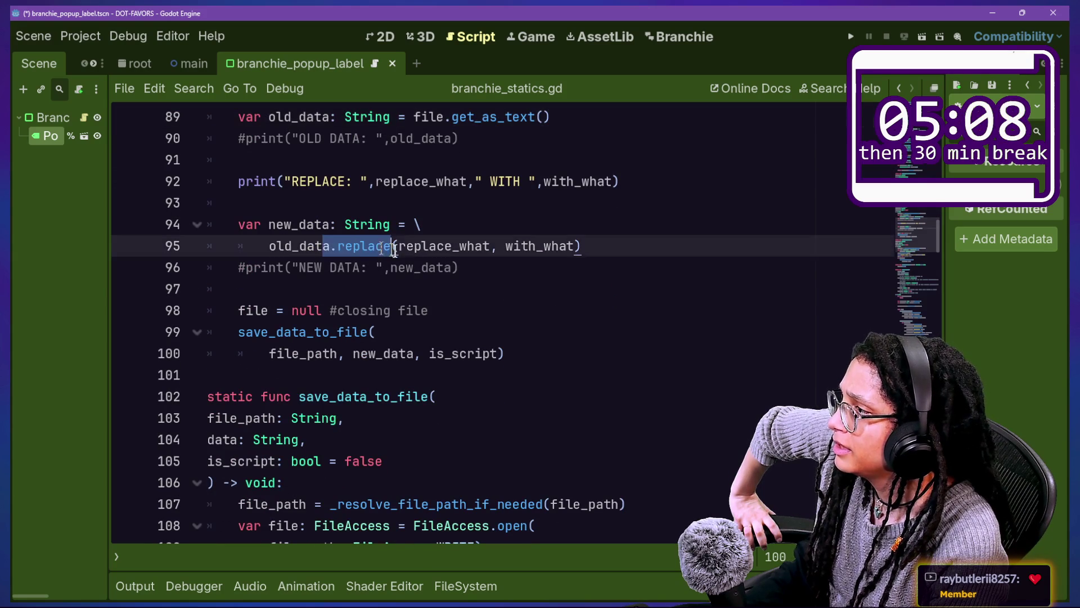
pyautogui.moveTo(345, 294); pyautogui.dragTo(345, 311)
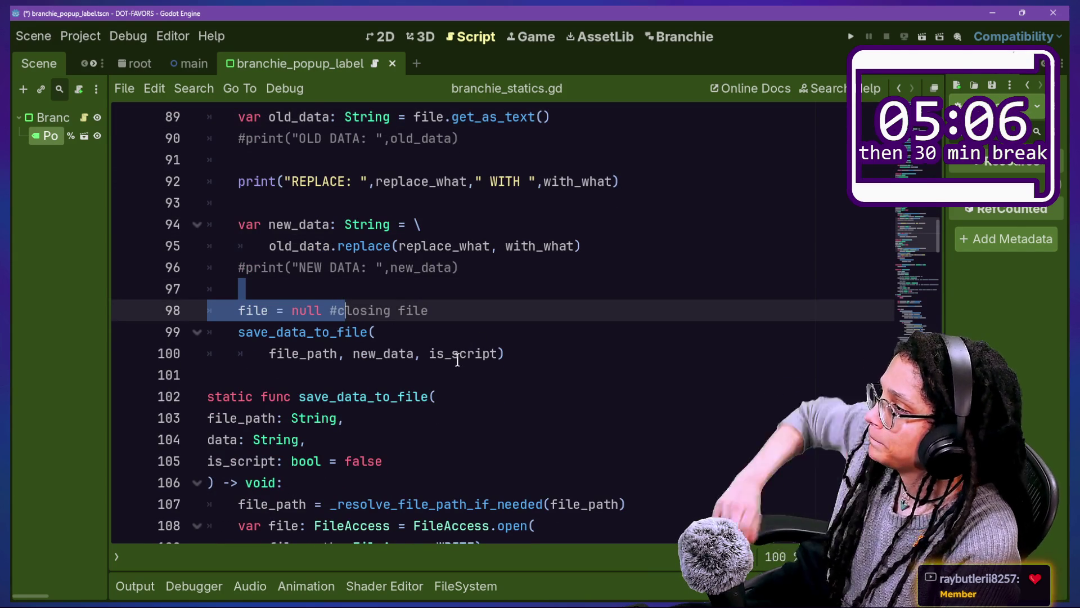
pyautogui.click(241, 329)
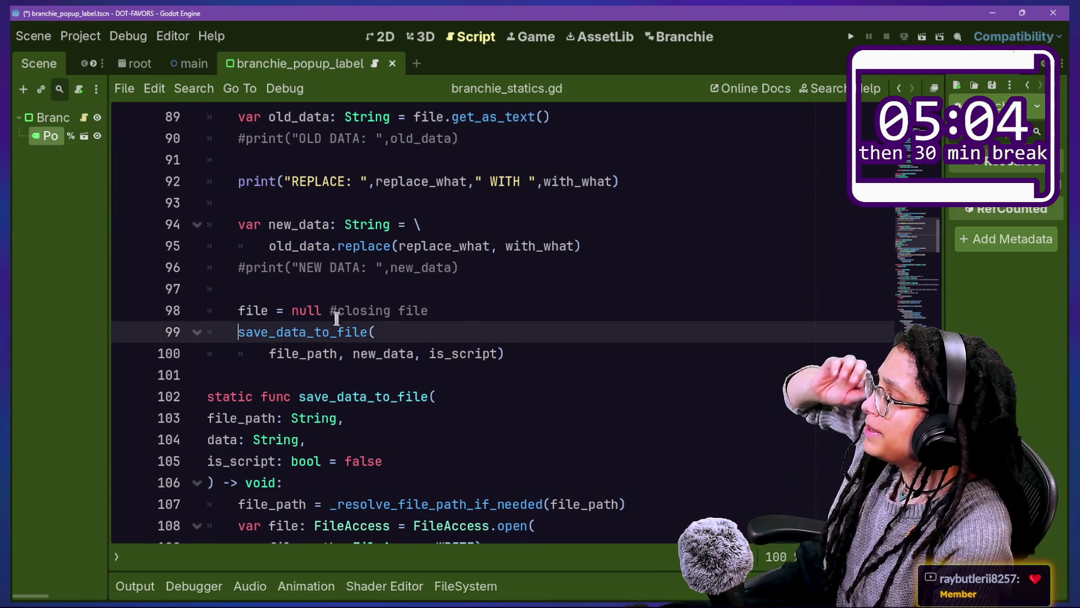
# Step: Inspect the is_script argument and the saving print and file-close lines up to line 114
pyautogui.click(309, 141)
pyautogui.click(482, 352)
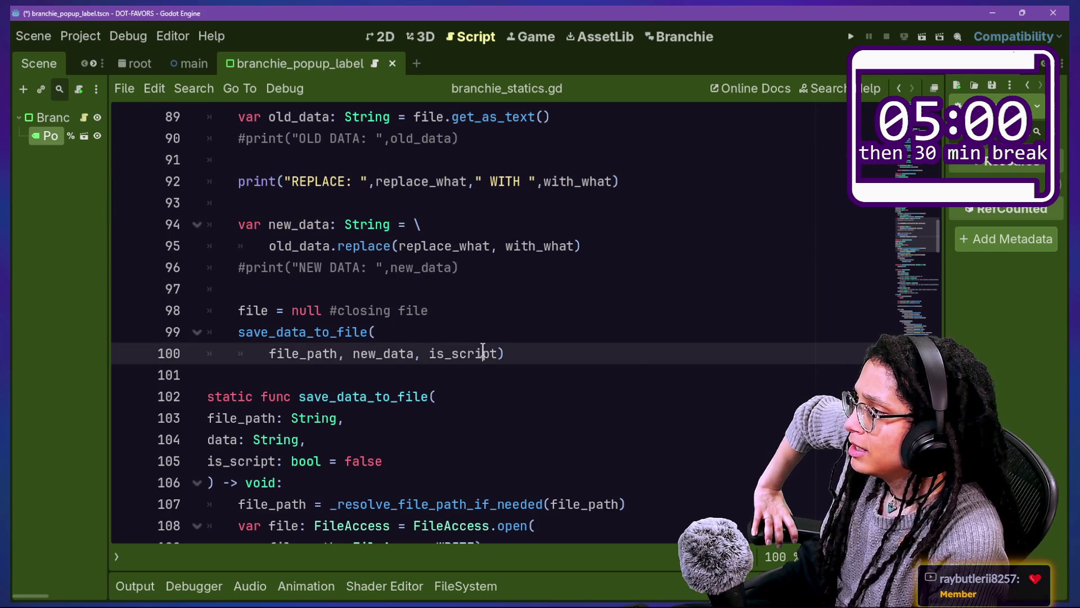
pyautogui.scroll(-3, 482, 352)
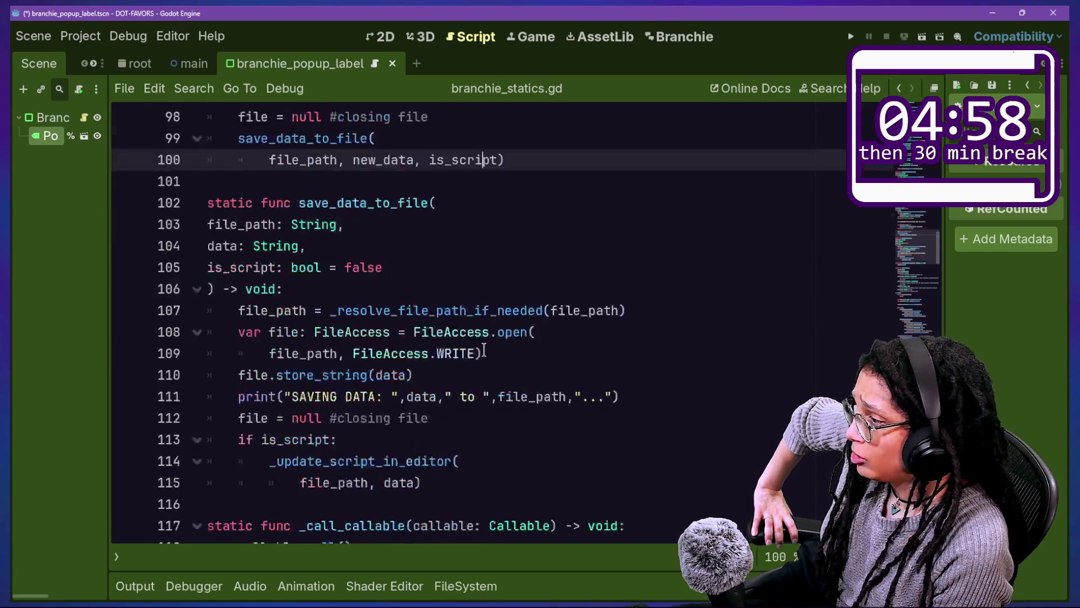
pyautogui.scroll(-2, 483, 351)
pyautogui.moveTo(292, 288); pyautogui.dragTo(338, 310)
pyautogui.click(242, 333)
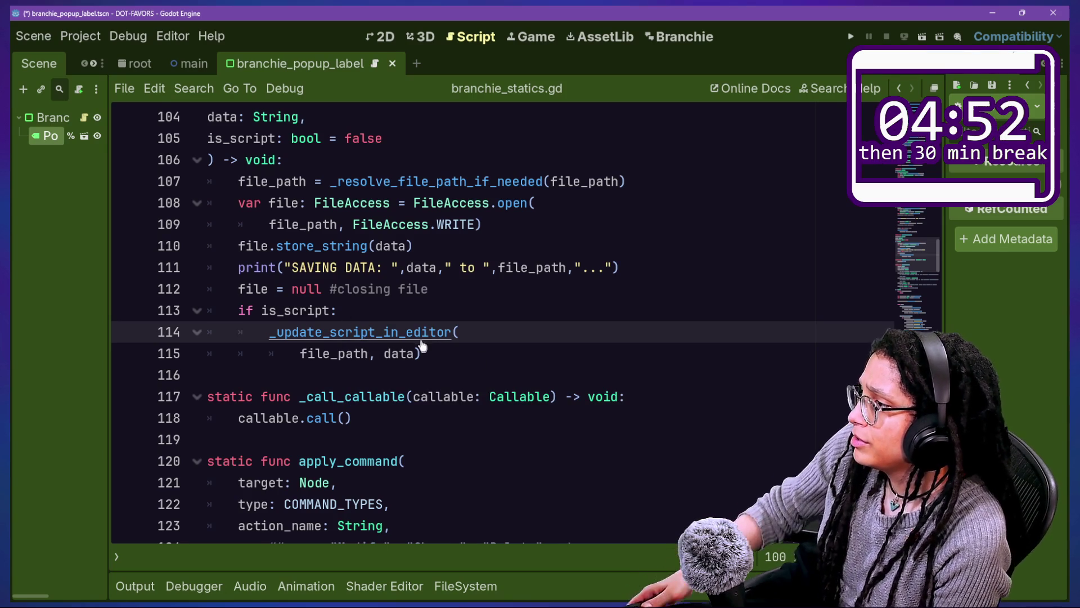
# Step: Jump to the _update_script_in_editor definition and review its code down to the remove_item lines
pyautogui.keyDown('ctrl'); pyautogui.click(423, 343); pyautogui.keyUp('ctrl')
pyautogui.scroll(-6, 460, 363)
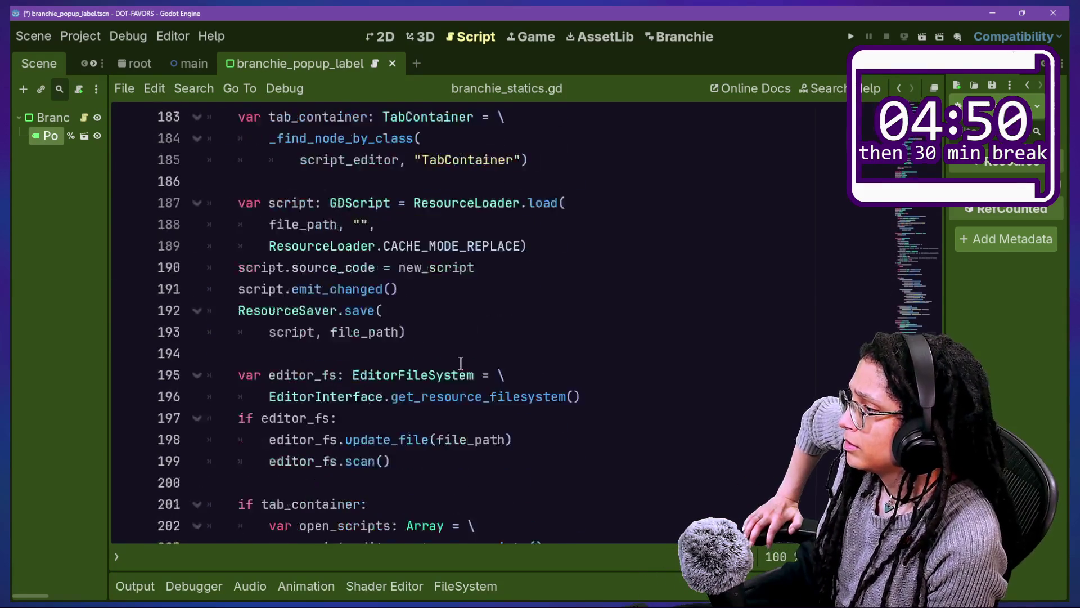
pyautogui.scroll(-8, 460, 363)
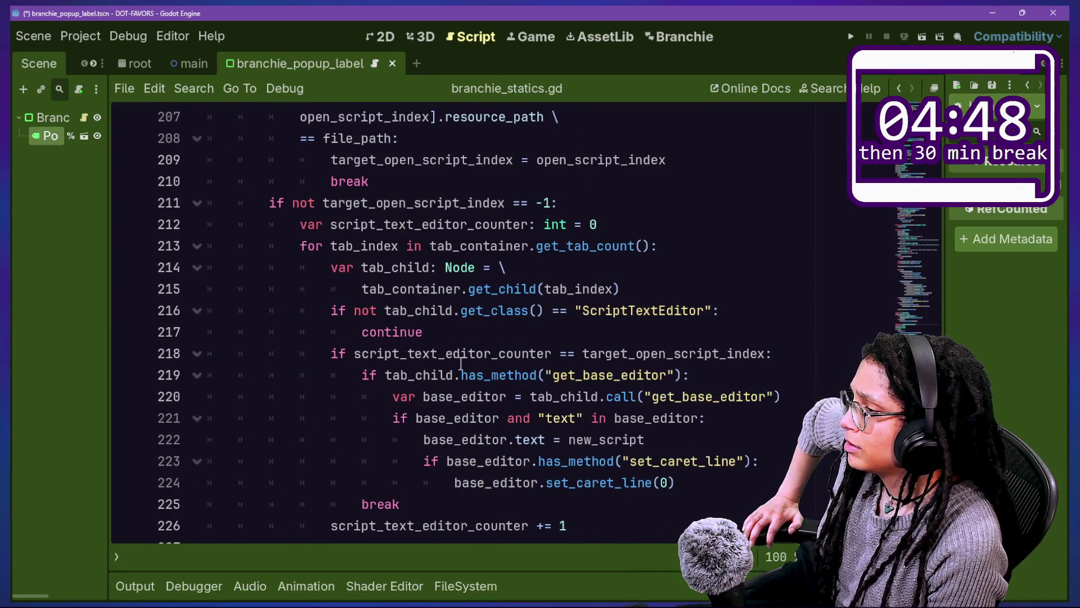
pyautogui.rightClick(461, 363)
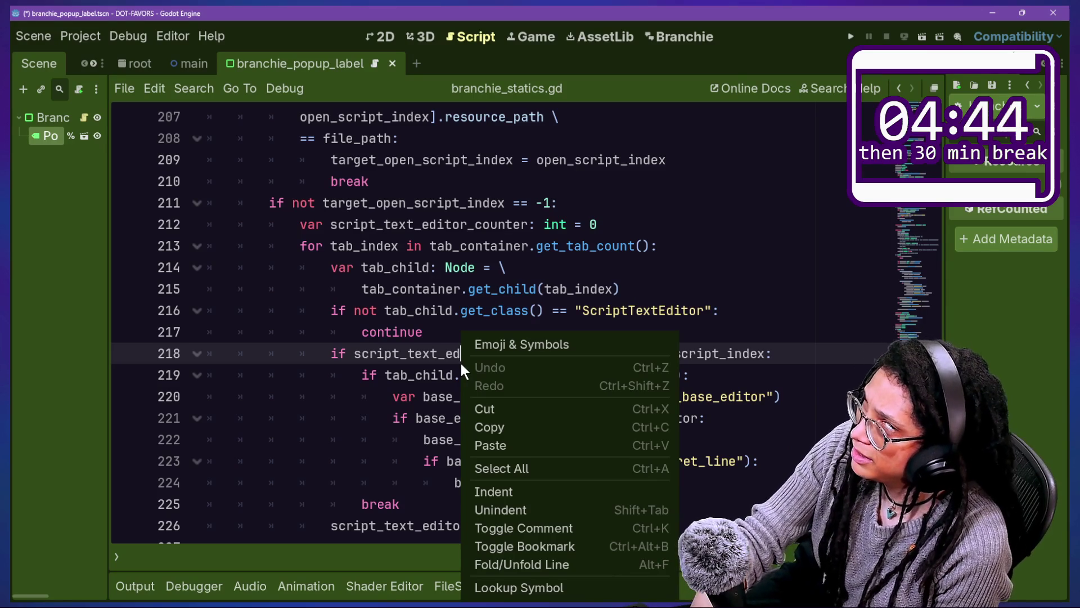
pyautogui.click(453, 276)
pyautogui.press('Down')
pyautogui.scroll(-7, 453, 275)
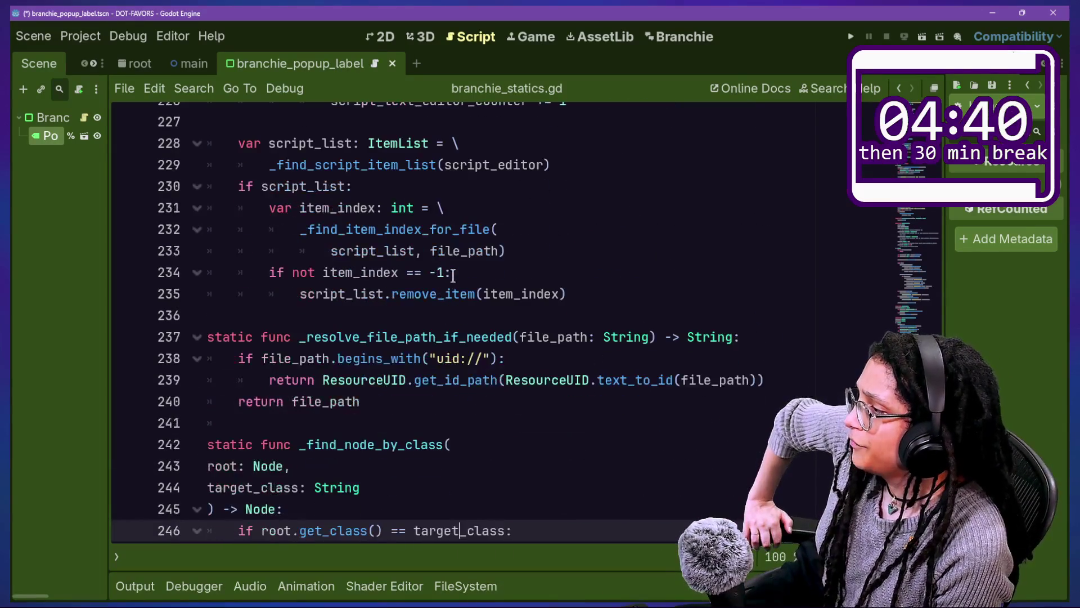
pyautogui.moveTo(658, 273); pyautogui.dragTo(659, 290)
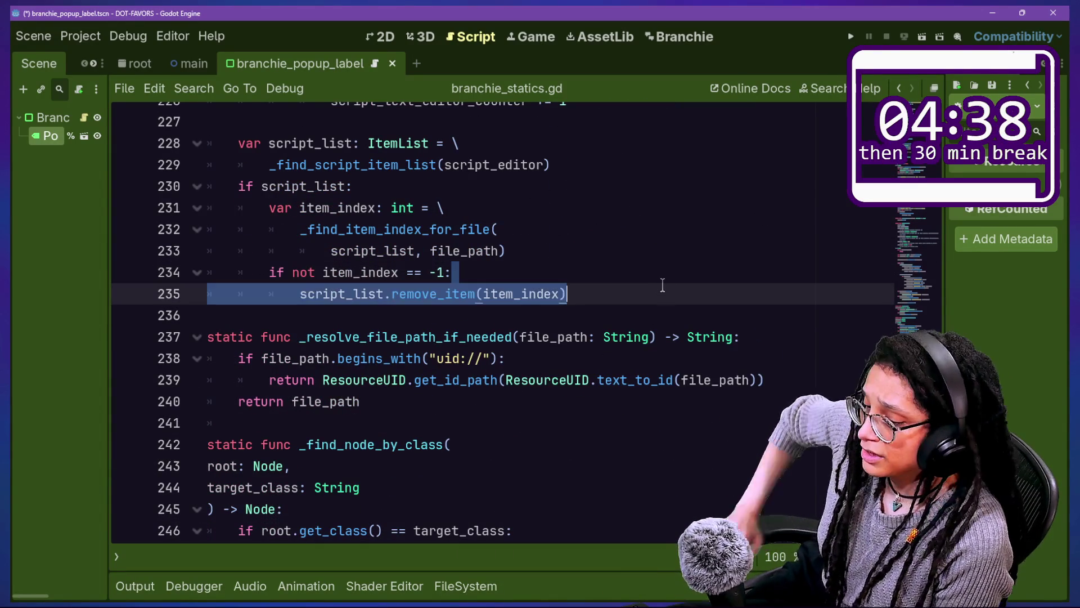
pyautogui.click(650, 295)
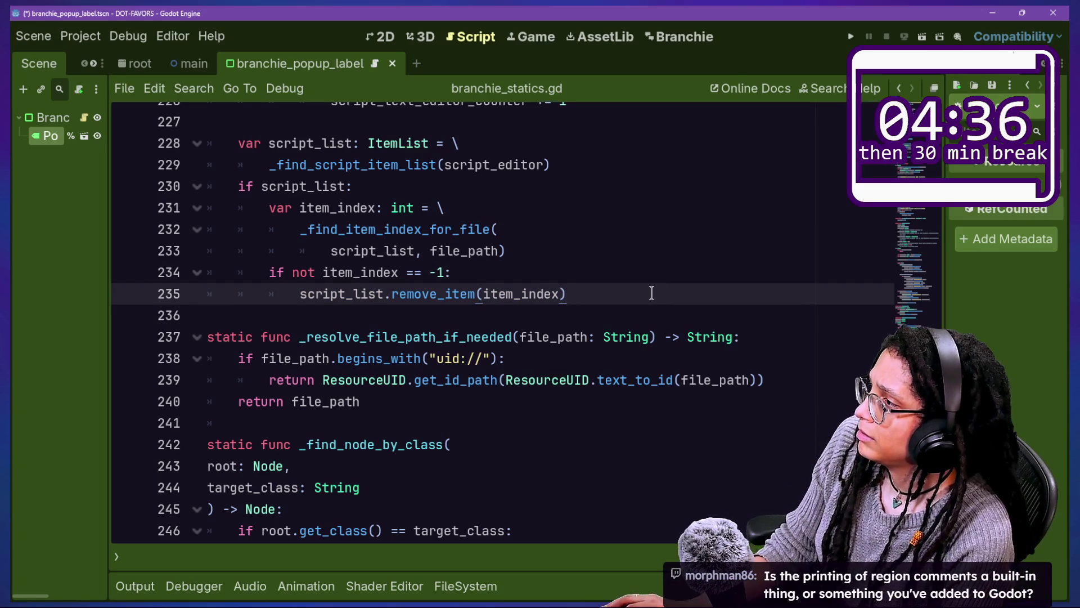
# Step: Select the script loading and saving code, ending with the caret after the line-178 signature
pyautogui.scroll(14, 651, 293)
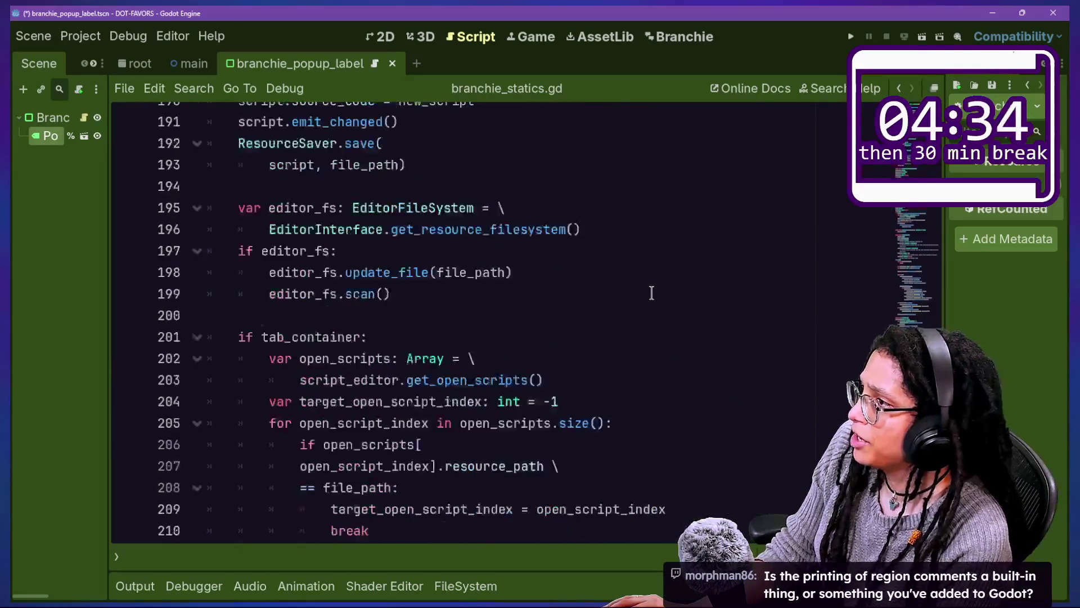
pyautogui.scroll(5, 651, 293)
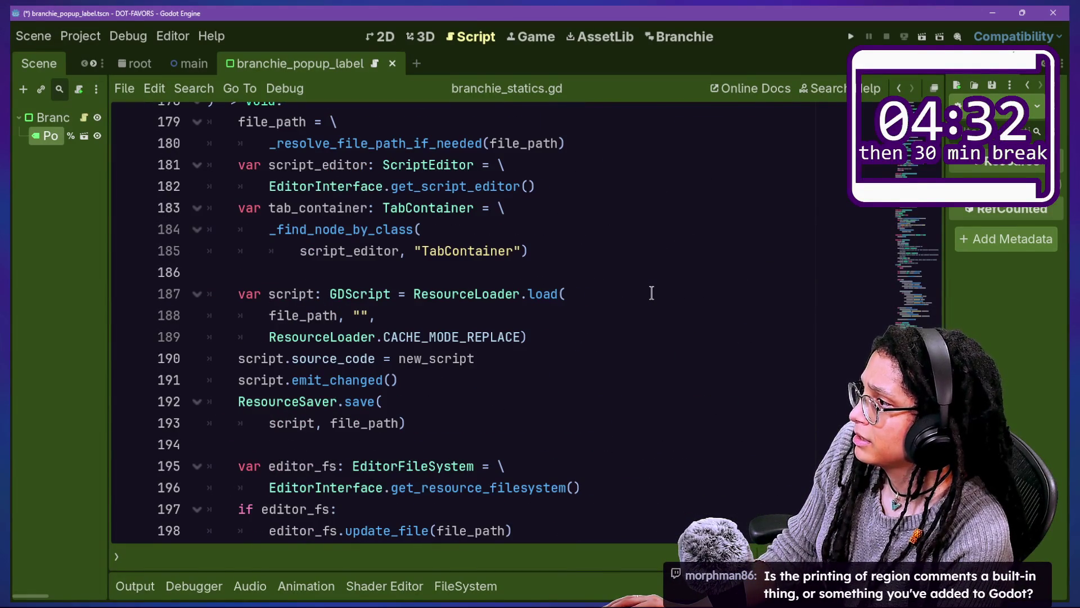
pyautogui.scroll(-2, 652, 293)
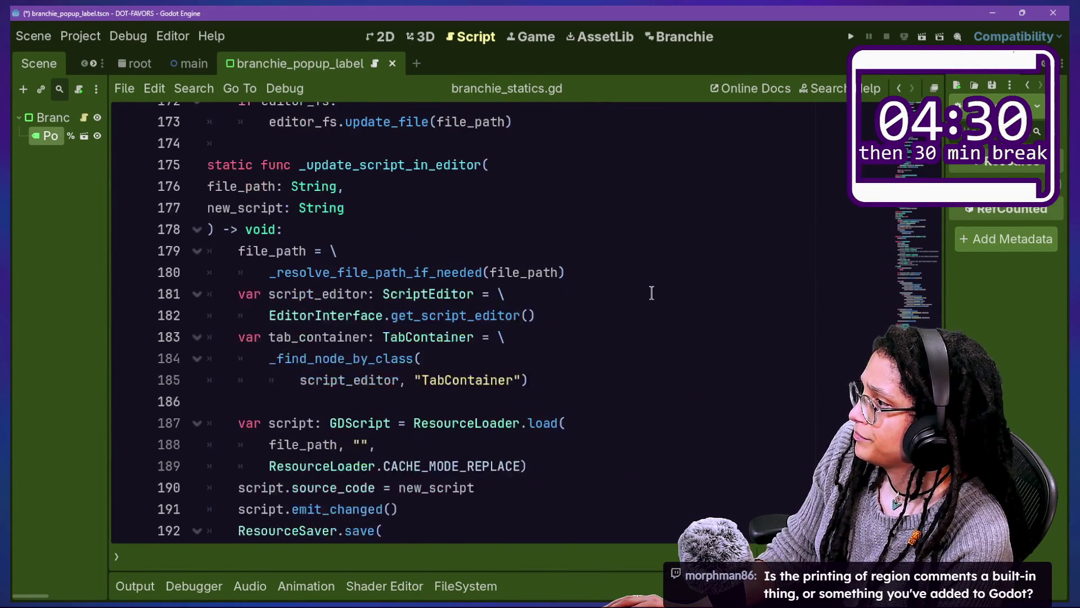
pyautogui.moveTo(306, 358); pyautogui.dragTo(547, 433)
pyautogui.click(547, 432)
pyautogui.scroll(2, 548, 433)
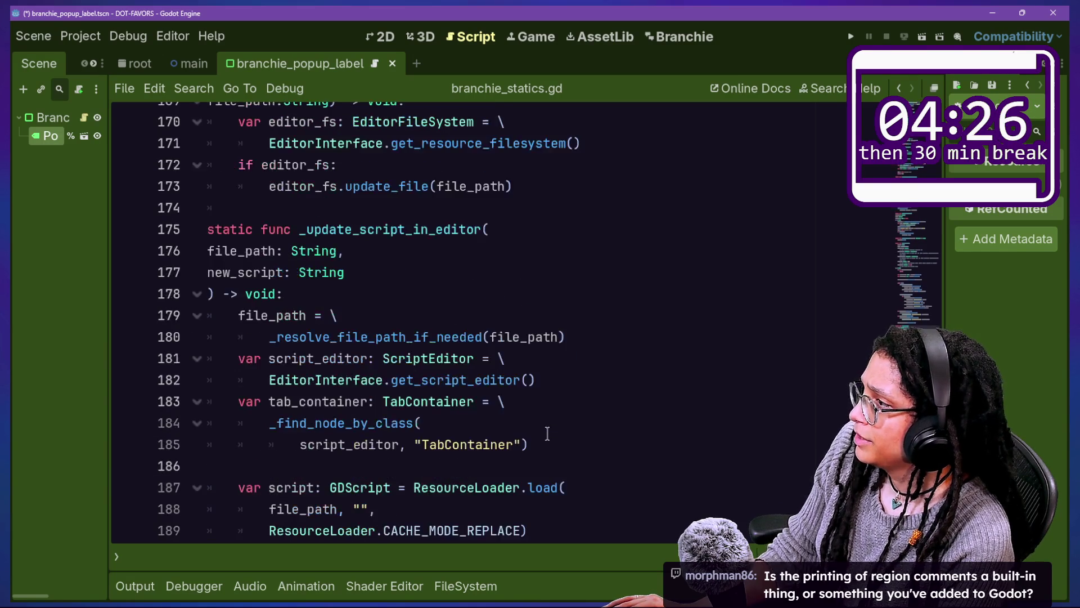
pyautogui.click(417, 315)
pyautogui.click(426, 296)
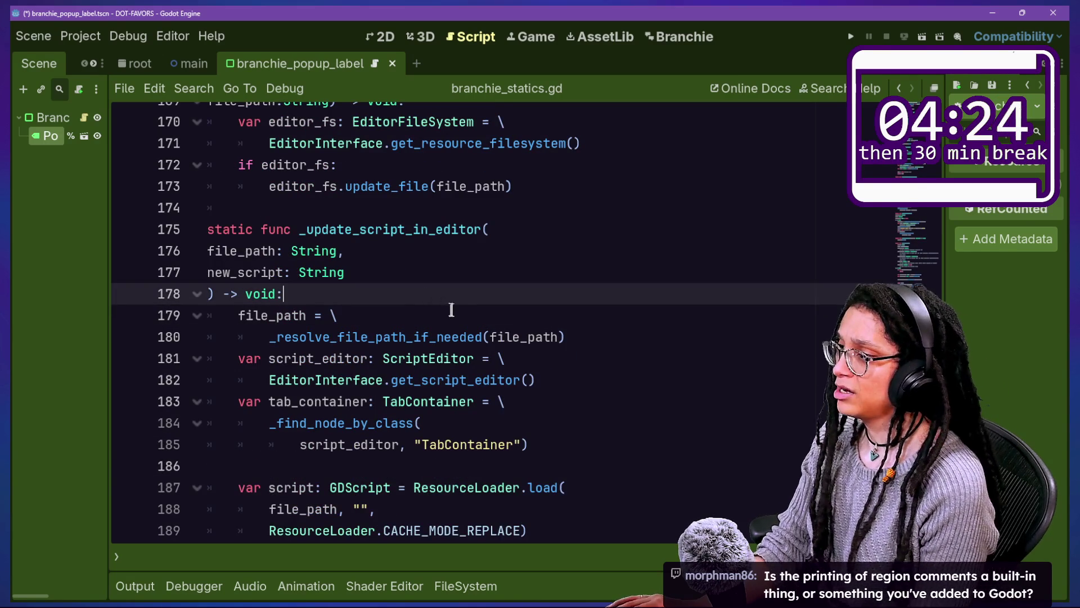
# Step: Add a debug print naming _update_script_in_editor as that function's first line
pyautogui.press('Return')
pyautogui.write('print("UPDATE_SCRIPT')
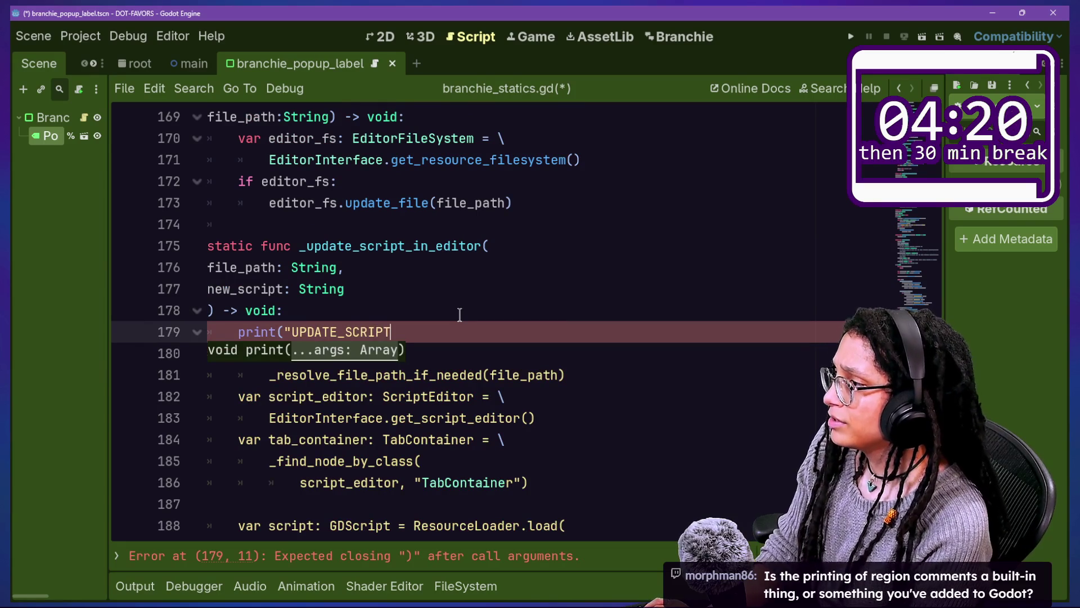
pyautogui.press('BackSpace')
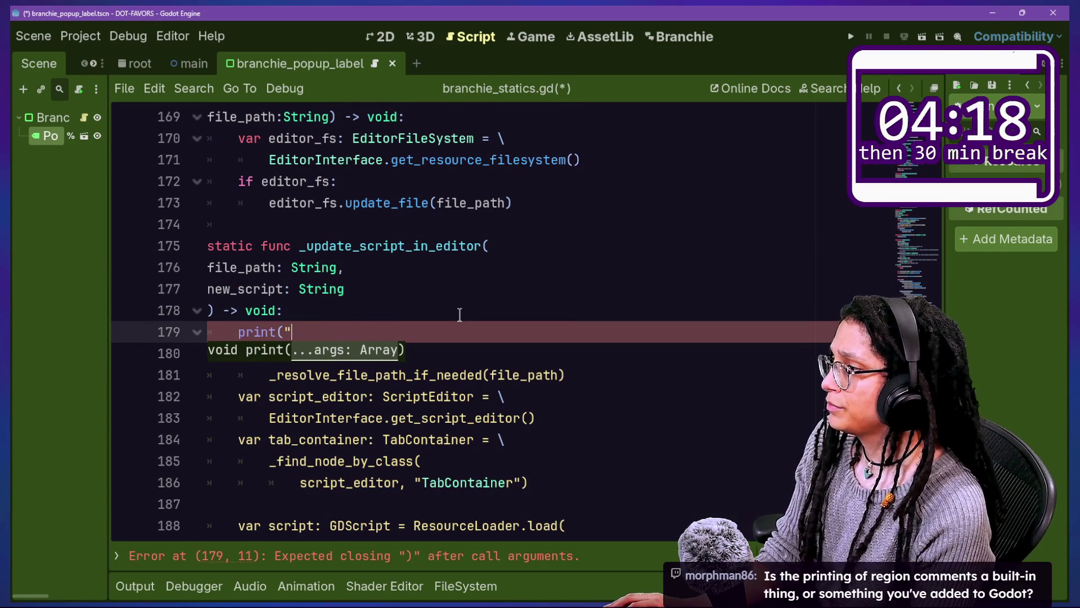
pyautogui.moveTo(299, 247); pyautogui.dragTo(482, 254)
pyautogui.write('_update_script_in_editor')
pyautogui.write('"')
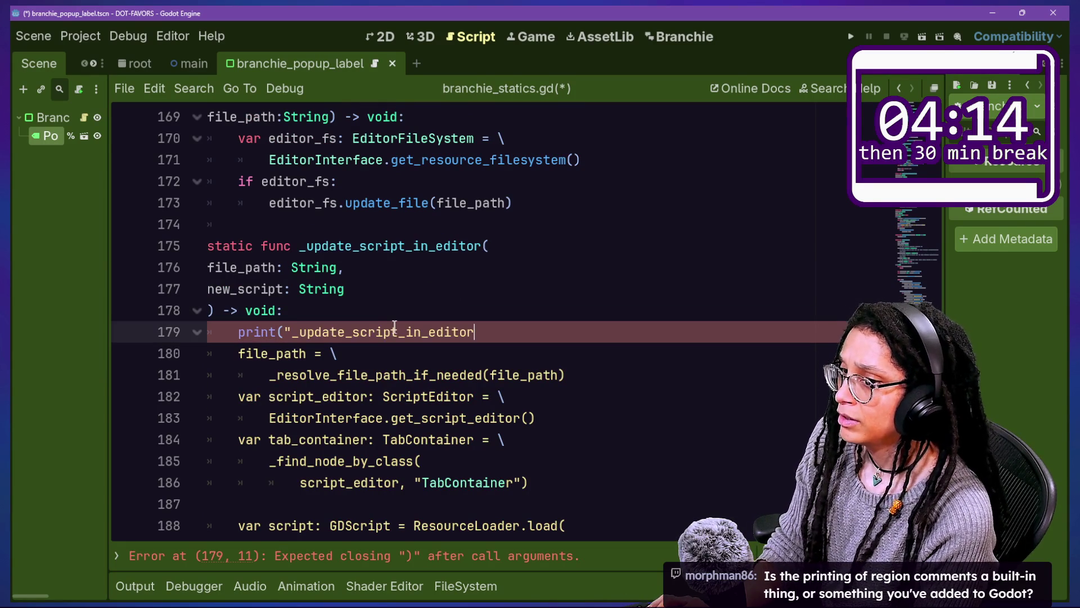
# Step: Copy the debug print line and paste it after the update_file call
pyautogui.moveTo(574, 331); pyautogui.dragTo(565, 316)
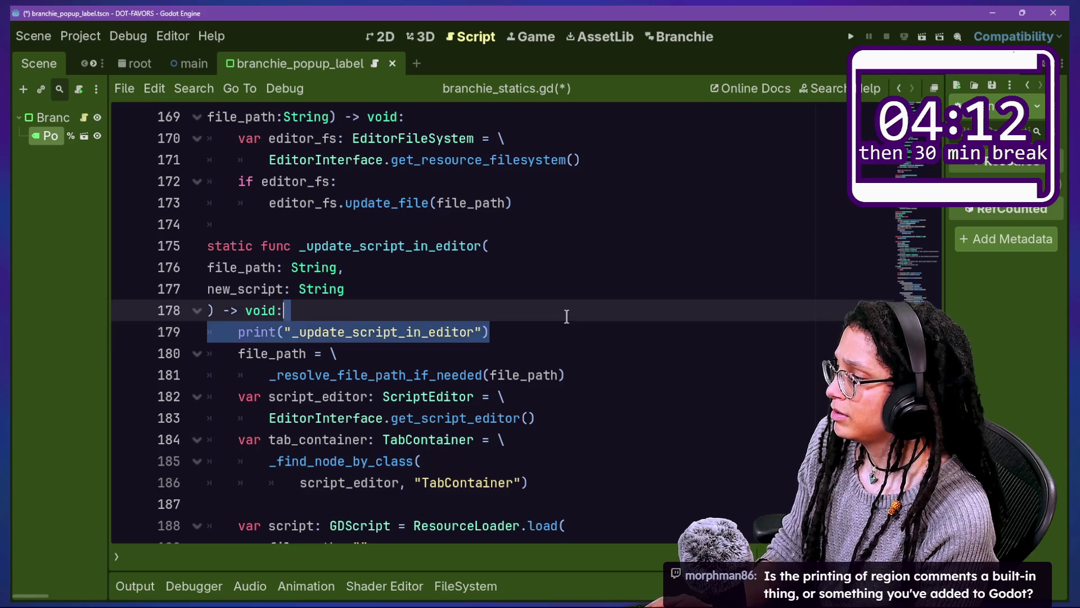
pyautogui.scroll(2, 566, 316)
pyautogui.hotkey('ctrl', 'c')
pyautogui.click(561, 320)
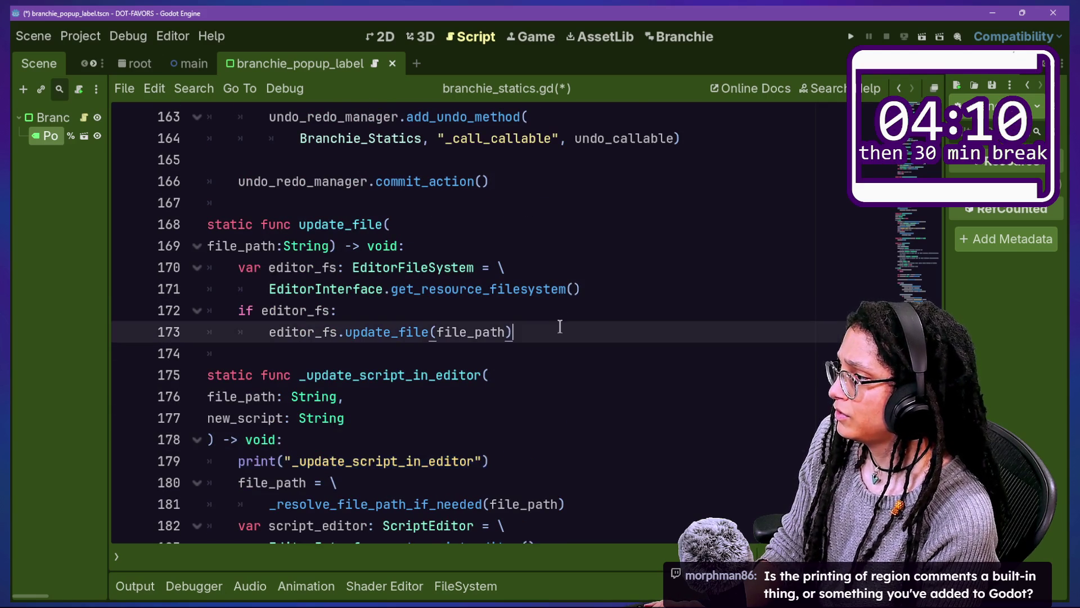
pyautogui.hotkey('ctrl', 'v')
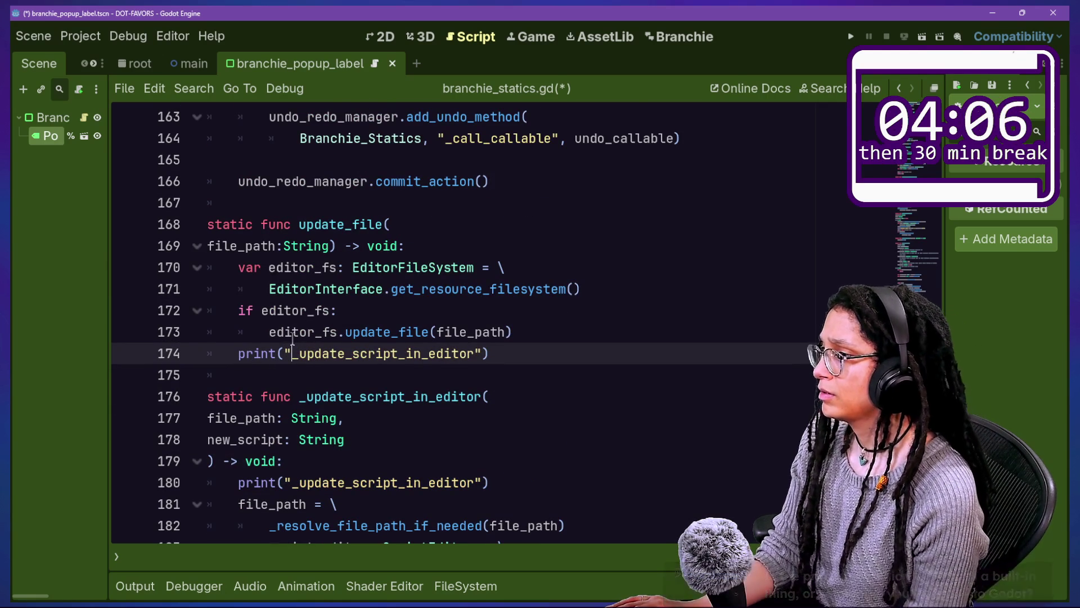
pyautogui.press('Delete')
pyautogui.click(555, 382)
pyautogui.click(554, 357)
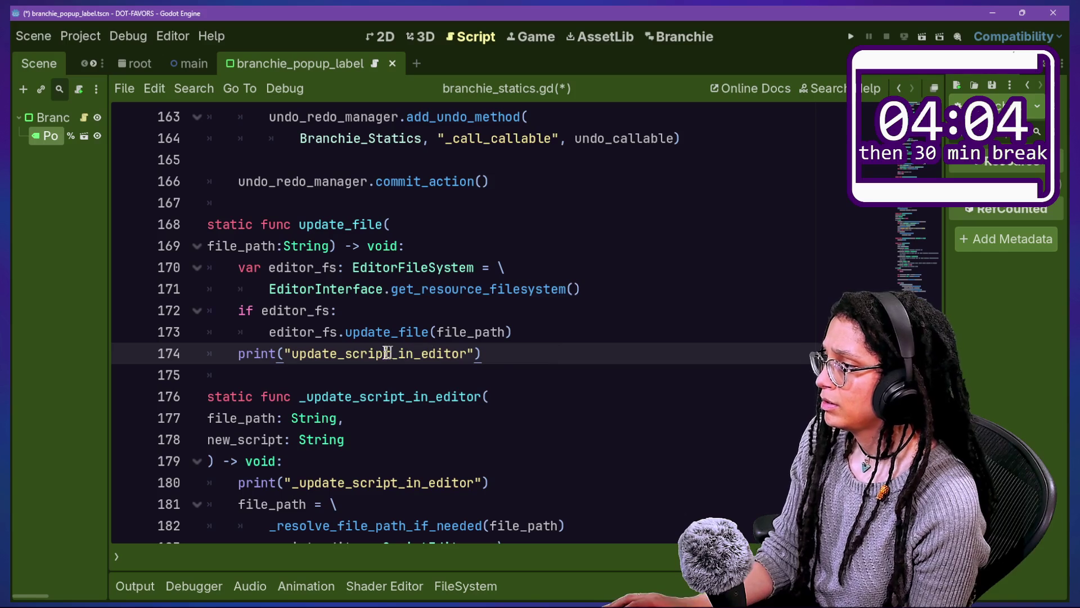
# Step: Relabel the pasted print to 'update_file' and add the '>>' arrow prefix
pyautogui.moveTo(346, 353); pyautogui.dragTo(379, 353)
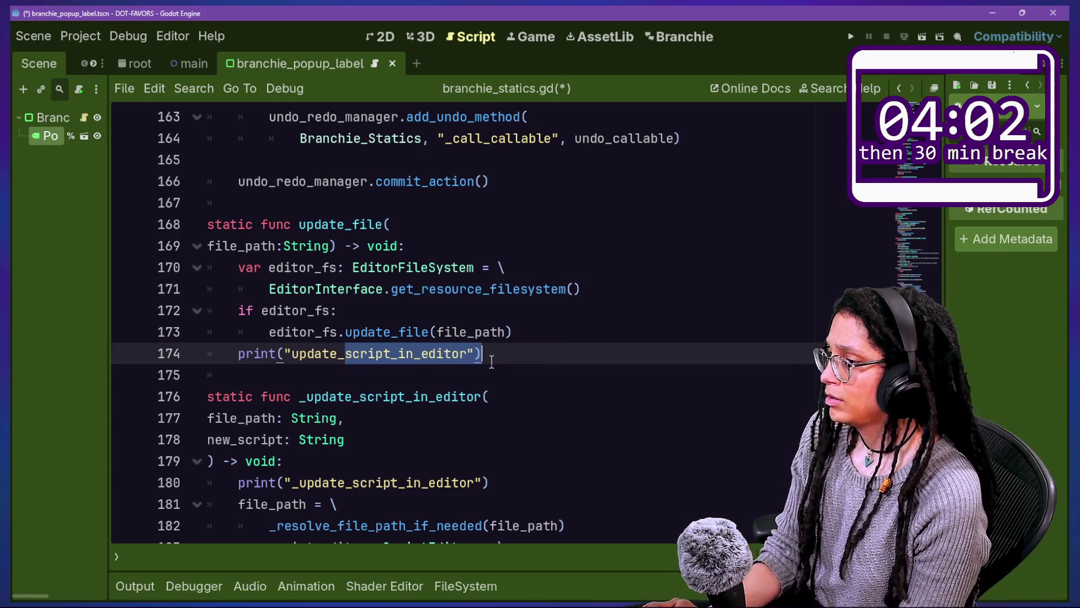
pyautogui.write('fi')
pyautogui.press('BackSpace')
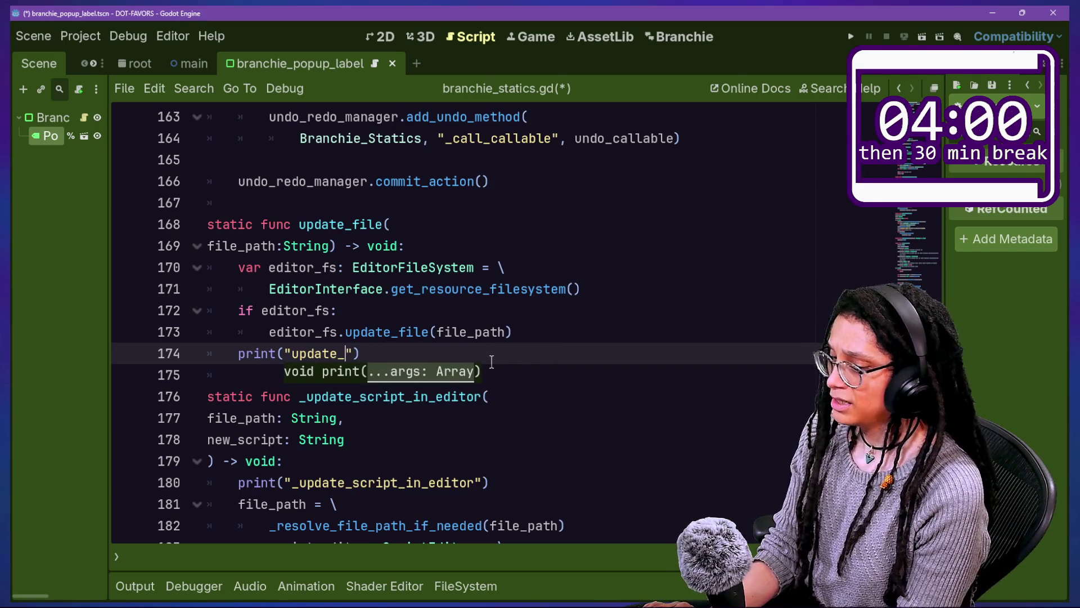
pyautogui.press('BackSpace')
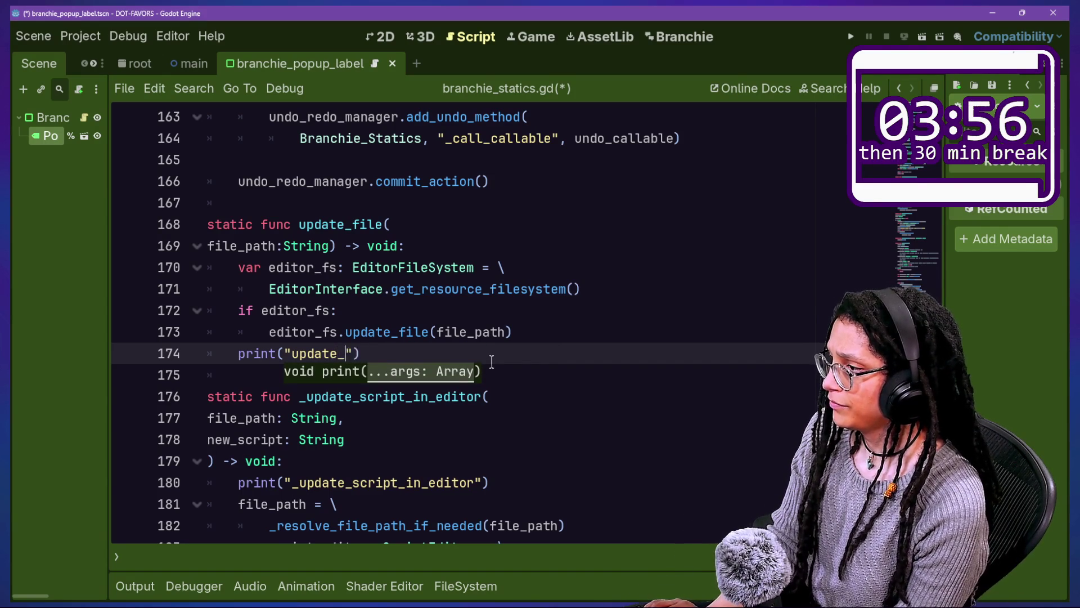
pyautogui.write('file')
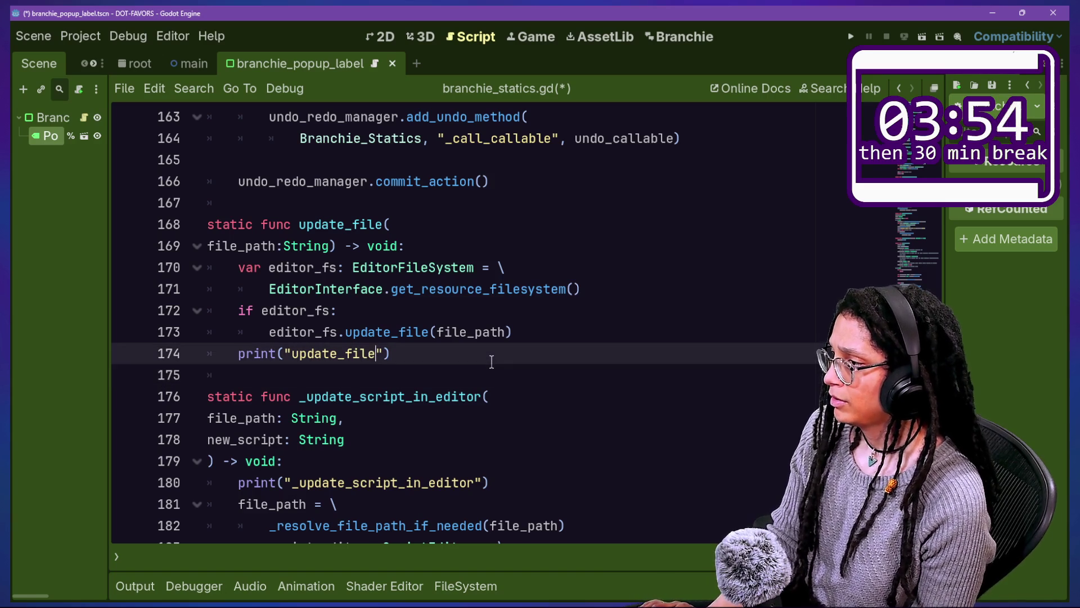
pyautogui.press('Left')
pyautogui.write('>')
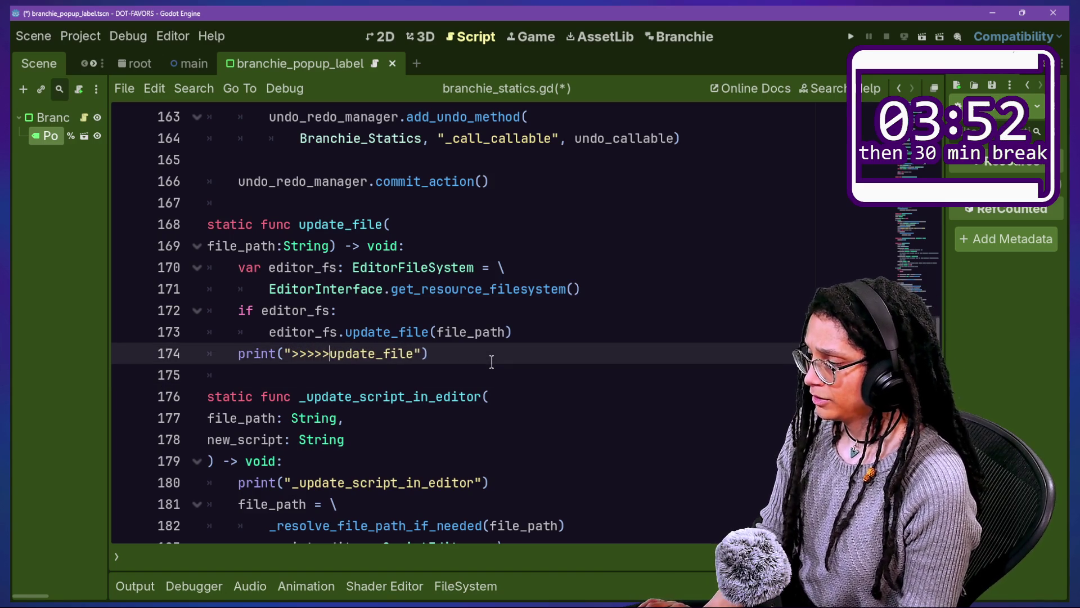
pyautogui.write('>')
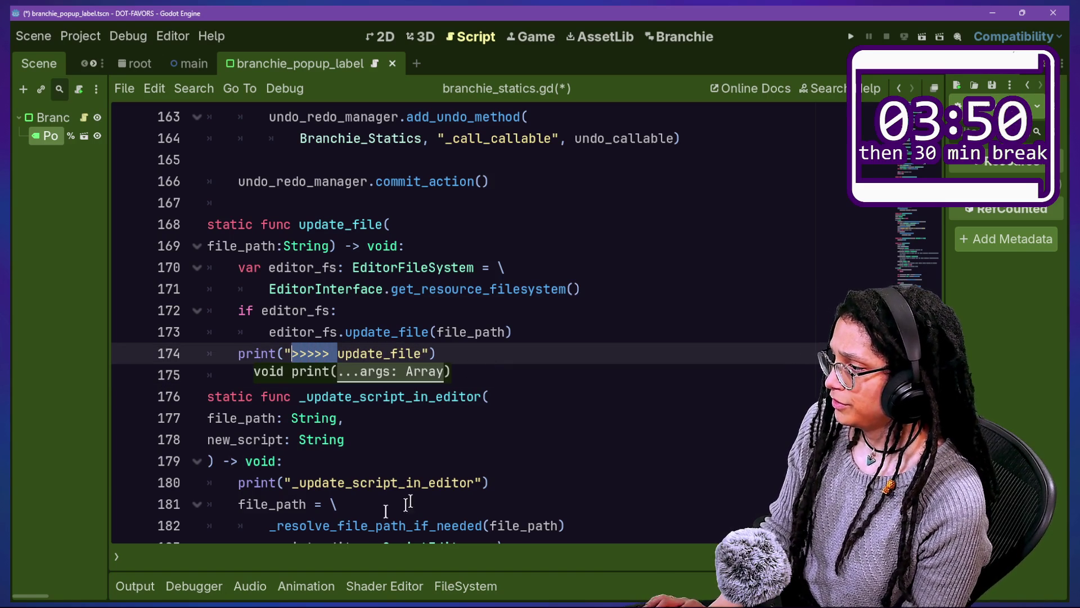
# Step: Give the _update_script_in_editor print the same tabbed '\t>>>>>' prefix
pyautogui.click(290, 480)
pyautogui.hotkey('ctrl', 'v')
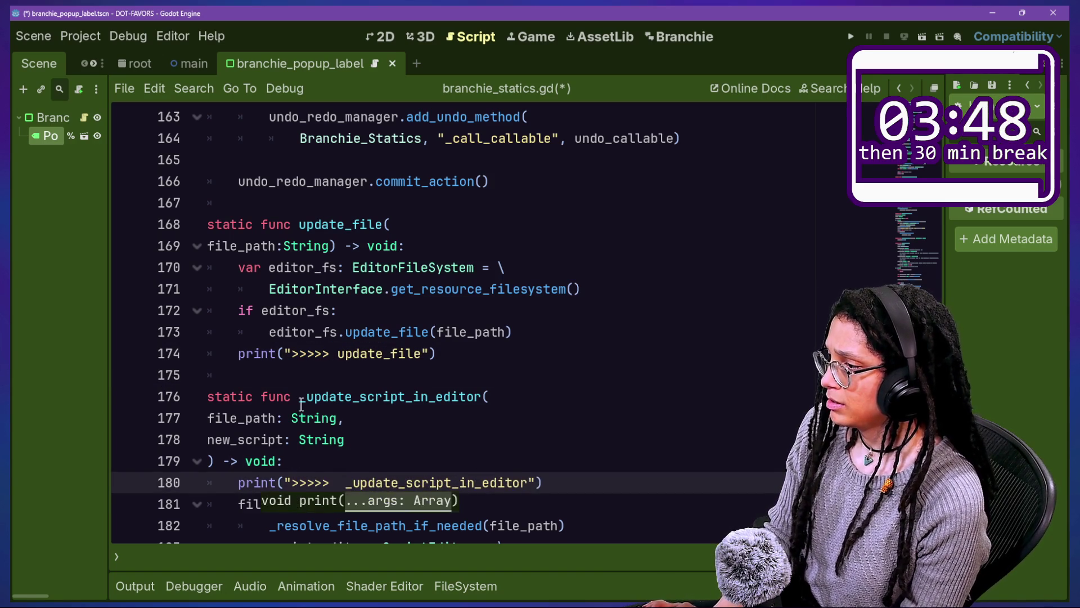
pyautogui.press('BackSpace')
pyautogui.click(289, 350)
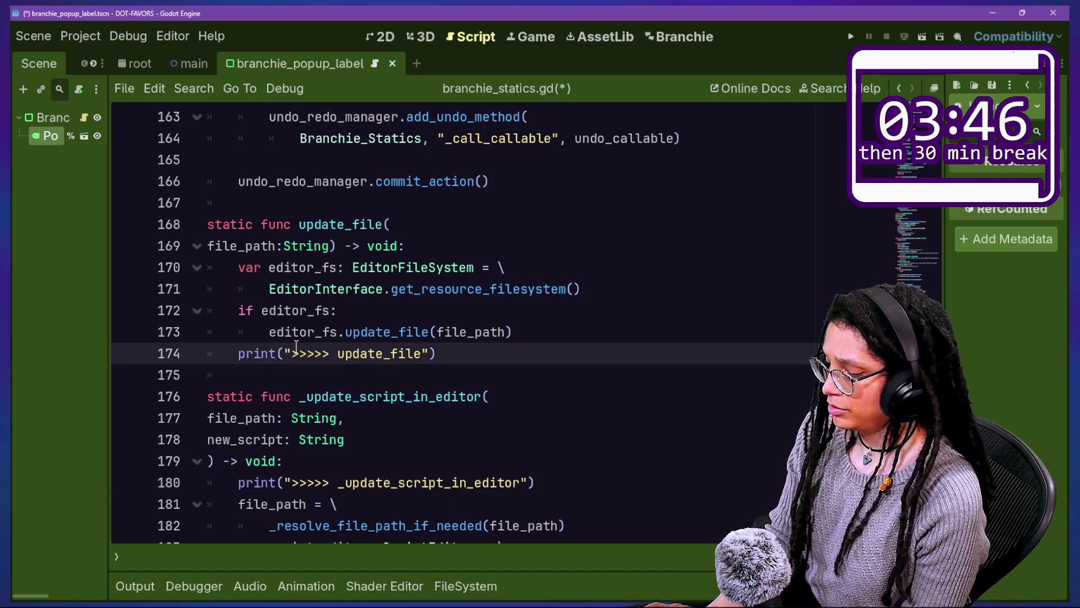
pyautogui.write('\\t')
pyautogui.write('\\')
pyautogui.click(290, 482)
pyautogui.write('\\')
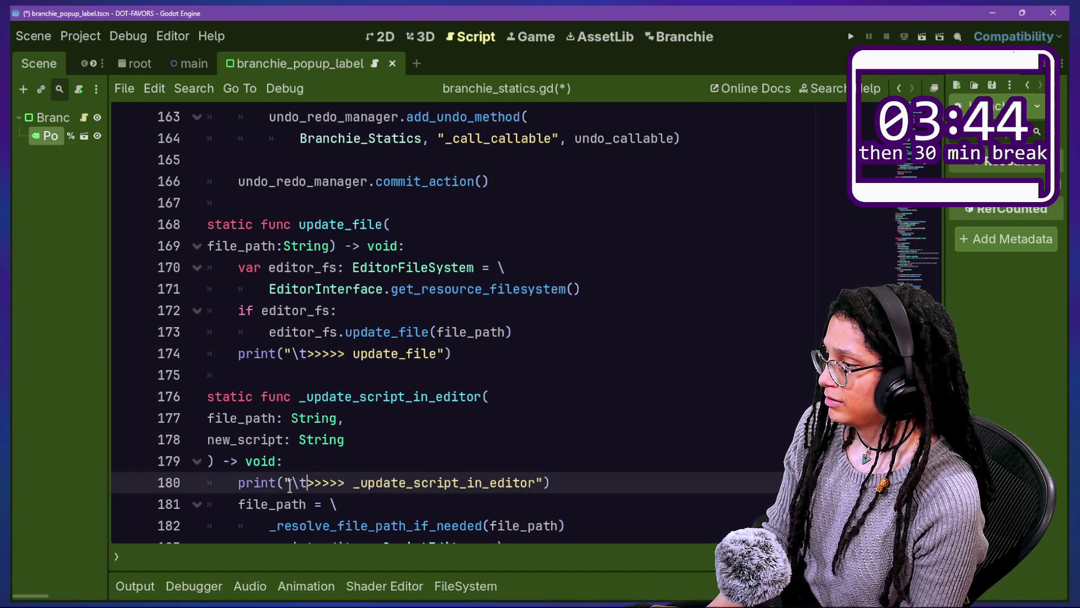
pyautogui.write('t')
pyautogui.moveTo(235, 483); pyautogui.dragTo(340, 482)
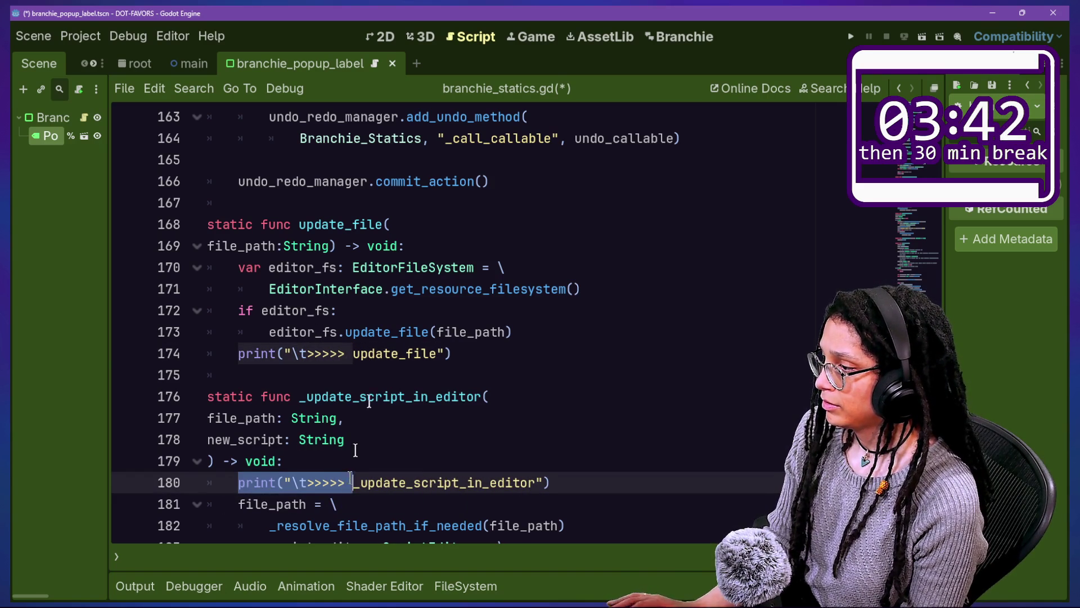
pyautogui.scroll(12, 377, 368)
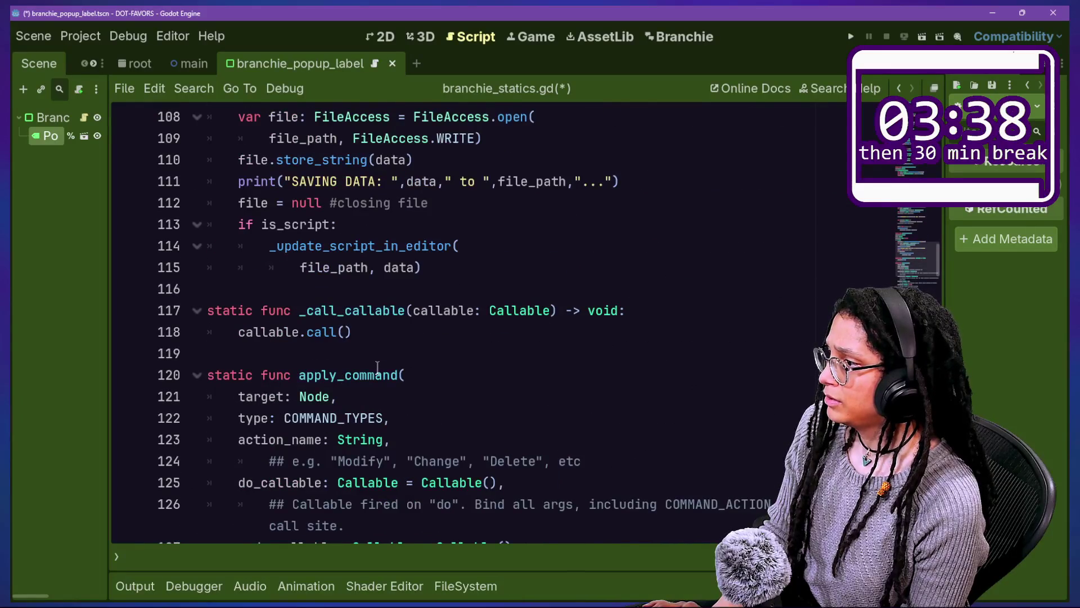
pyautogui.scroll(-4, 377, 366)
# Step: Search for 'replace' to jump to replace_text_lines_in_file and place the cursor at its start
pyautogui.hotkey('ctrl', 'f')
pyautogui.write('replace')
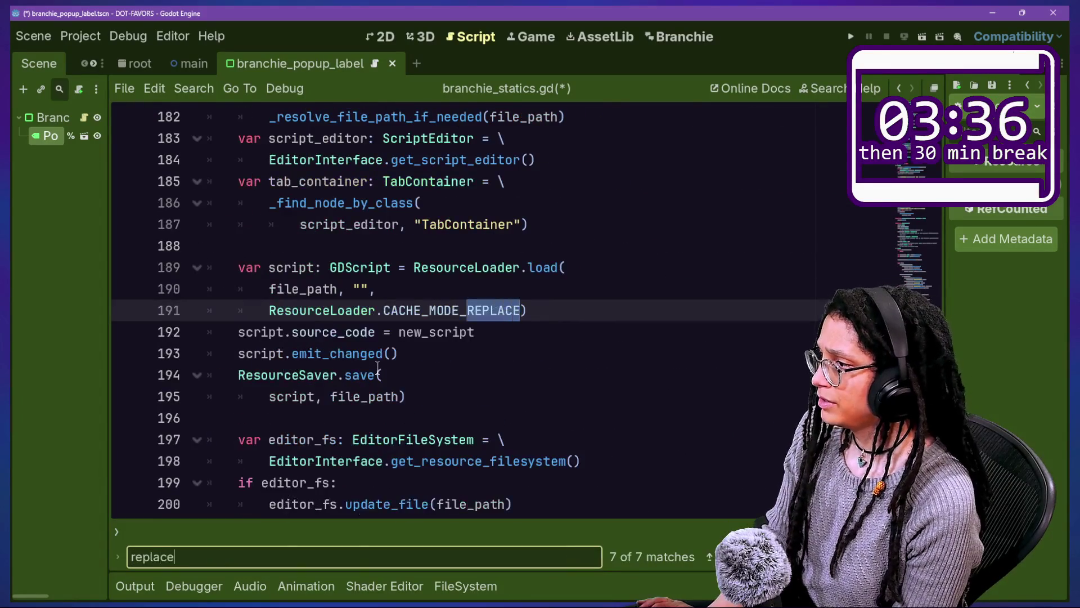
pyautogui.press('Return')
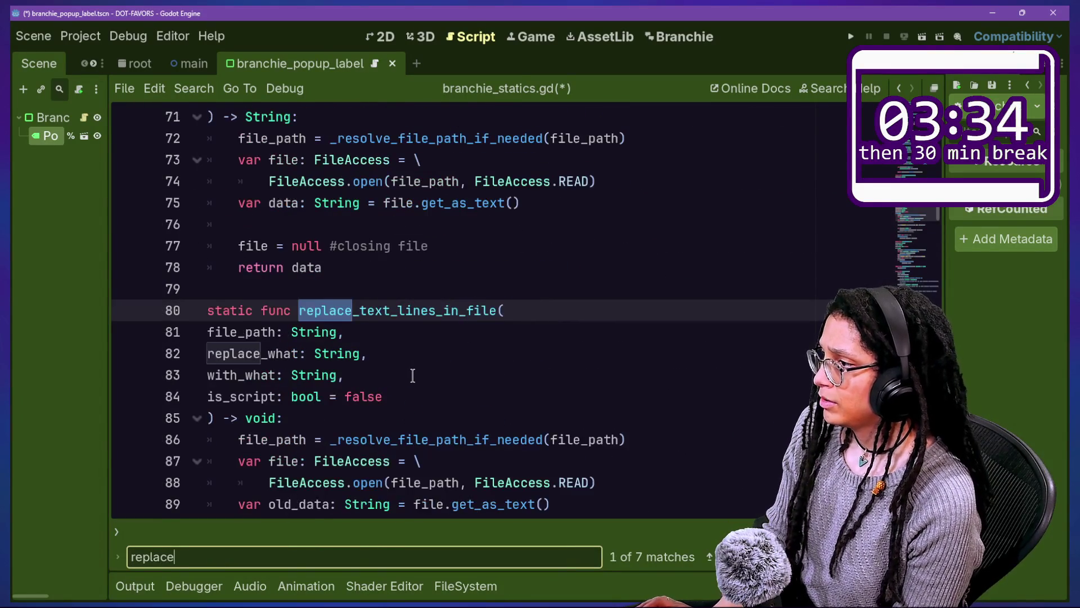
pyautogui.click(400, 344)
pyautogui.hotkey('ctrl', 'v')
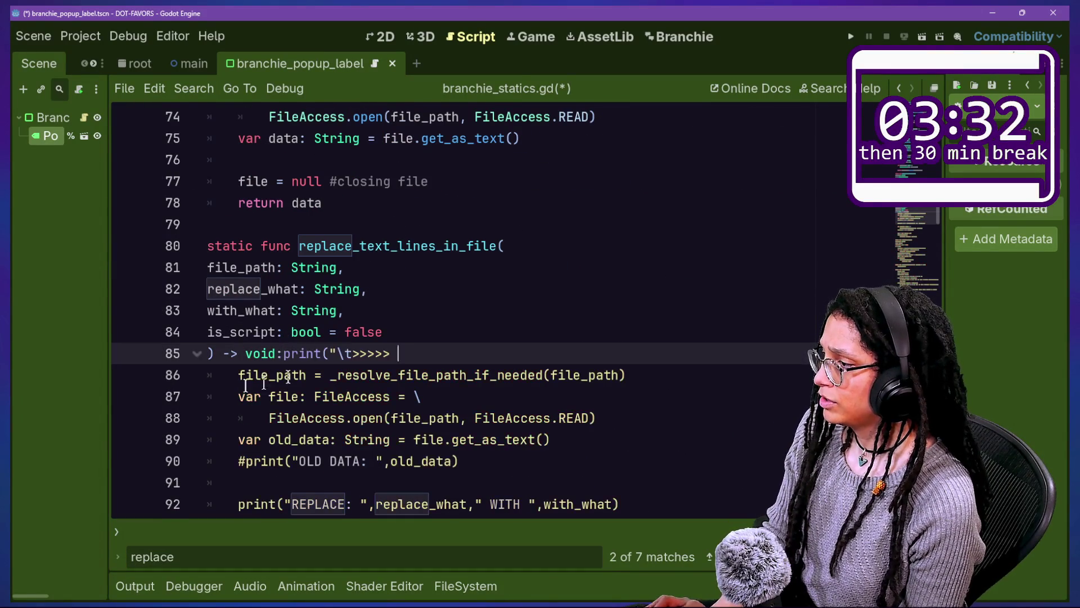
pyautogui.hotkey('ctrl', 'z')
# Step: Make print("\t>>>>> replace_text_lines_in_file") its first line, save branchie_statics.gd, and show the output log
pyautogui.press('Return')
pyautogui.write('print("\\t>>>>>')
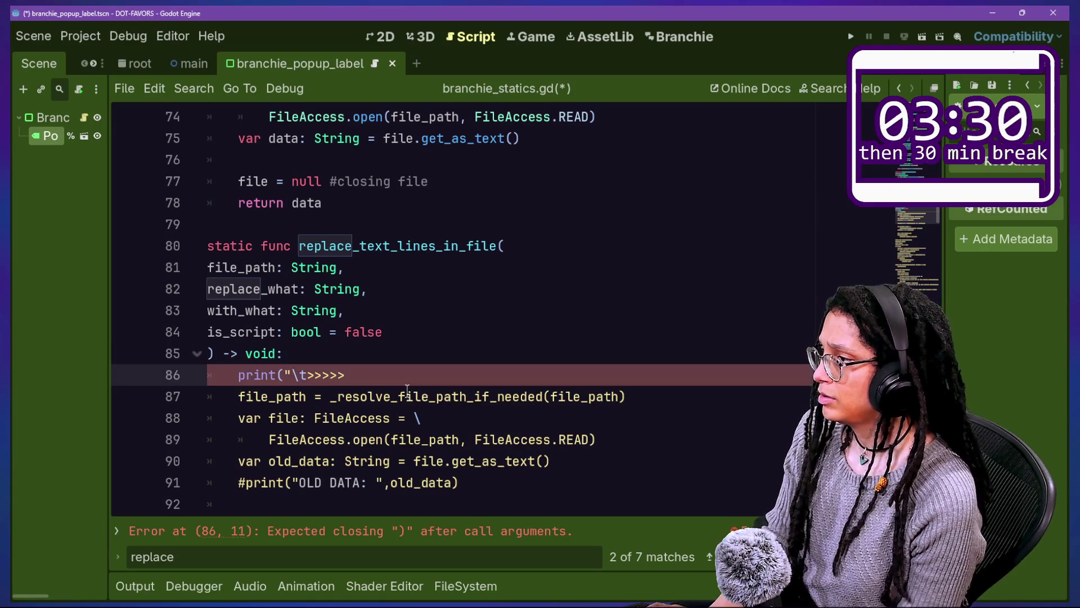
pyautogui.write(' replace_text')
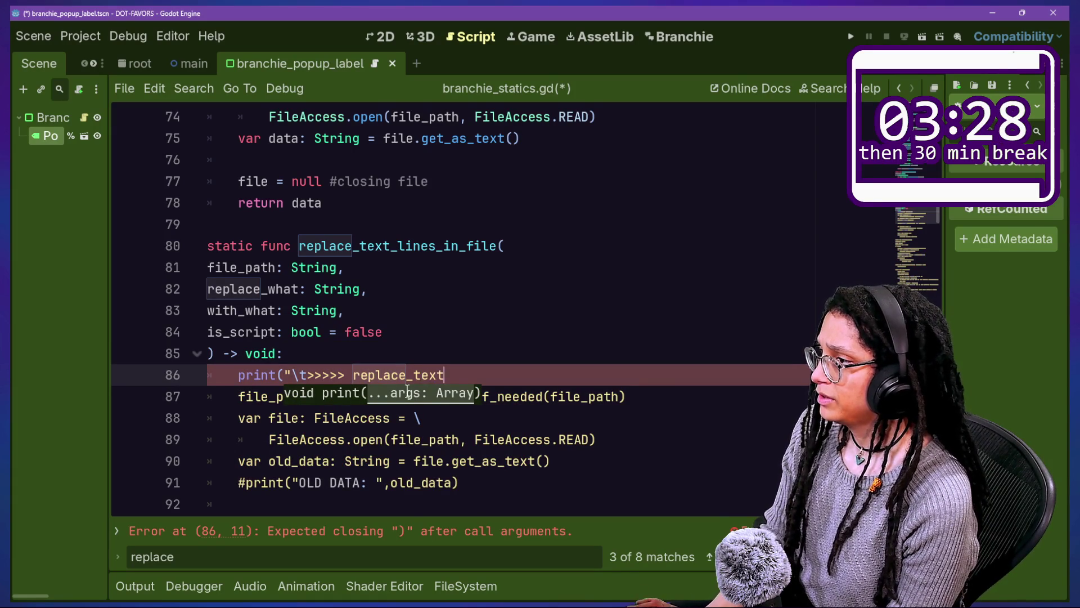
pyautogui.write('_lines_in_file)')
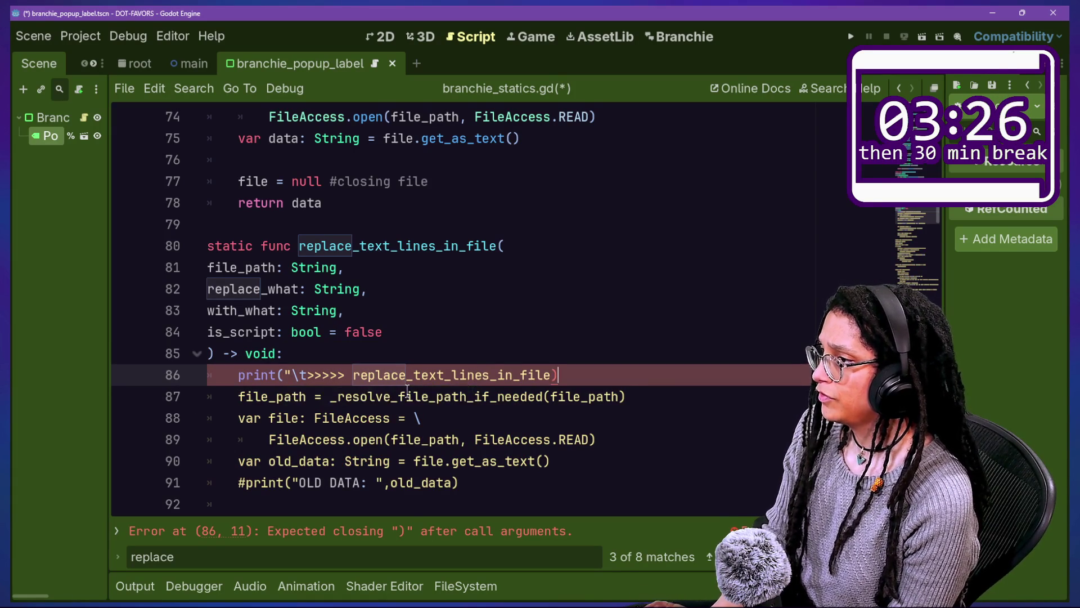
pyautogui.press('Left')
pyautogui.write('"')
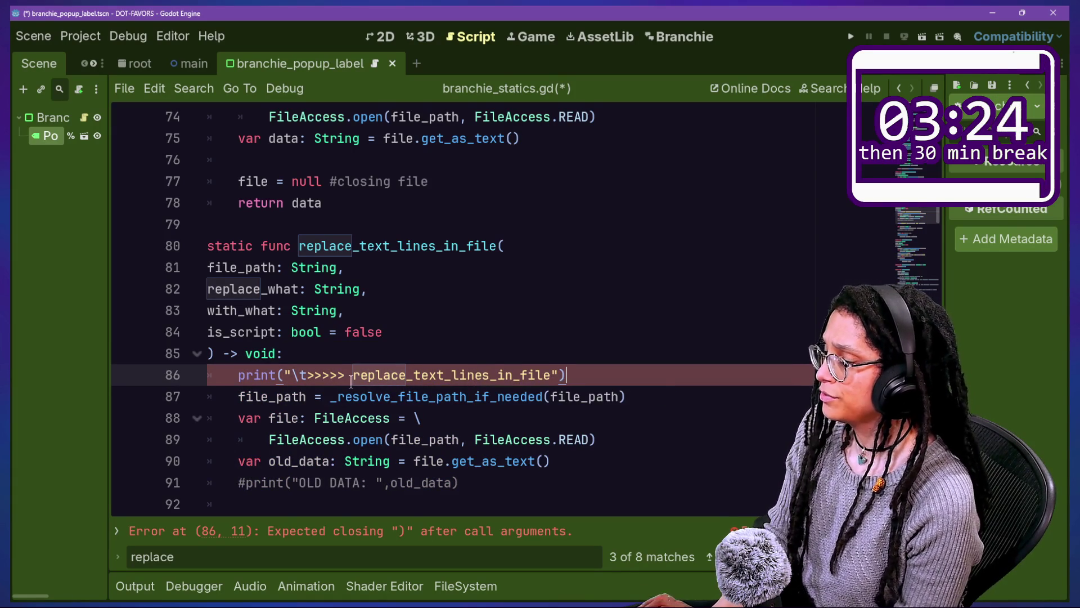
pyautogui.hotkey('ctrl', 's')
pyautogui.scroll(-2, 317, 324)
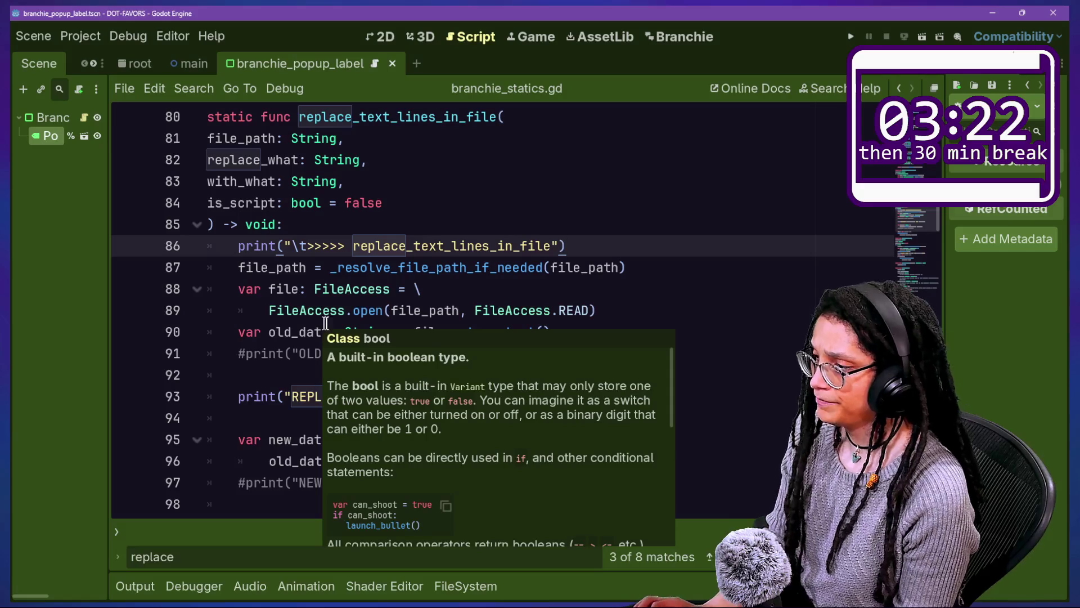
pyautogui.click(115, 586)
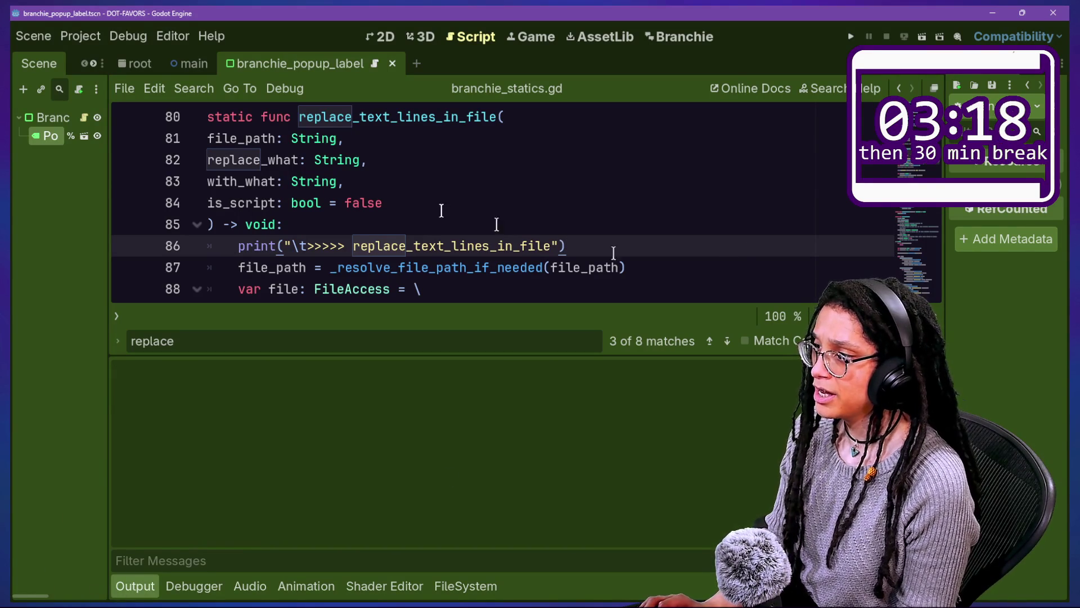
# Step: Reload the Branchie plugin by disabling and re-enabling it in Project Settings > Plugins
pyautogui.click(327, 187)
pyautogui.hotkey('alt', 'p')
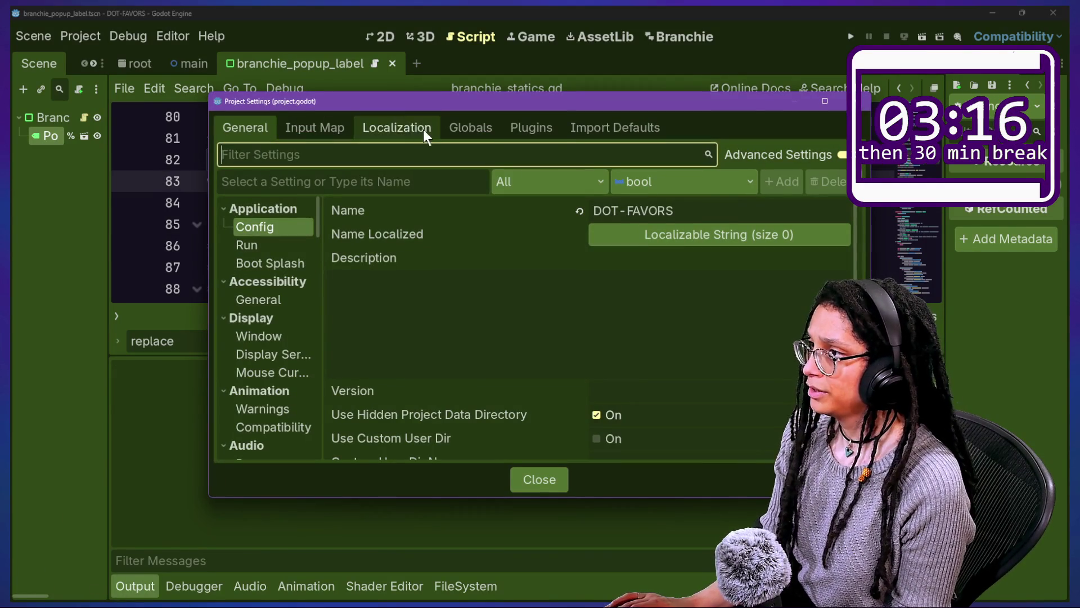
pyautogui.click(540, 127)
pyautogui.click(232, 201)
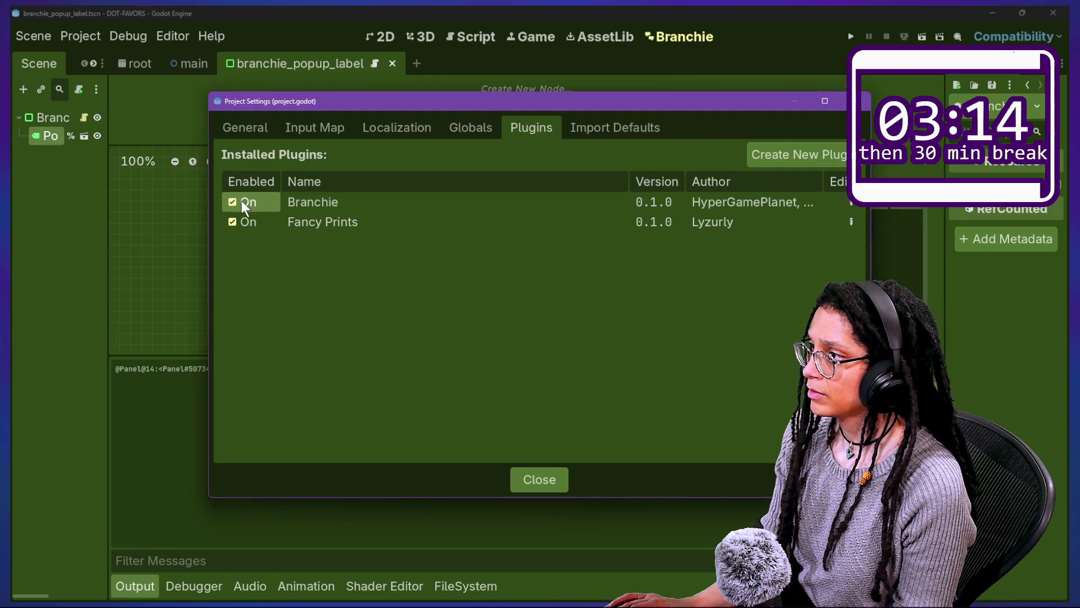
pyautogui.click(233, 201)
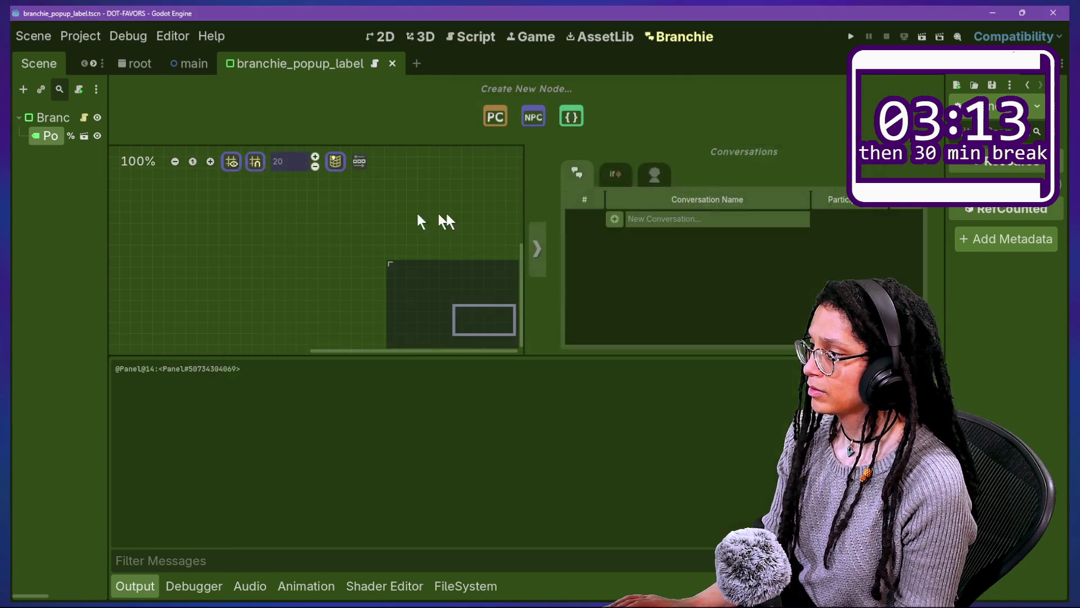
# Step: Add a Branchie conversation named 'lets do it again' and review its creation log
pyautogui.click(647, 222)
pyautogui.write('do it again')
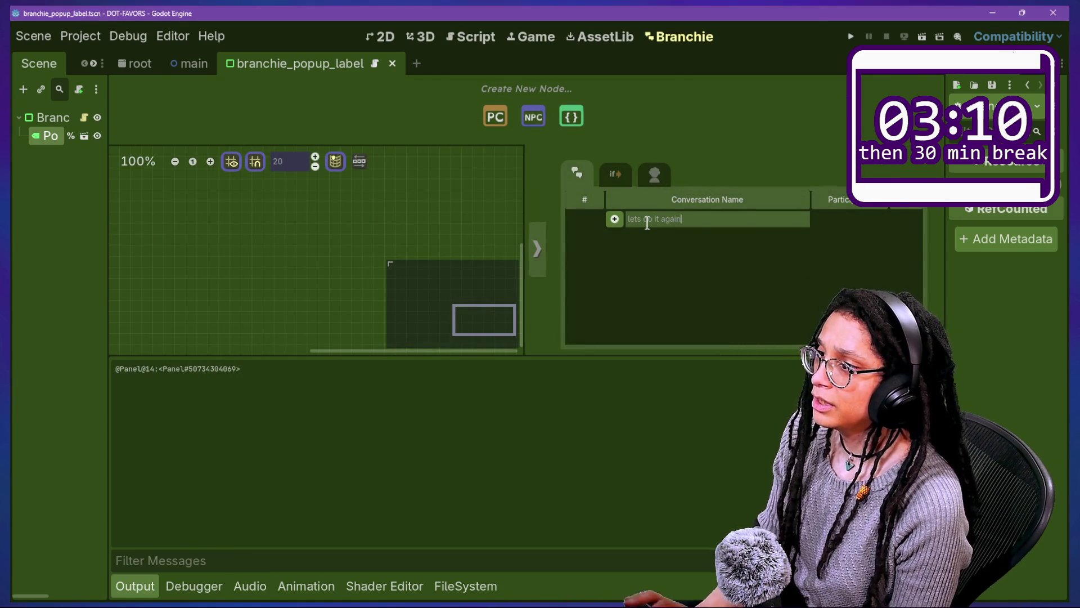
pyautogui.click(615, 220)
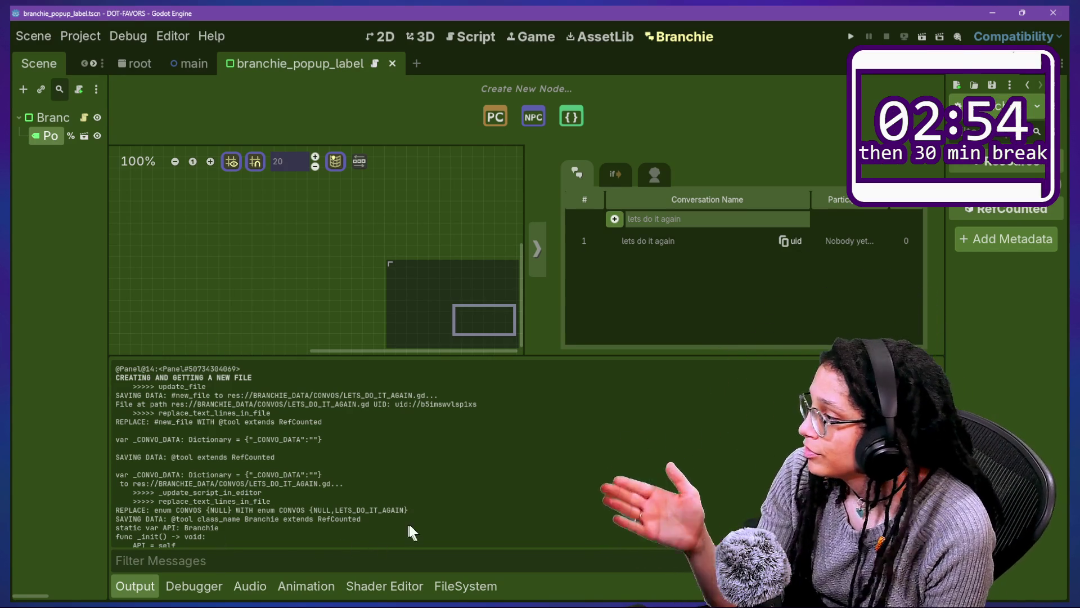
pyautogui.scroll(-15, 410, 526)
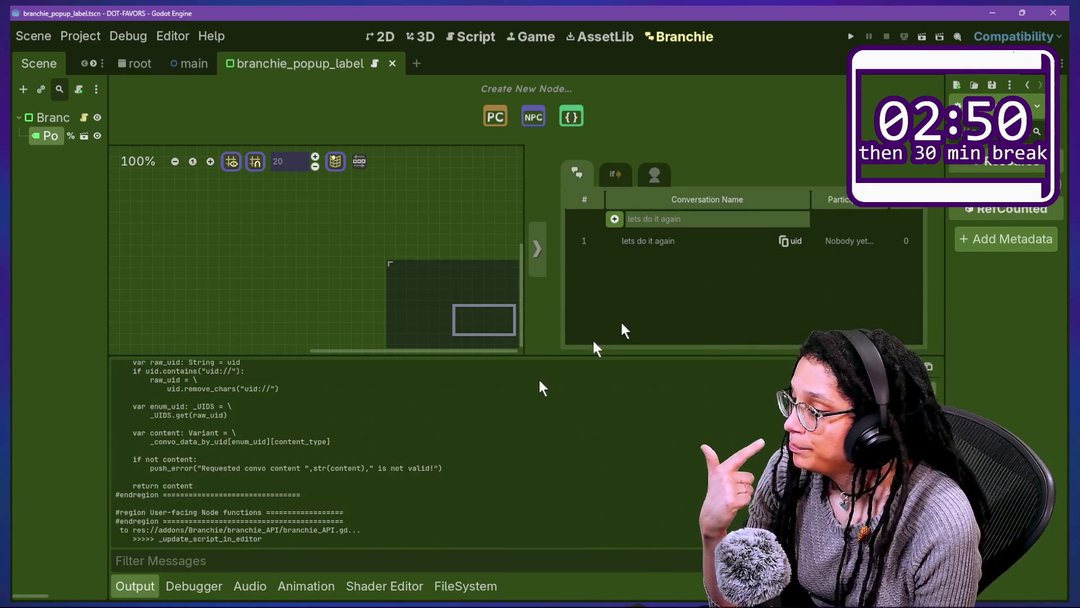
pyautogui.click(450, 591)
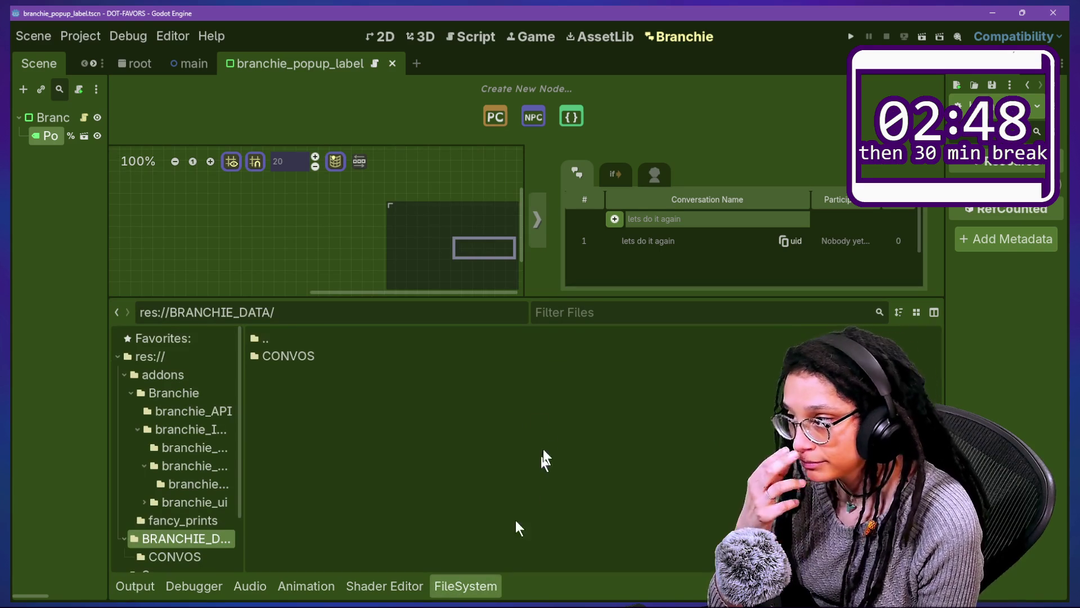
pyautogui.doubleClick(273, 344)
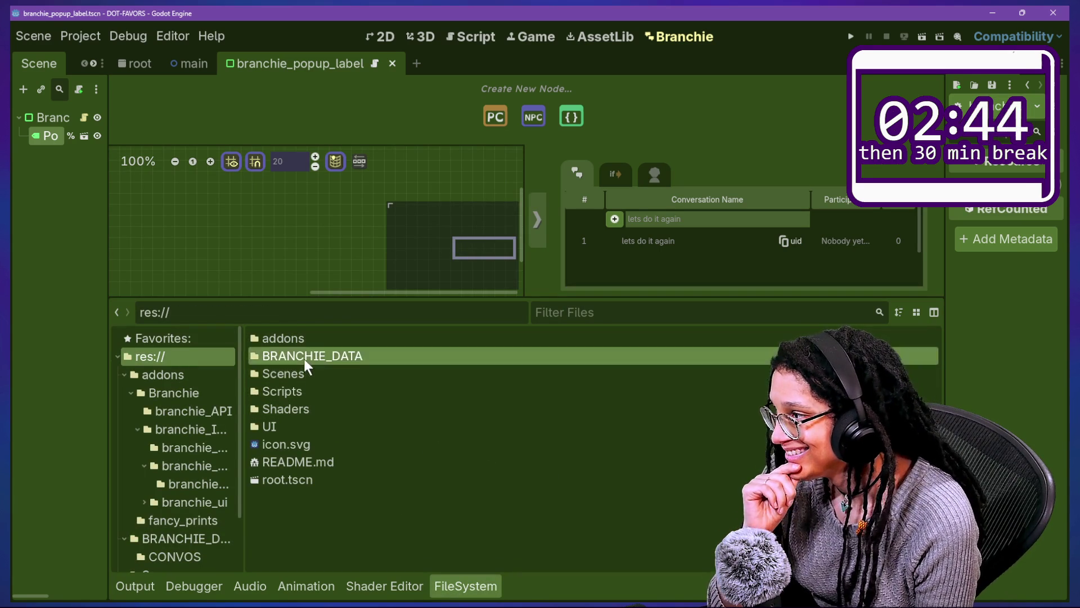
pyautogui.doubleClick(303, 357)
pyautogui.doubleClick(308, 358)
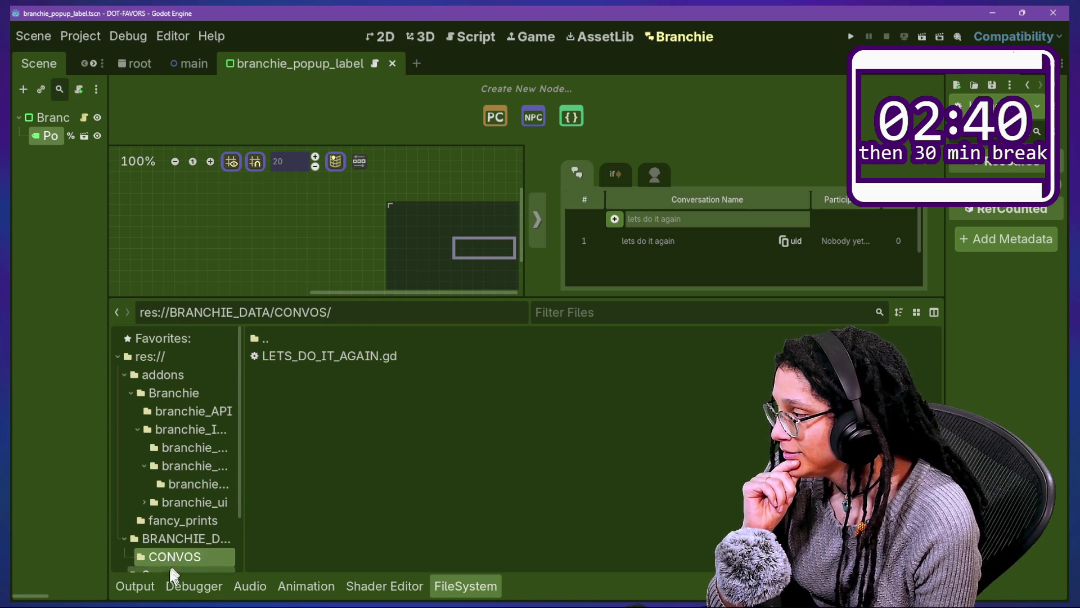
pyautogui.doubleClick(295, 360)
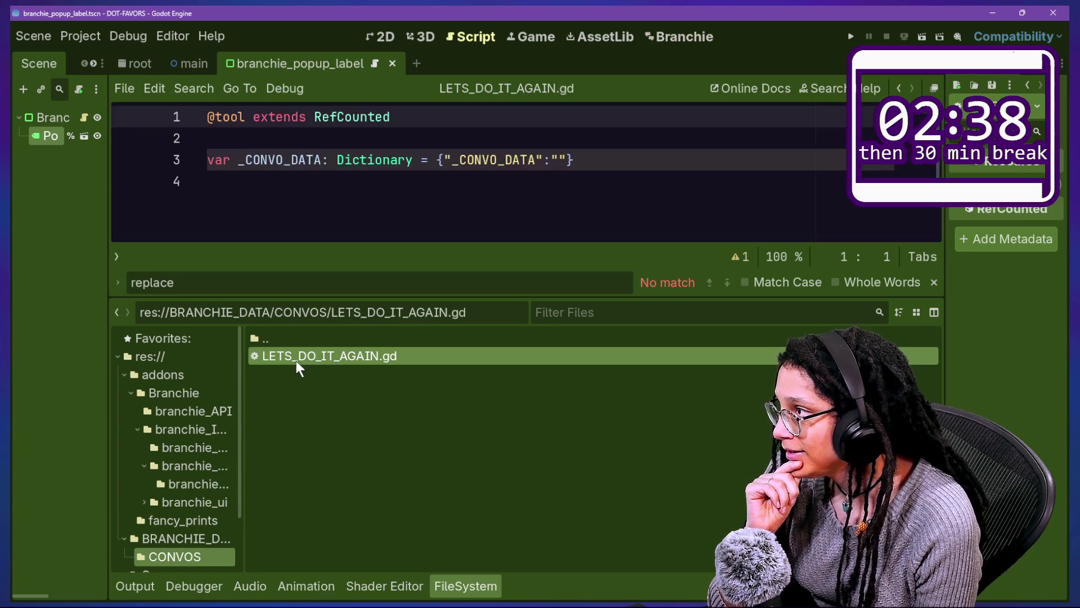
pyautogui.click(148, 587)
pyautogui.click(465, 586)
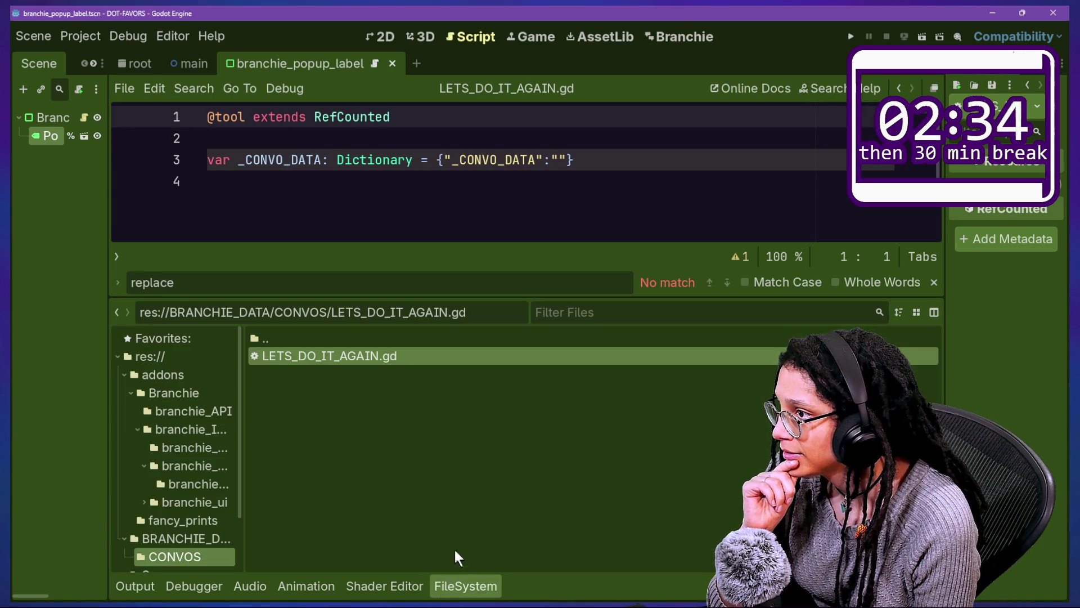
pyautogui.click(135, 580)
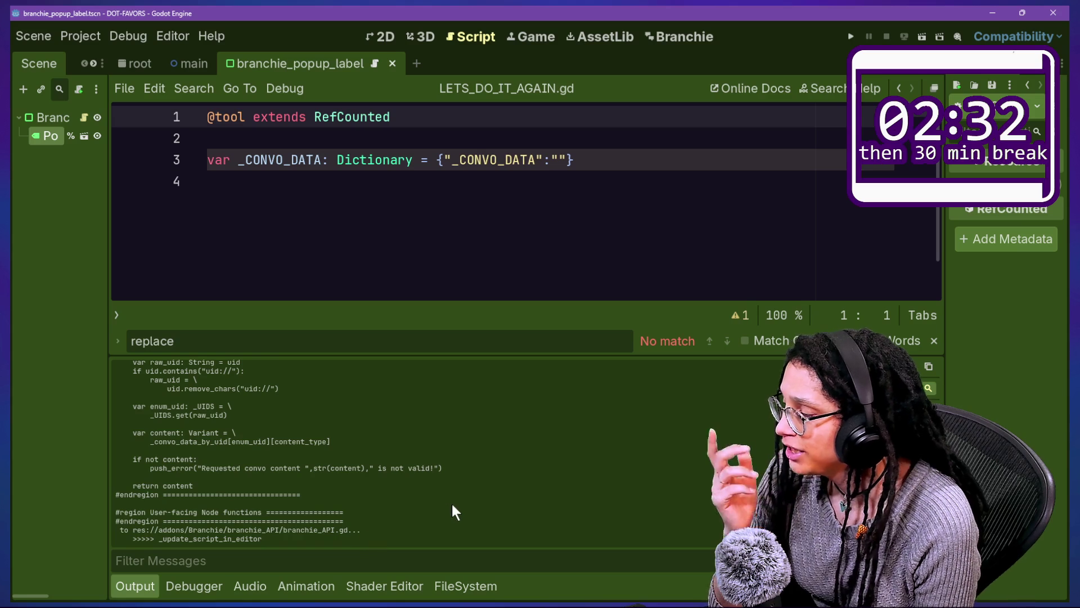
pyautogui.click(535, 196)
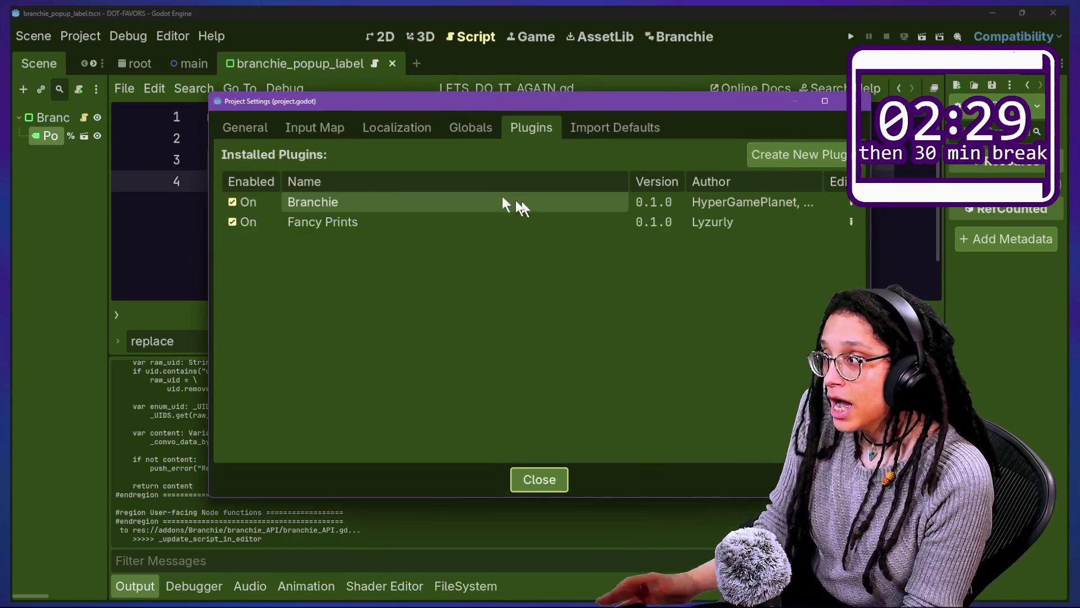
pyautogui.press('Escape')
pyautogui.click(652, 37)
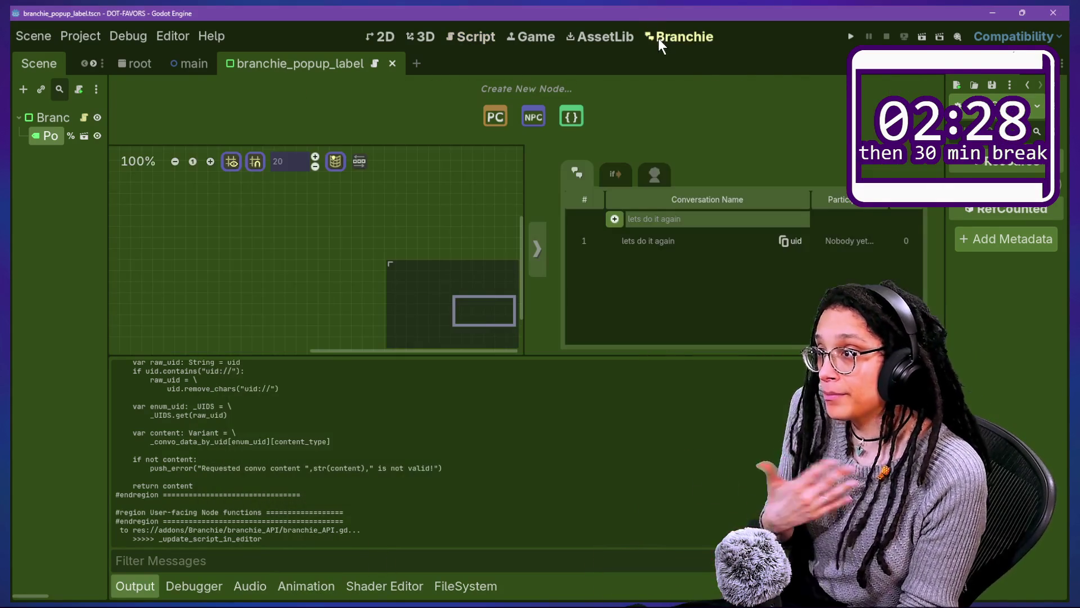
# Step: Add conversation 'im not gonna be mad', reload the changed script from disk, and return to Script
pyautogui.write('im not g')
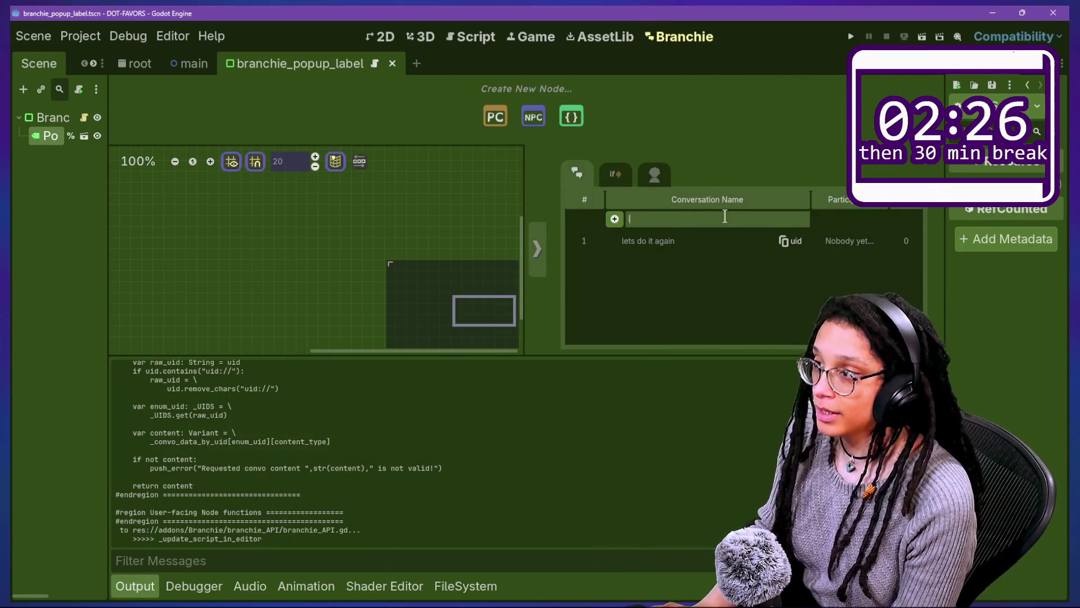
pyautogui.write('onna be mad')
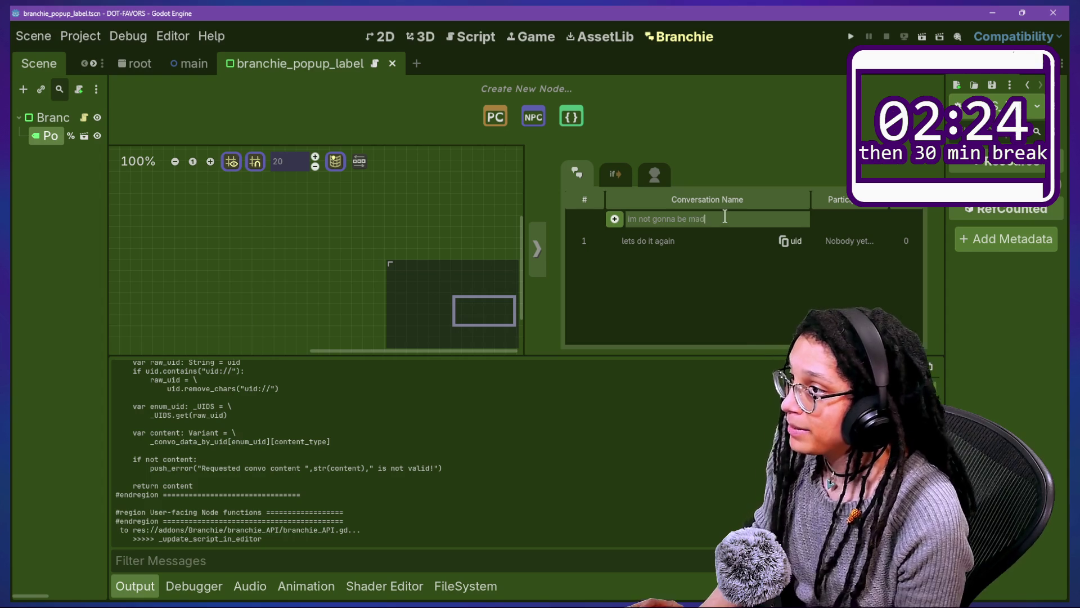
pyautogui.click(614, 218)
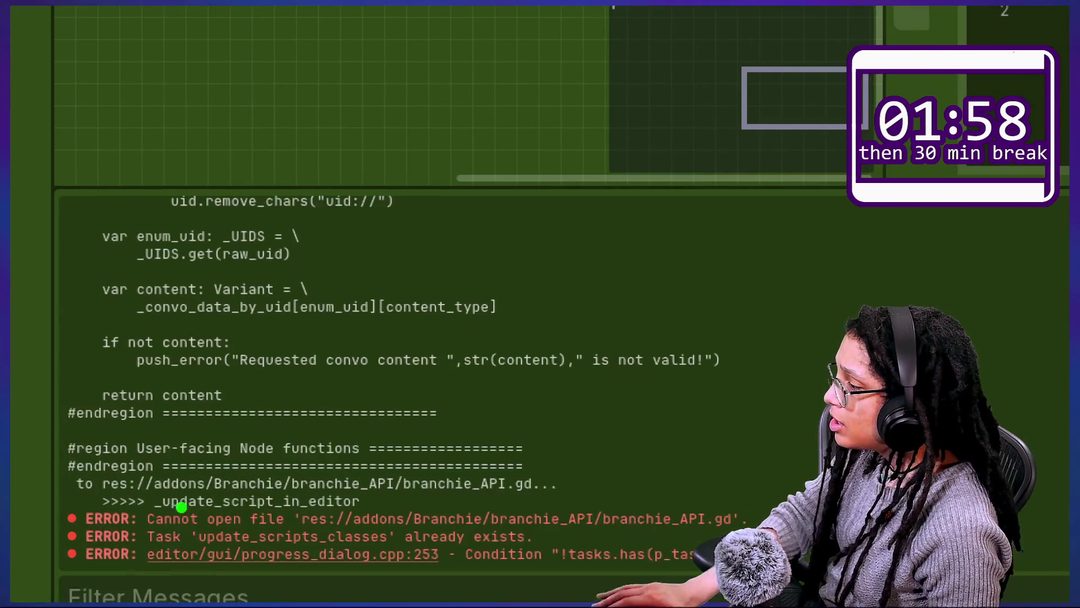
pyautogui.moveTo(166, 507)
pyautogui.mouseDown()
pyautogui.moveTo(115, 527)
pyautogui.moveTo(324, 498)
pyautogui.mouseUp()
pyautogui.moveTo(485, 474)
pyautogui.mouseDown()
pyautogui.moveTo(17, 539)
pyautogui.moveTo(15, 529)
pyautogui.moveTo(332, 458)
pyautogui.mouseUp()
pyautogui.press('Escape')
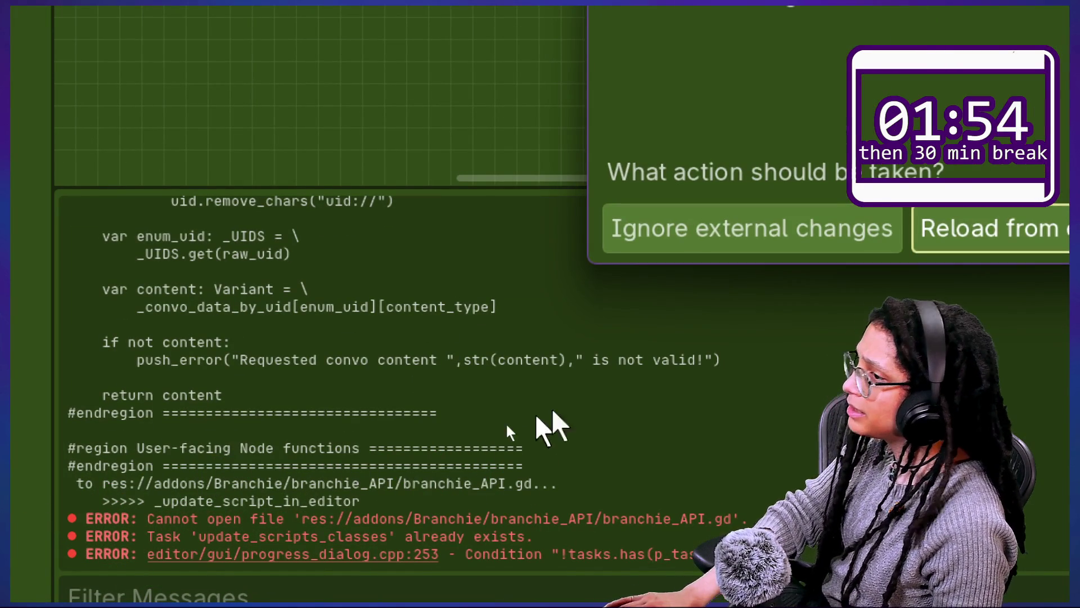
pyautogui.click(932, 245)
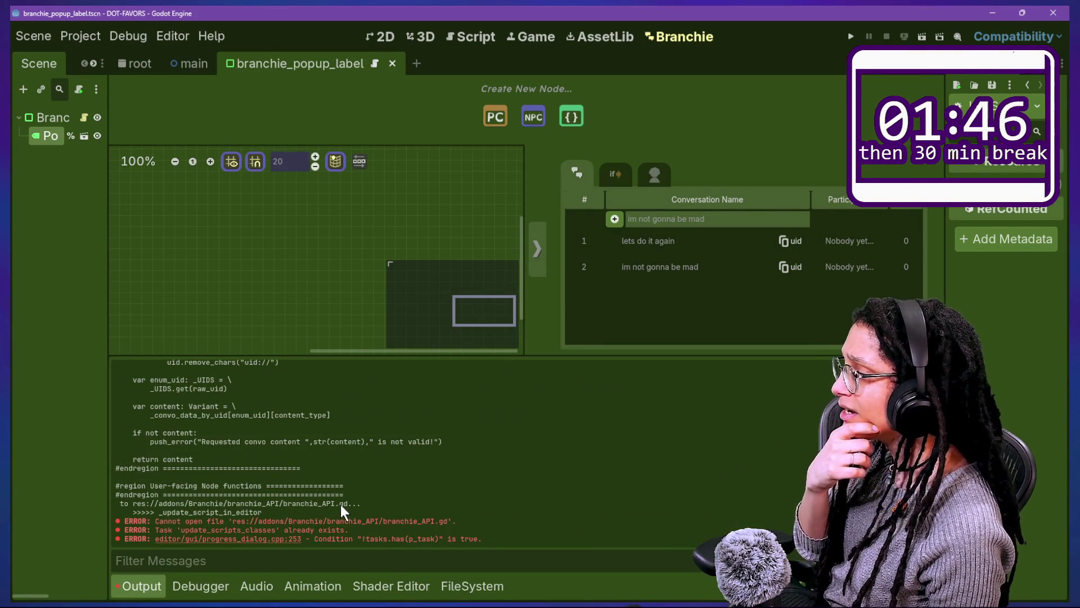
pyautogui.click(457, 35)
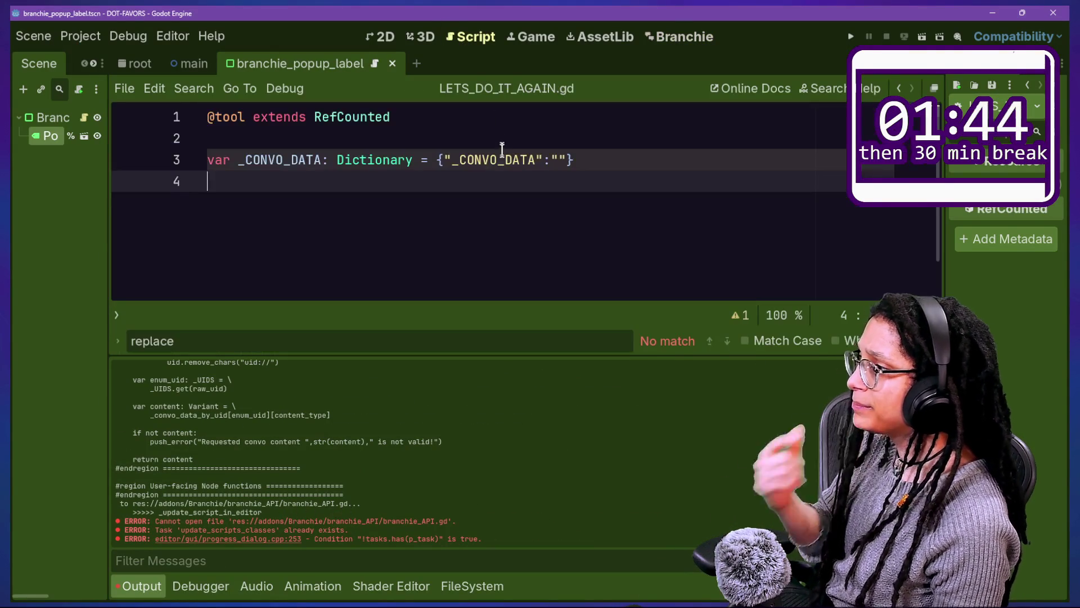
# Step: Quick-open branchie_API.gd, then branchie_gdscript_creator.gd
pyautogui.hotkey('shift', 'alt', 'o')
pyautogui.press('Down')
pyautogui.press('Down')
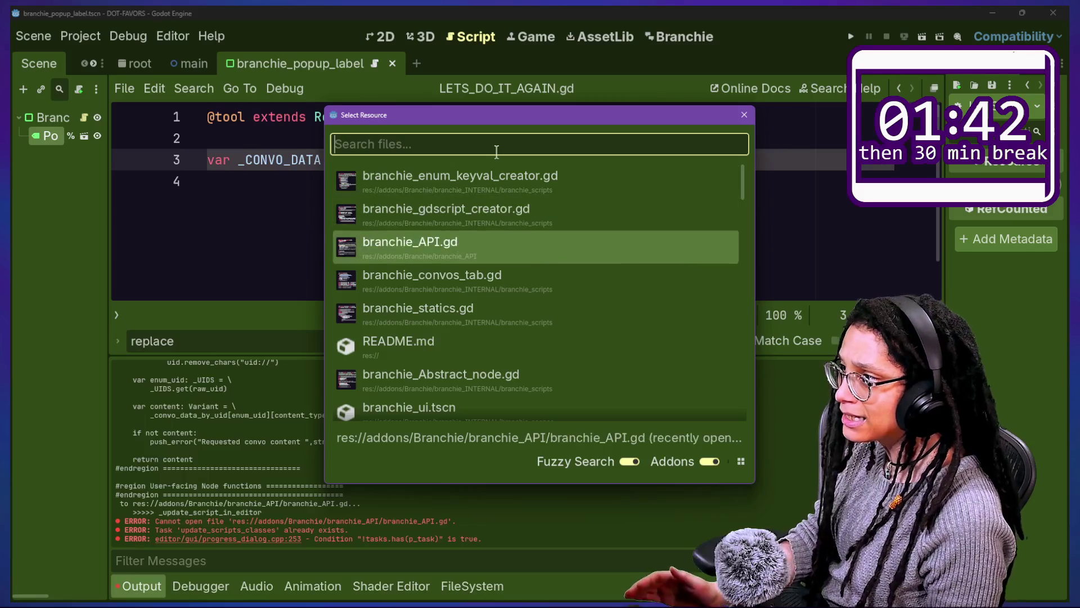
pyautogui.press('Return')
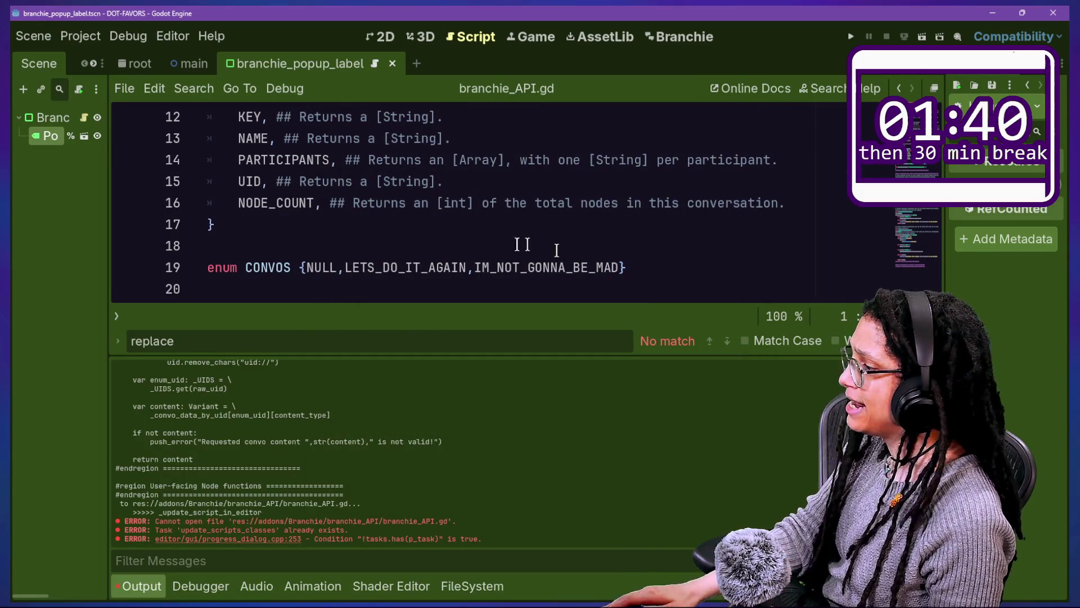
pyautogui.hotkey('shift', 'alt', 'o')
pyautogui.press('Down')
pyautogui.press('Down')
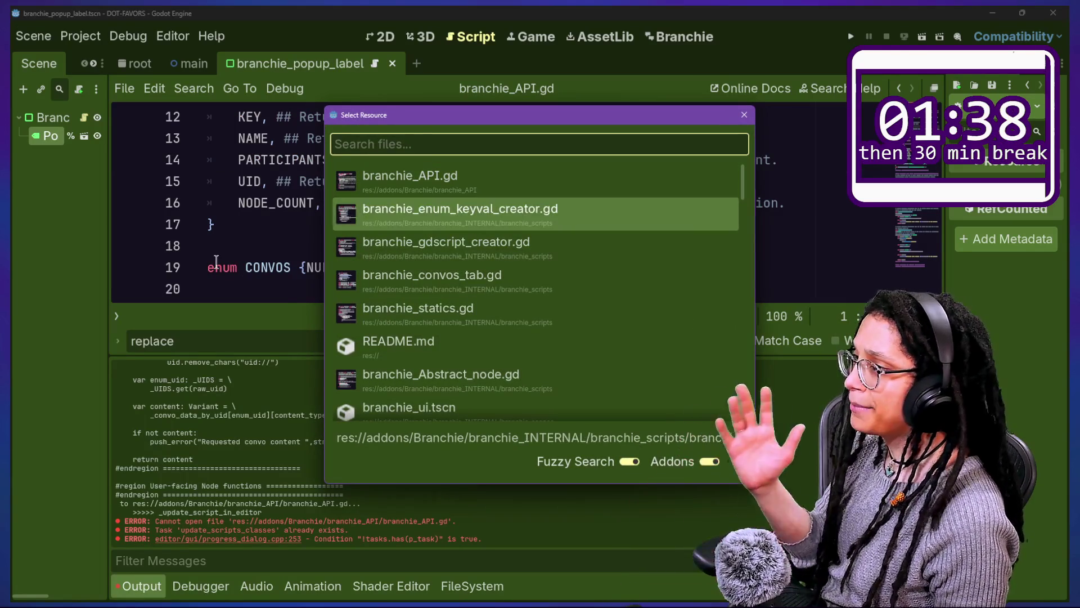
pyautogui.press('Return')
# Step: End the script-creator function with 'return uid'
pyautogui.click(582, 260)
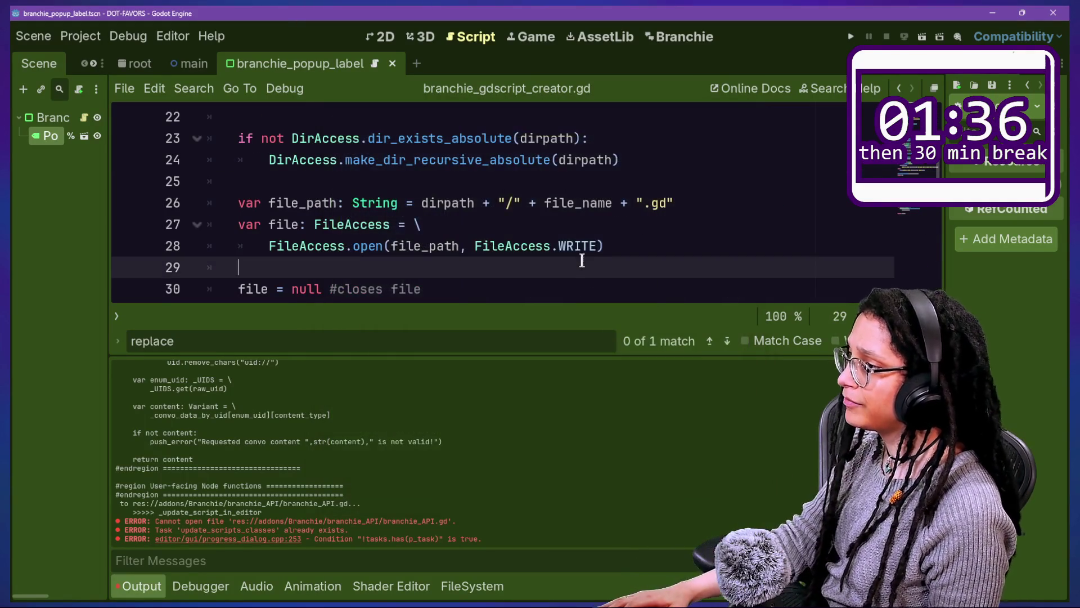
pyautogui.hotkey('ctrl', 'j')
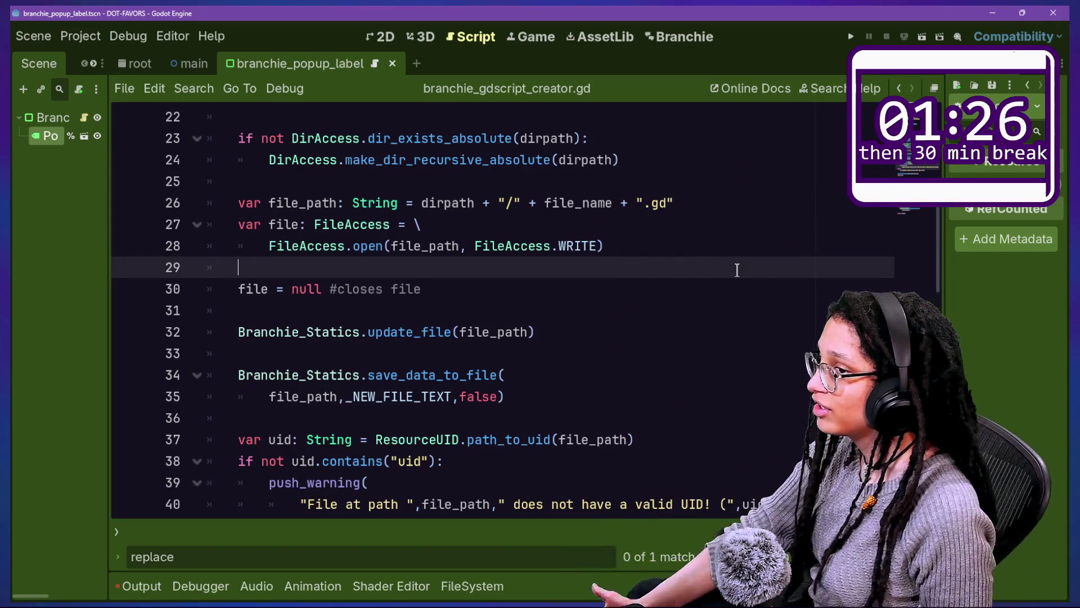
pyautogui.press('Down')
pyautogui.press('Down')
pyautogui.press('Down')
pyautogui.press('Down')
pyautogui.press('Down')
pyautogui.press('Down')
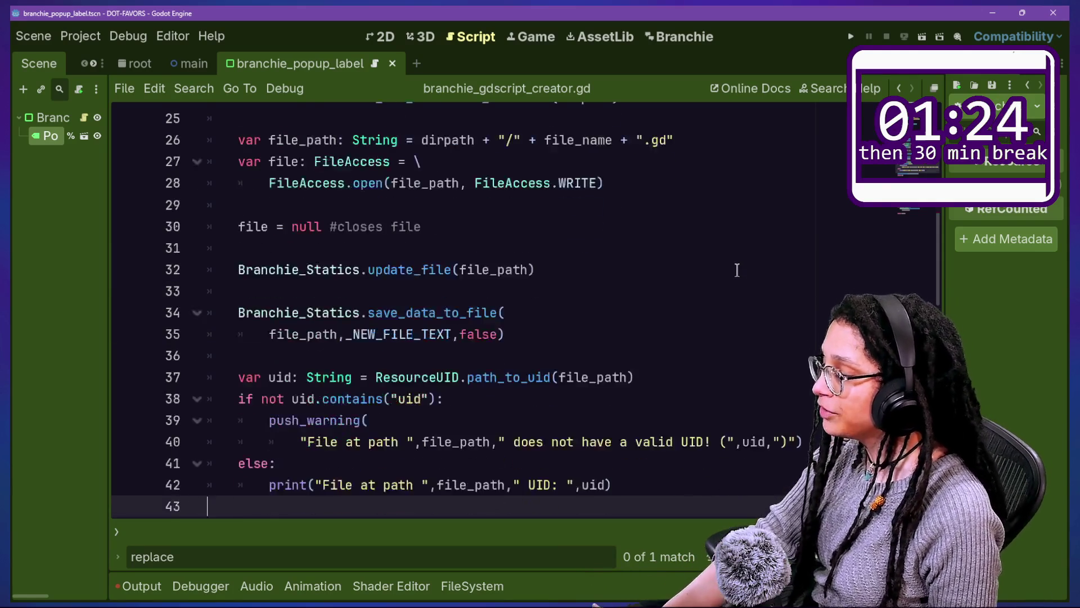
pyautogui.click(567, 311)
pyautogui.press('Down')
pyautogui.press('Down')
pyautogui.press('Down')
pyautogui.press('Down')
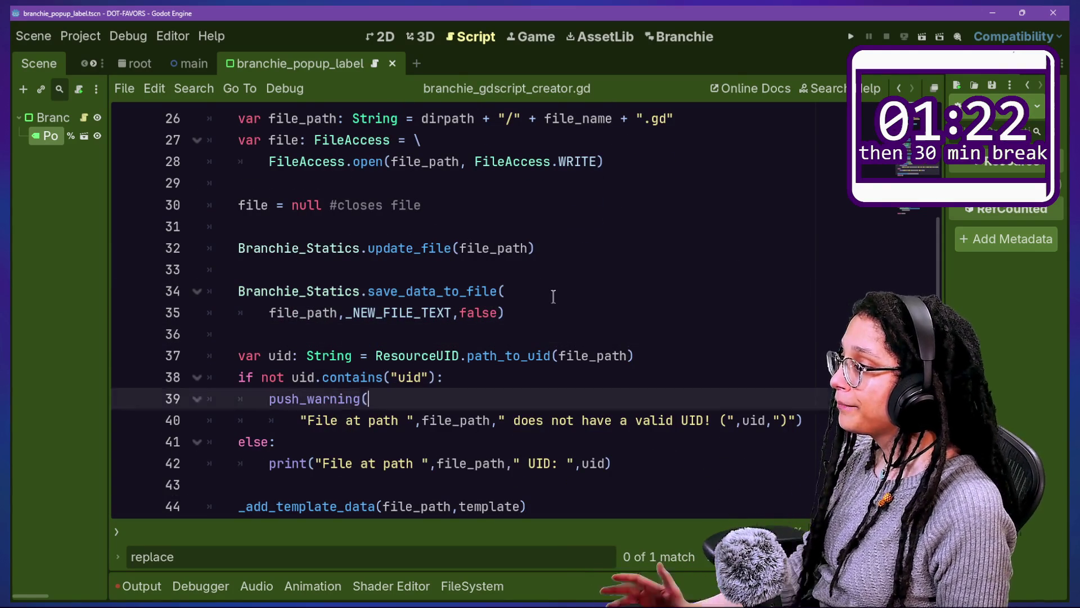
pyautogui.write('return uid')
pyautogui.press('Return')
# Step: Search the creator script for 'update', then quick-open branchie_statics.gd
pyautogui.hotkey('ctrl', 'f')
pyautogui.write('update')
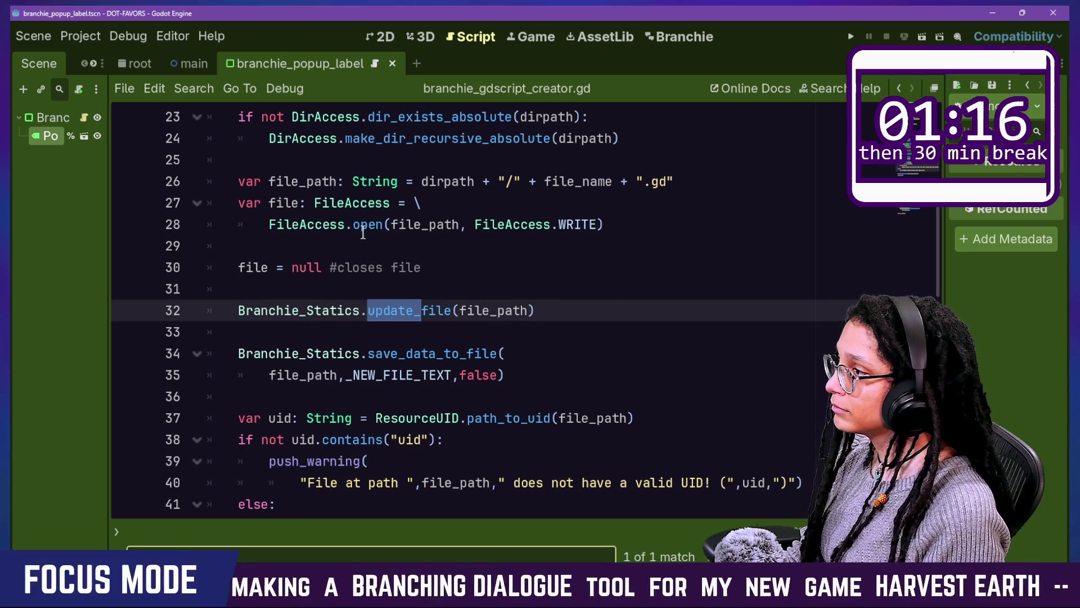
pyautogui.moveTo(362, 232)
pyautogui.hotkey('alt', 'shift', 'o')
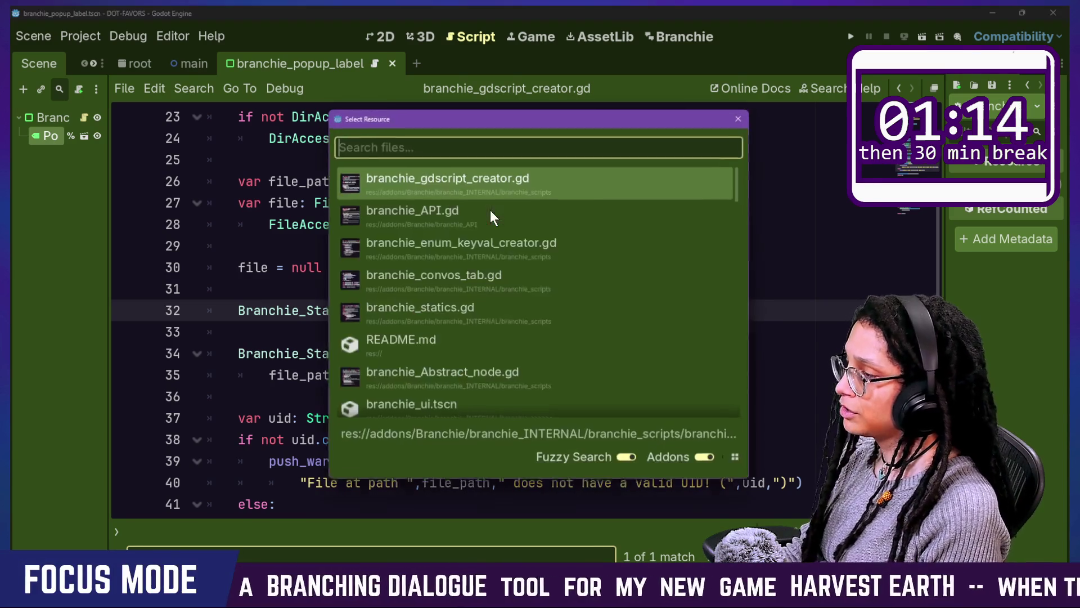
pyautogui.press('Down')
pyautogui.press('Down')
pyautogui.press('Down')
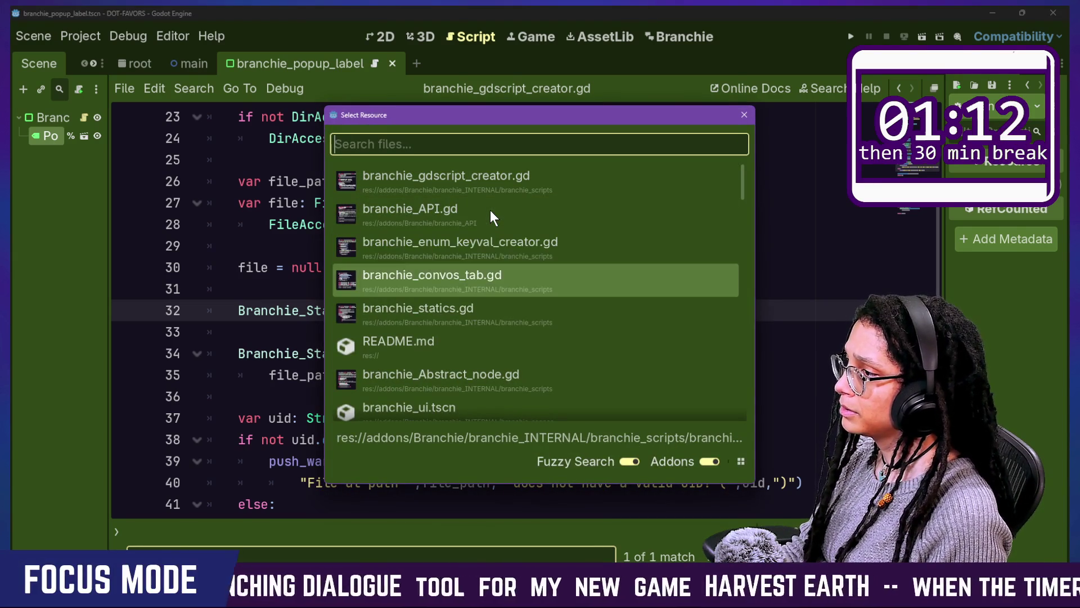
pyautogui.press('Return')
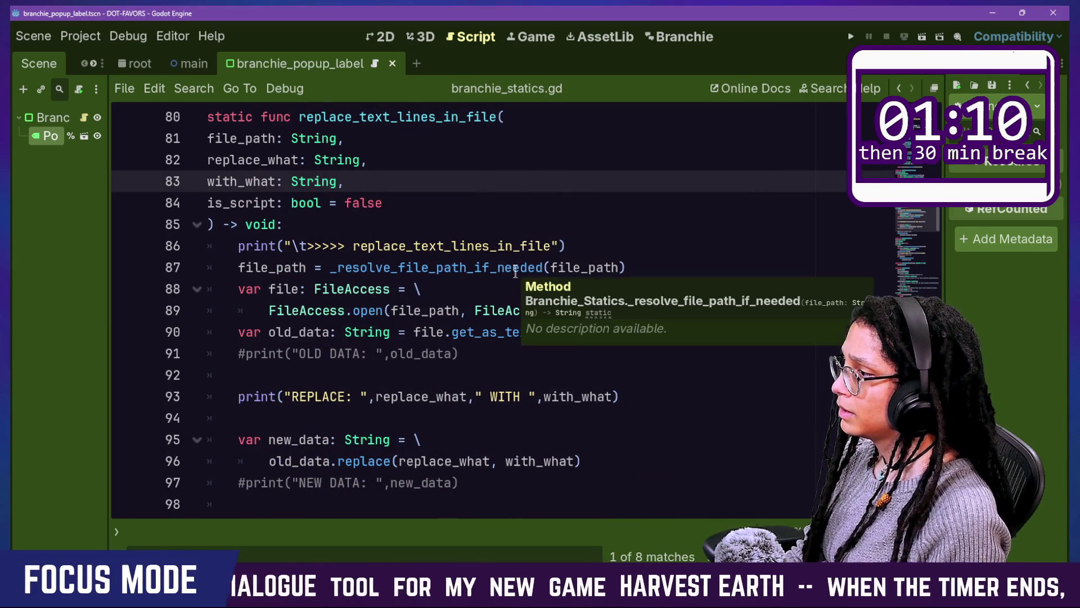
pyautogui.hotkey('ctrl', 'f')
pyautogui.press('Return')
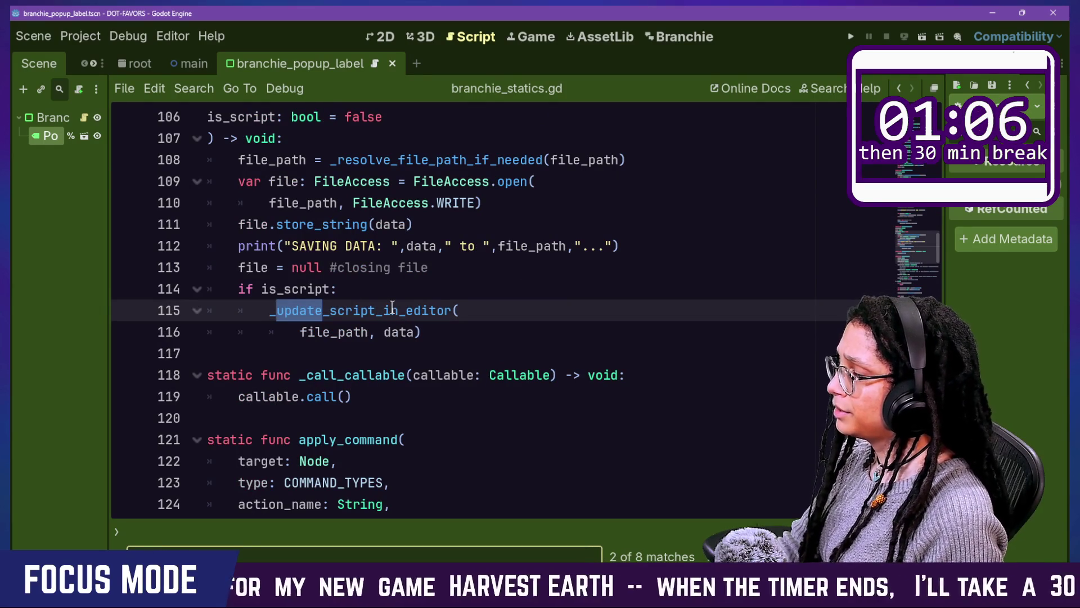
pyautogui.doubleClick(292, 288)
pyautogui.click(263, 289)
pyautogui.moveTo(262, 288); pyautogui.dragTo(375, 307)
pyautogui.click(301, 297)
pyautogui.click(374, 304)
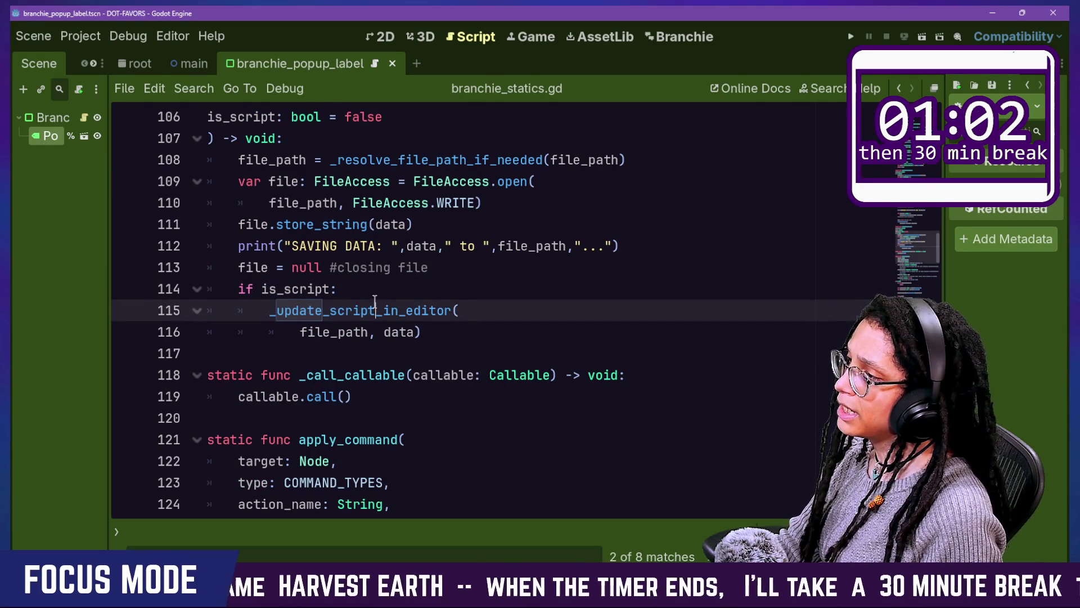
pyautogui.moveTo(338, 267)
pyautogui.mouseDown()
pyautogui.moveTo(415, 285)
pyautogui.moveTo(429, 309)
pyautogui.mouseUp()
pyautogui.click(388, 280)
pyautogui.keyDown('ctrl'); pyautogui.click(391, 308); pyautogui.keyUp('ctrl')
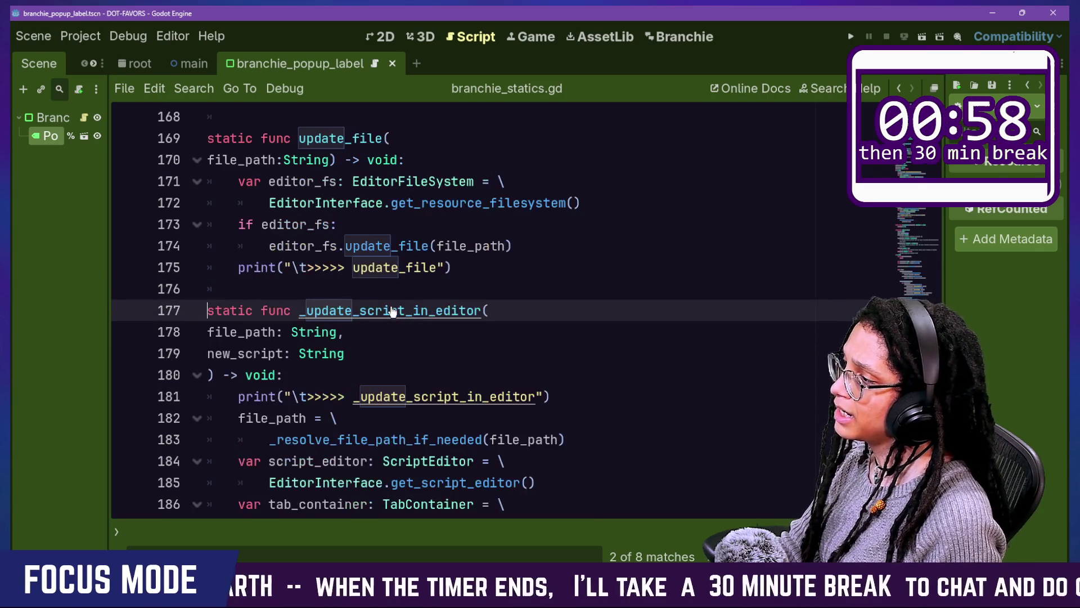
pyautogui.scroll(-2, 398, 333)
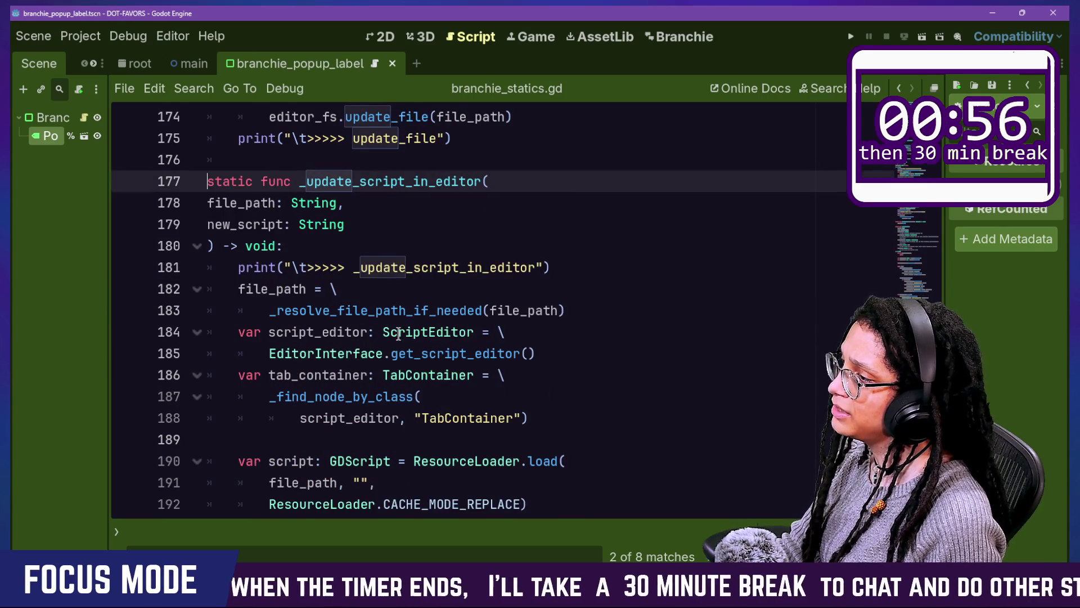
pyautogui.scroll(-4, 399, 333)
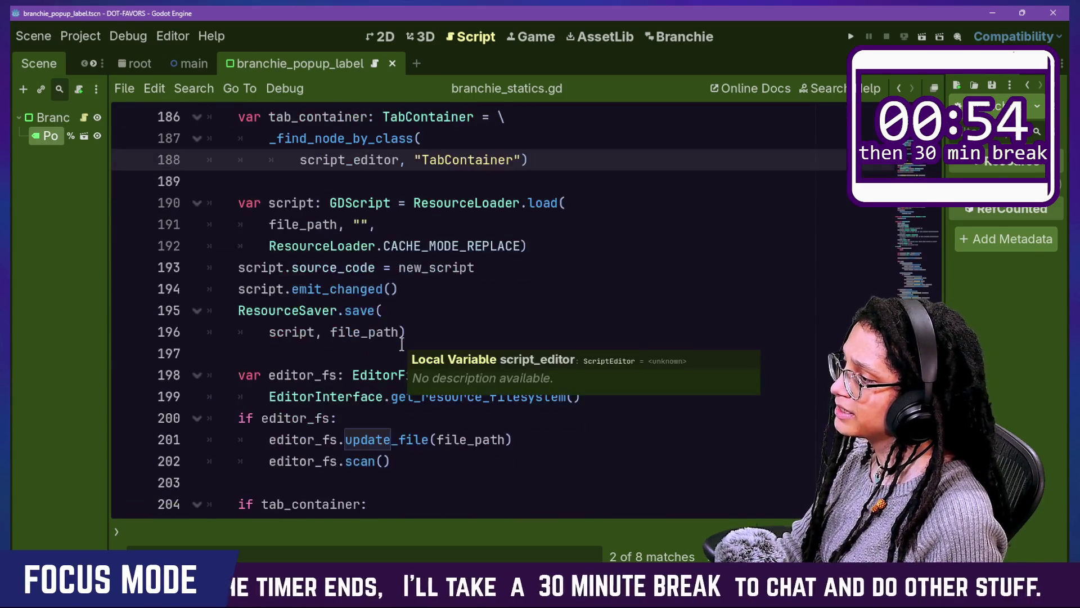
pyautogui.scroll(-1, 402, 344)
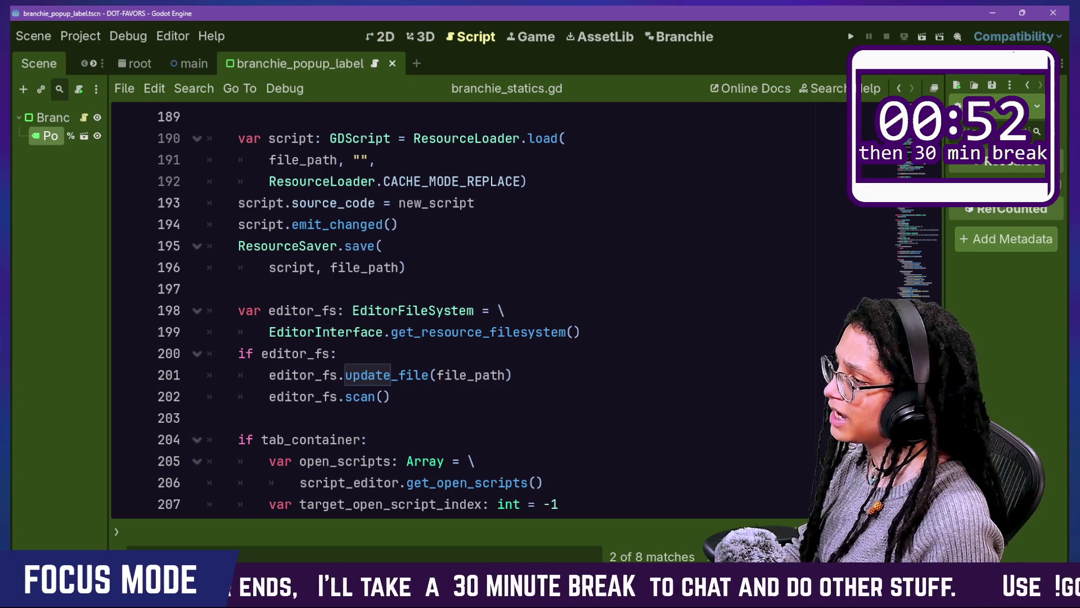
pyautogui.moveTo(242, 386)
pyautogui.mouseDown()
pyautogui.moveTo(591, 388)
pyautogui.moveTo(121, 374)
pyautogui.moveTo(241, 393)
pyautogui.mouseUp()
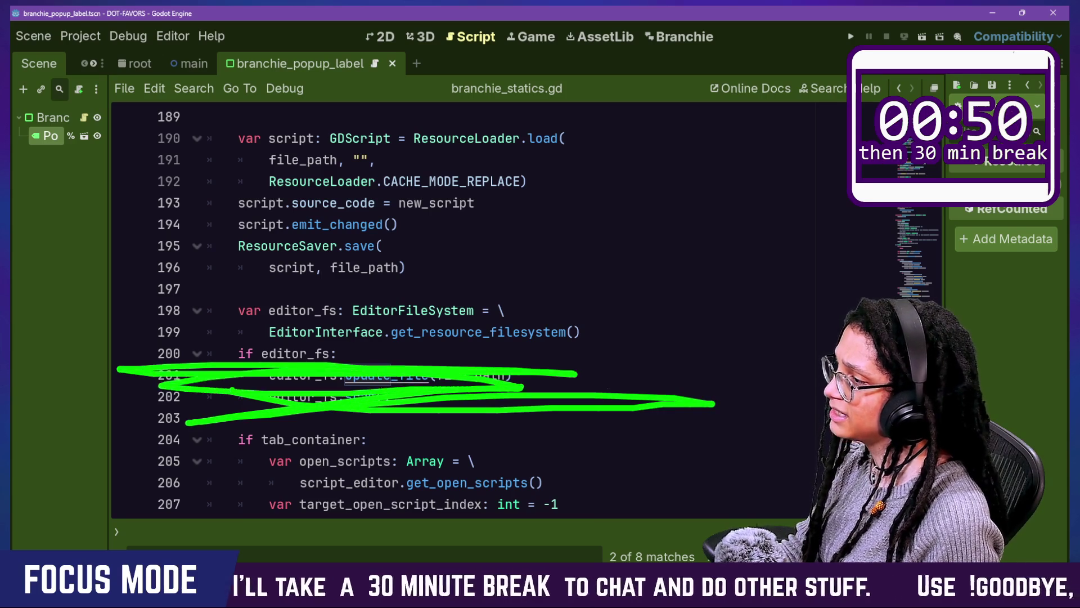
pyautogui.moveTo(367, 378)
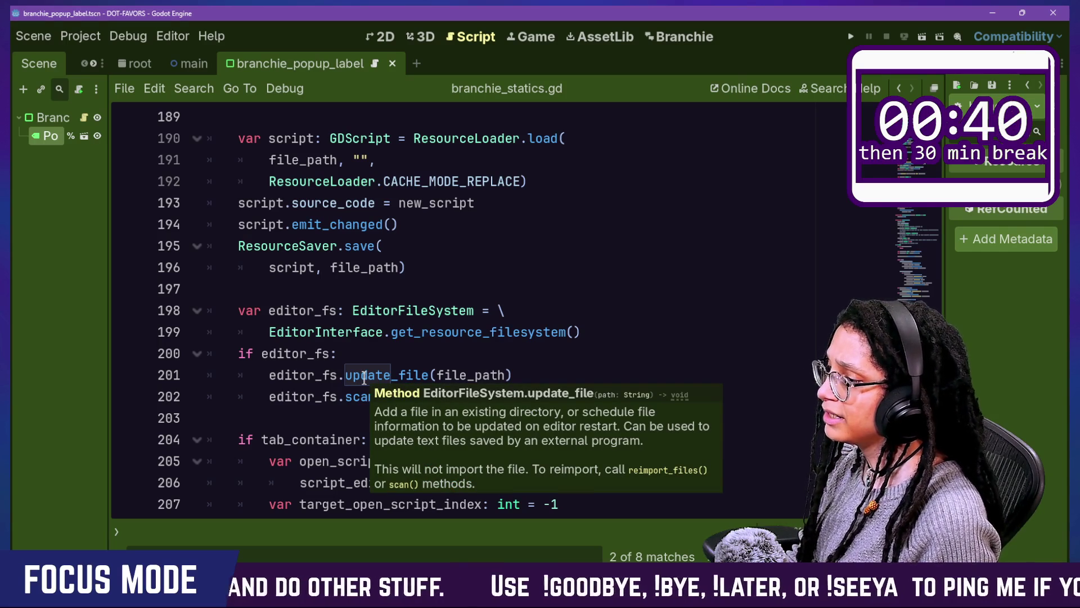
pyautogui.moveTo(351, 397)
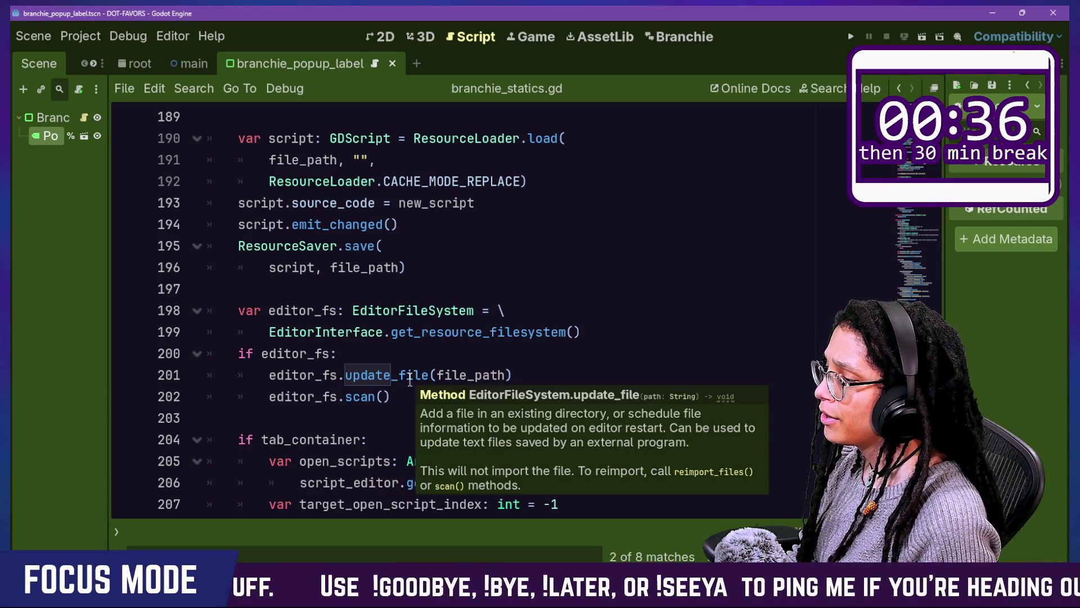
pyautogui.scroll(-2, 410, 381)
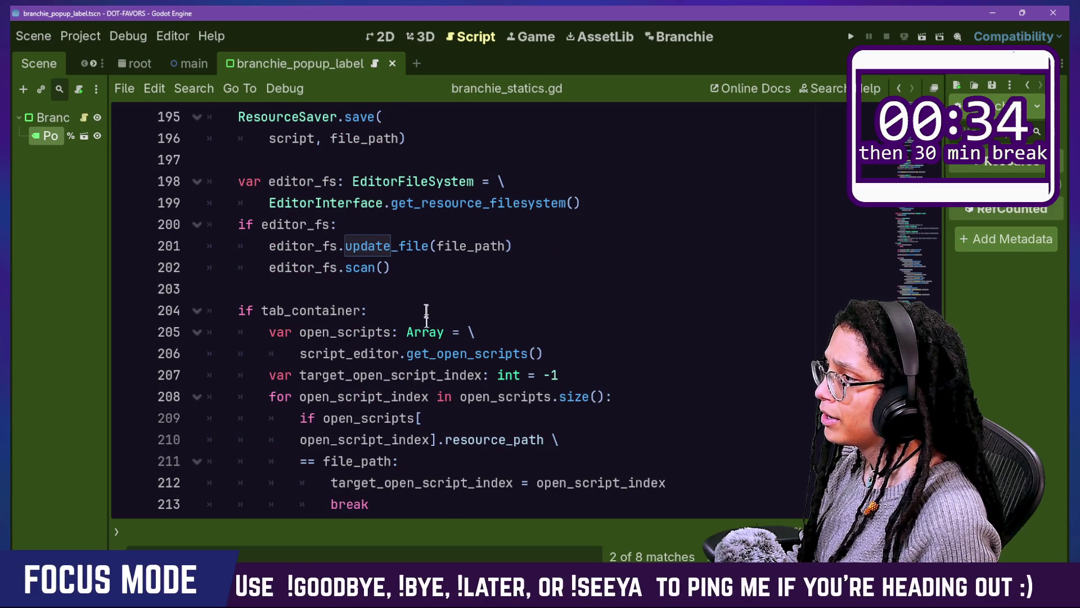
pyautogui.scroll(-1, 421, 303)
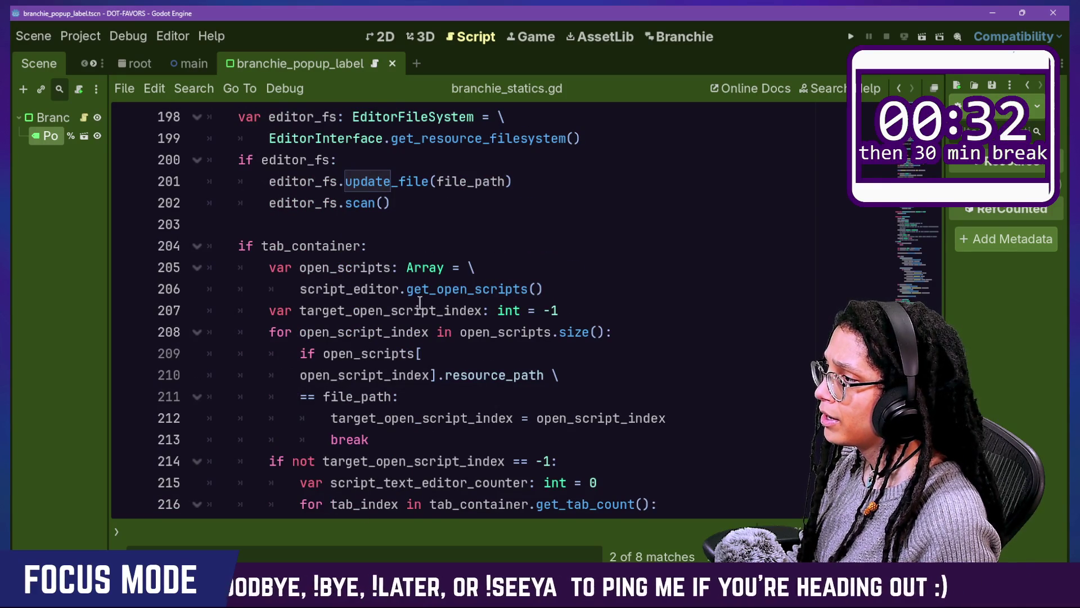
pyautogui.scroll(-5, 506, 290)
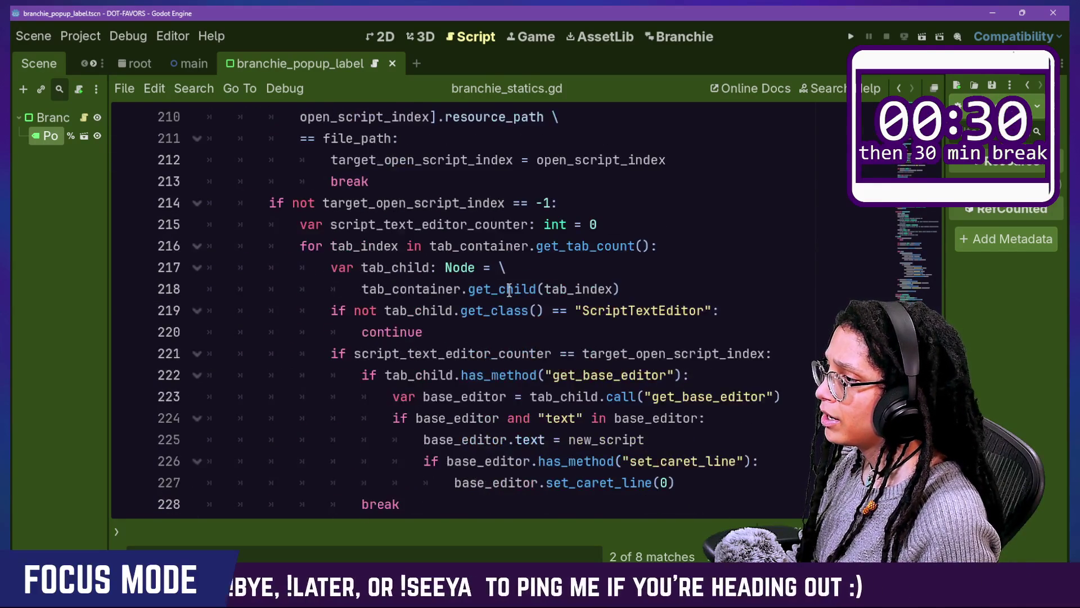
pyautogui.scroll(-4, 509, 289)
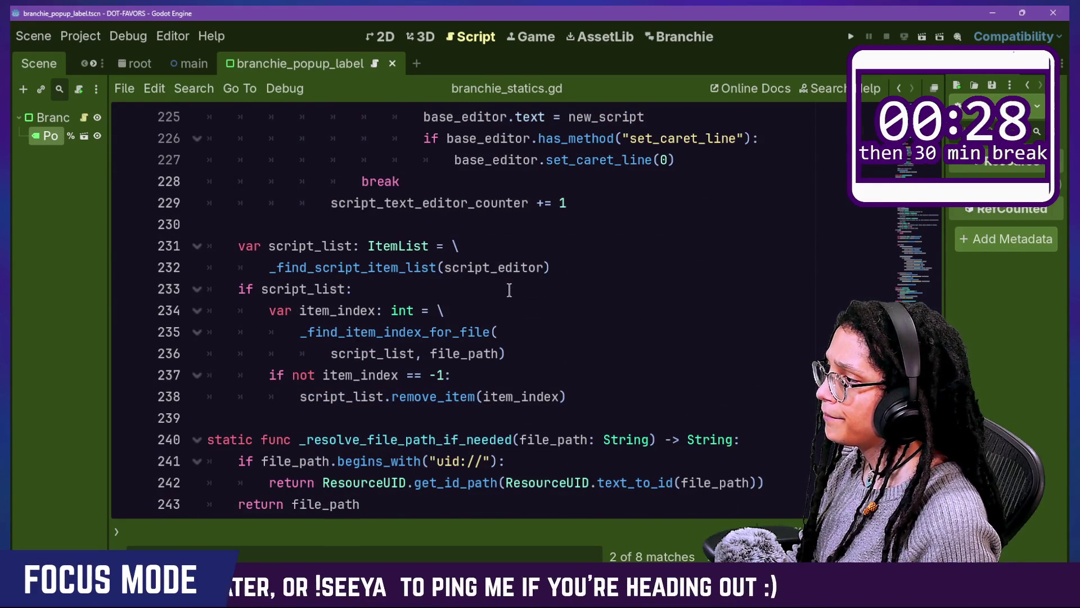
pyautogui.scroll(13, 509, 290)
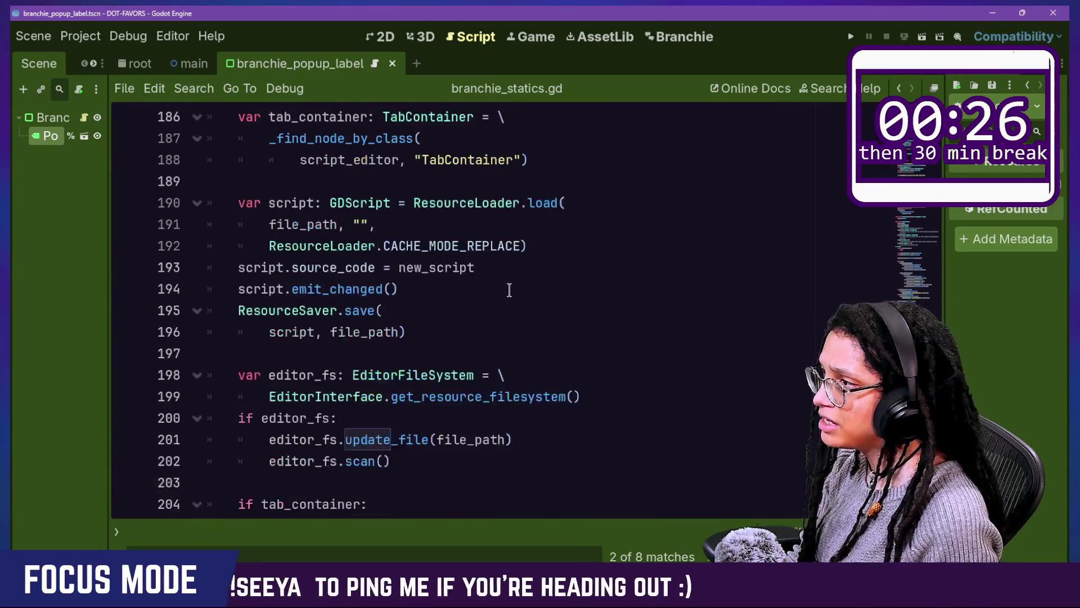
pyautogui.scroll(2, 509, 290)
pyautogui.scroll(2, 509, 290)
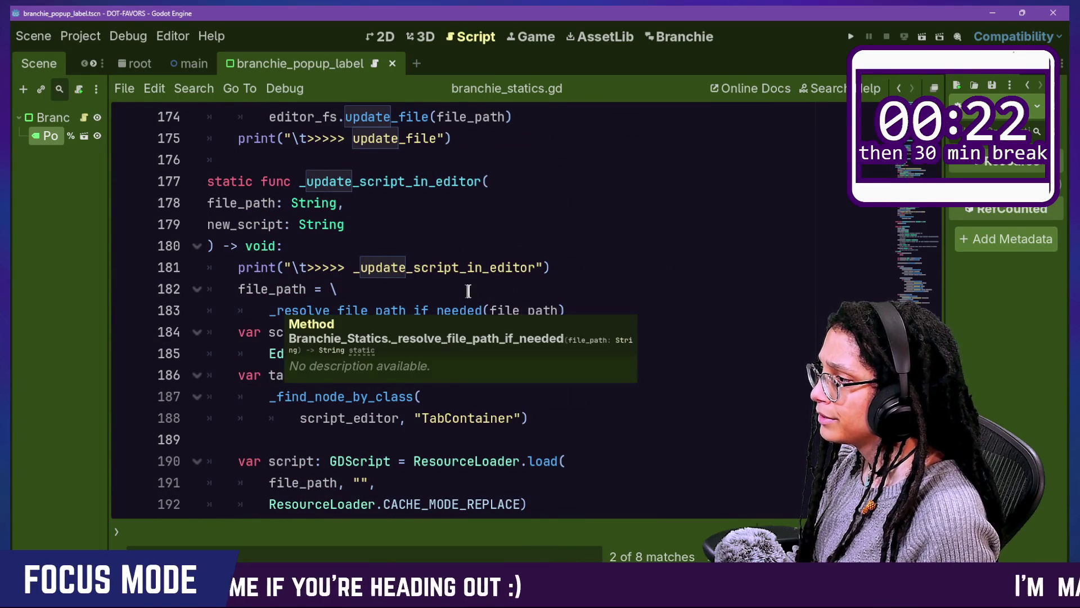
pyautogui.click(513, 237)
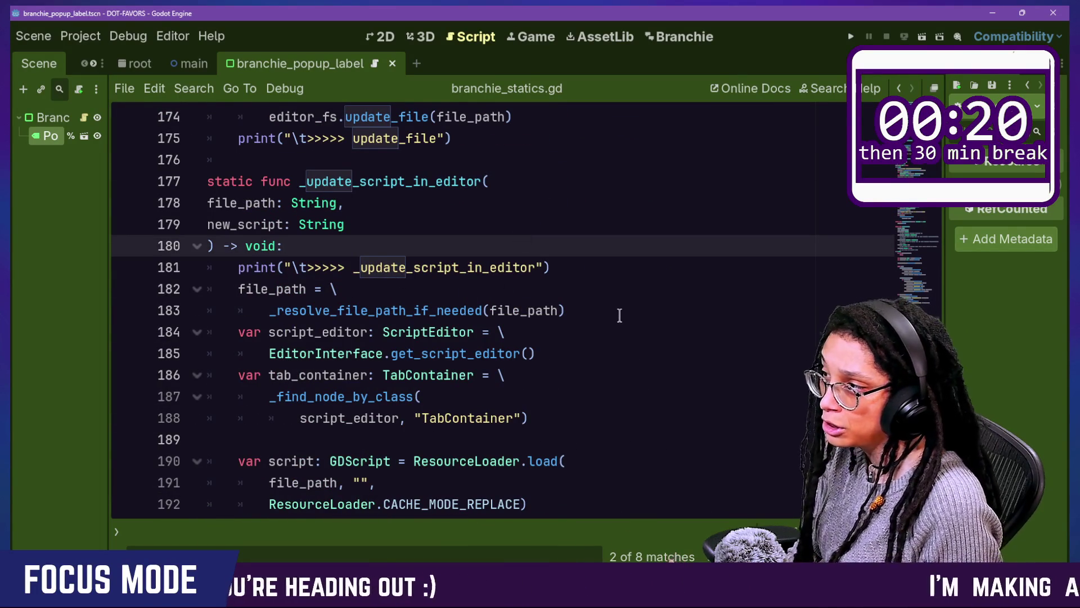
pyautogui.scroll(-3, 589, 320)
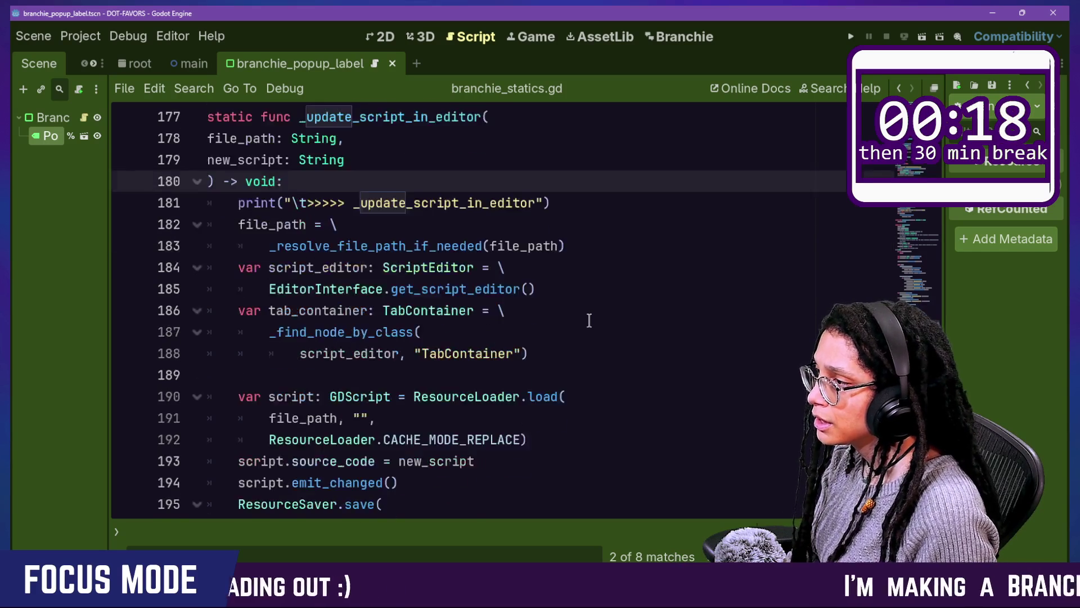
pyautogui.scroll(-1, 589, 320)
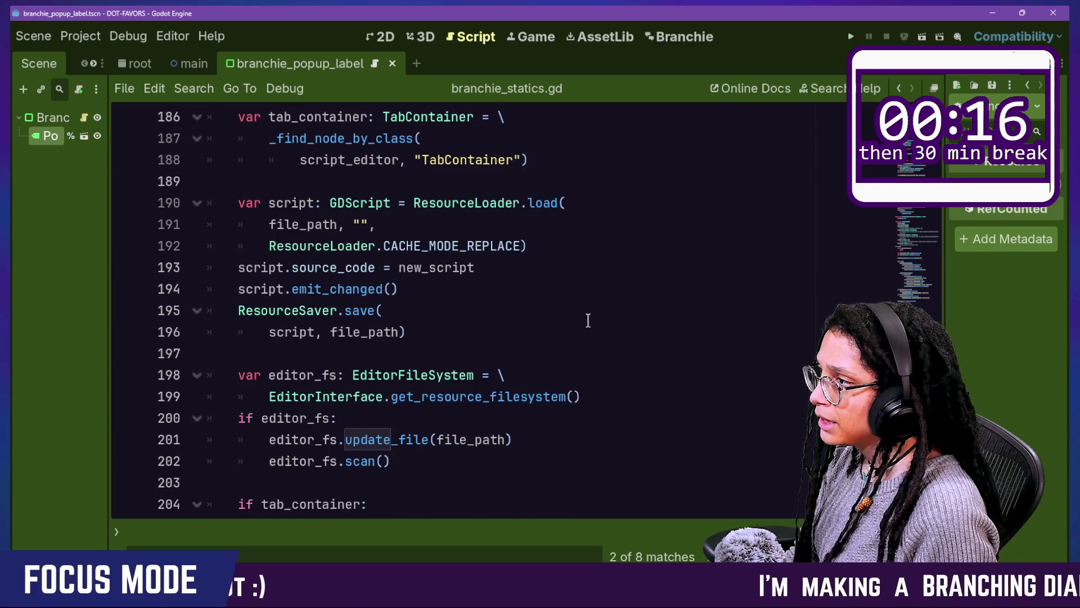
pyautogui.click(408, 183)
pyautogui.click(449, 344)
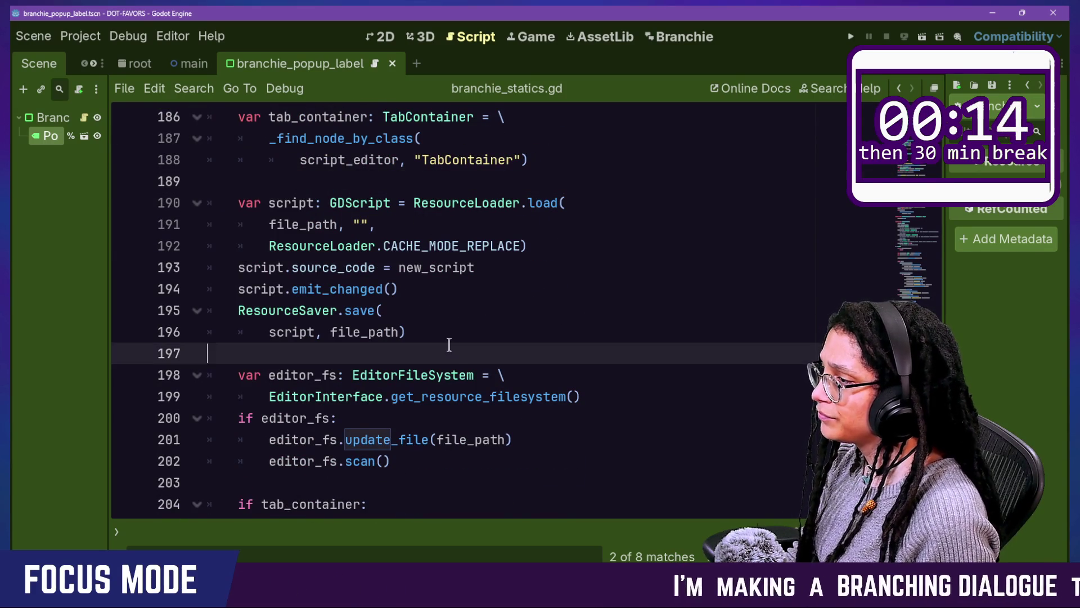
pyautogui.scroll(-1, 456, 354)
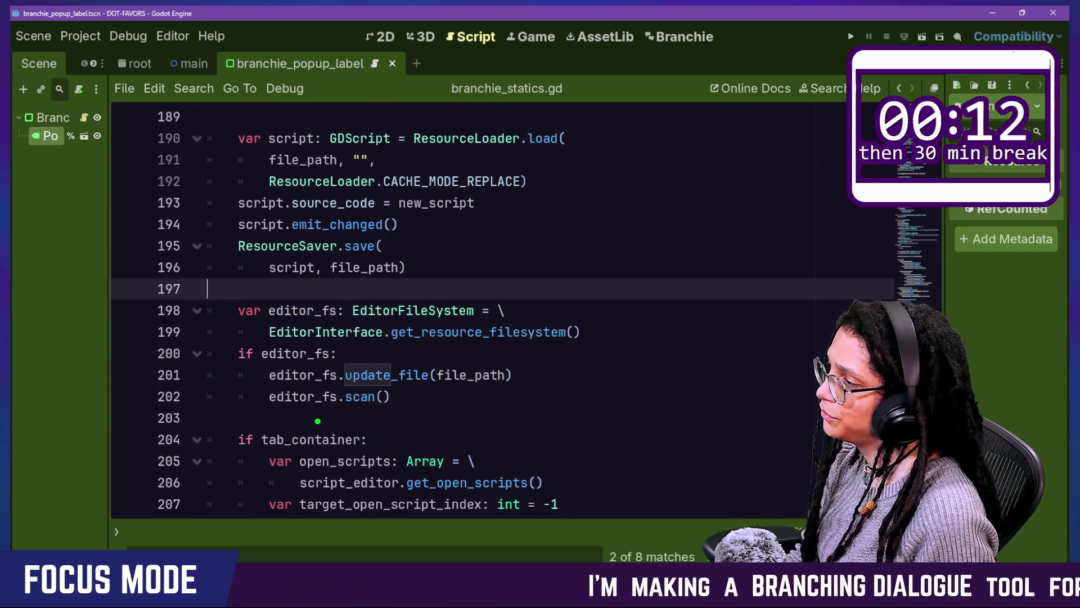
# Step: Add a tabbed 'Setting up editor ref' trace print after line 199
pyautogui.click(599, 326)
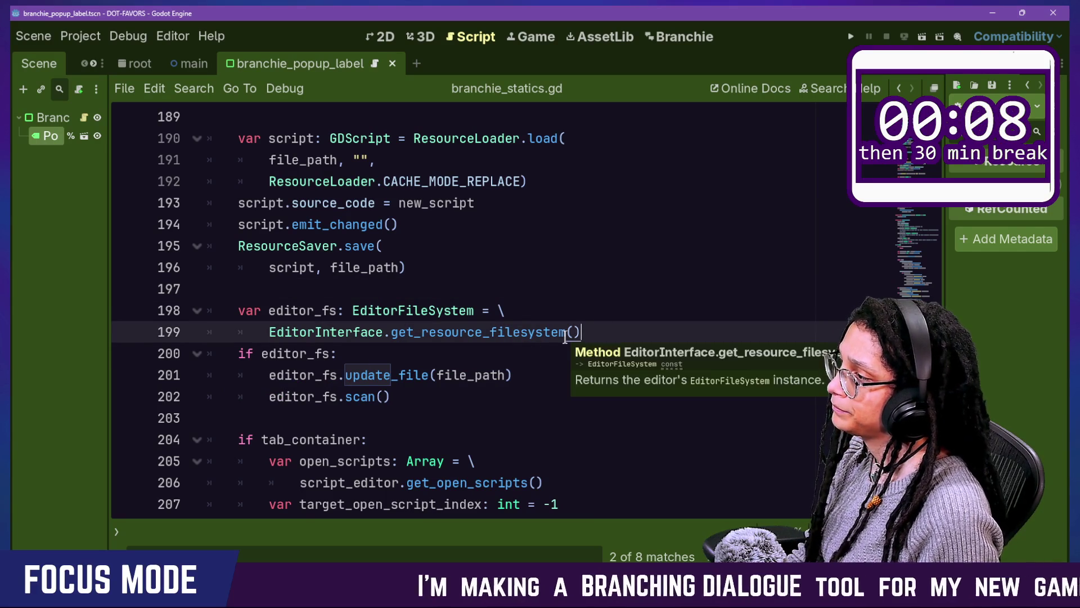
pyautogui.press('Return')
pyautogui.write('print')
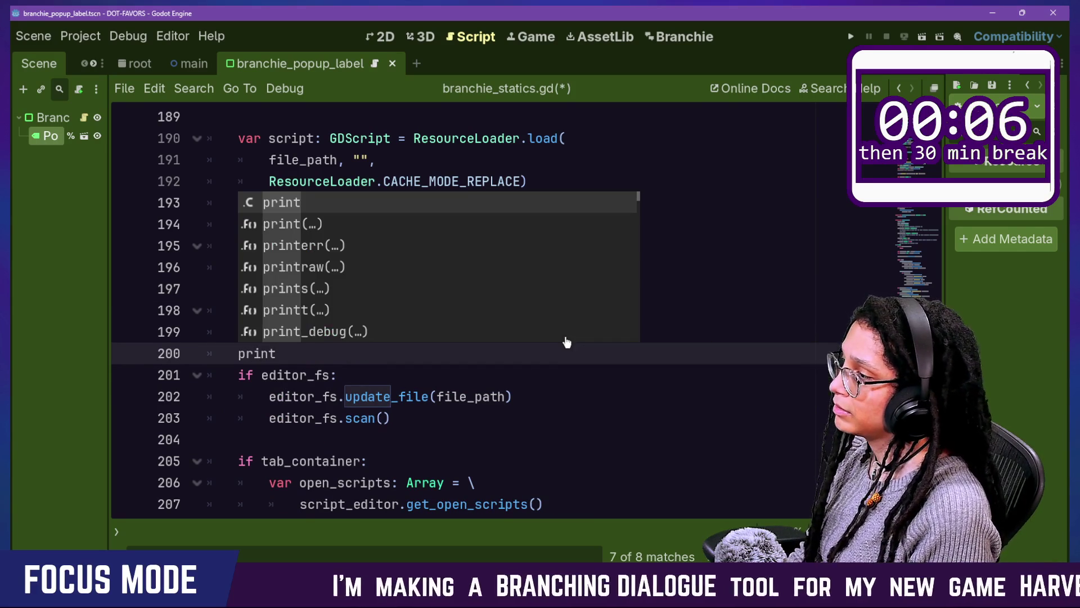
pyautogui.press('BackSpace')
pyautogui.press('BackSpace')
pyautogui.press('BackSpace')
pyautogui.write('rint("\\t>>>>> ')
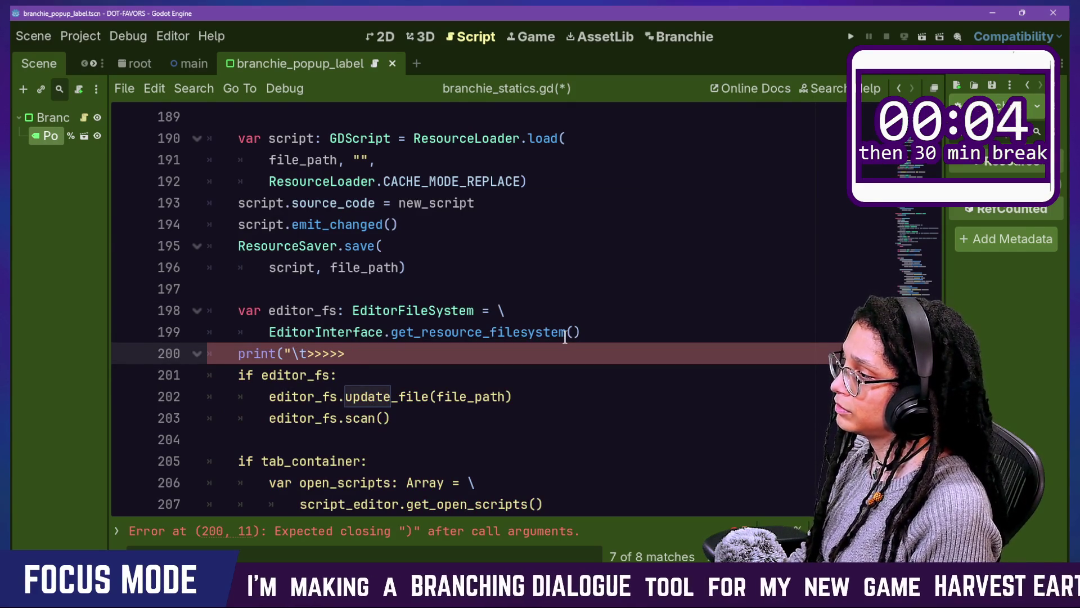
pyautogui.write('Sert')
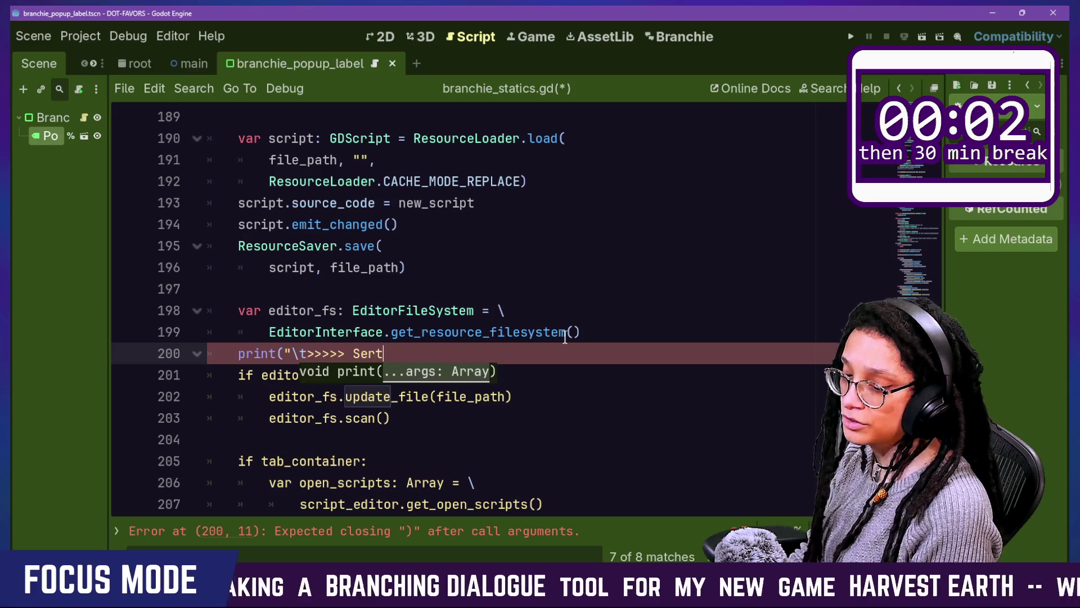
pyautogui.press('BackSpace')
pyautogui.press('BackSpace')
pyautogui.write('tting up e')
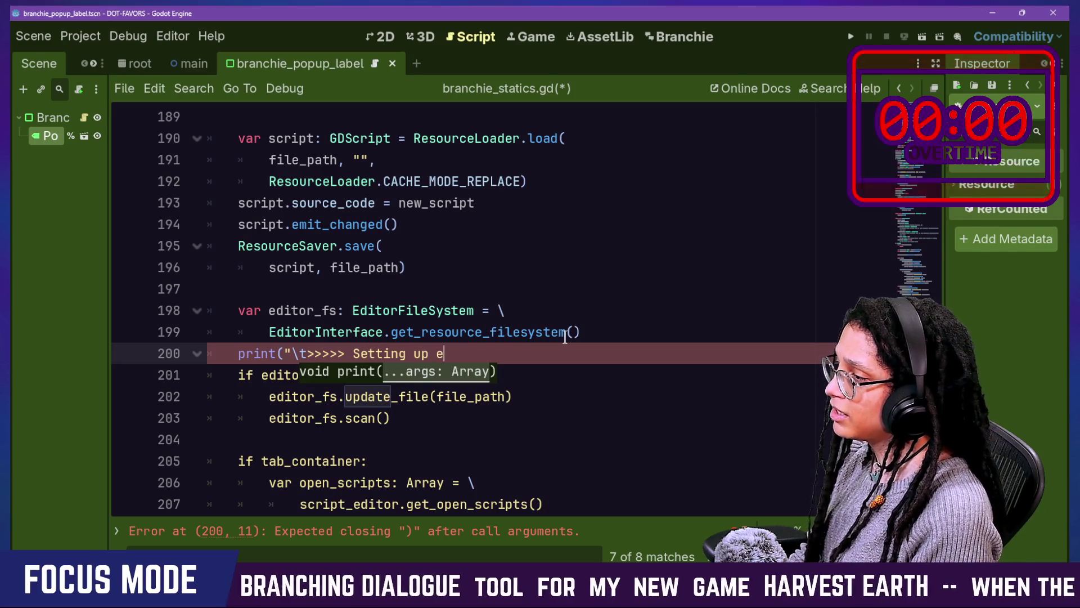
pyautogui.write('ditor"')
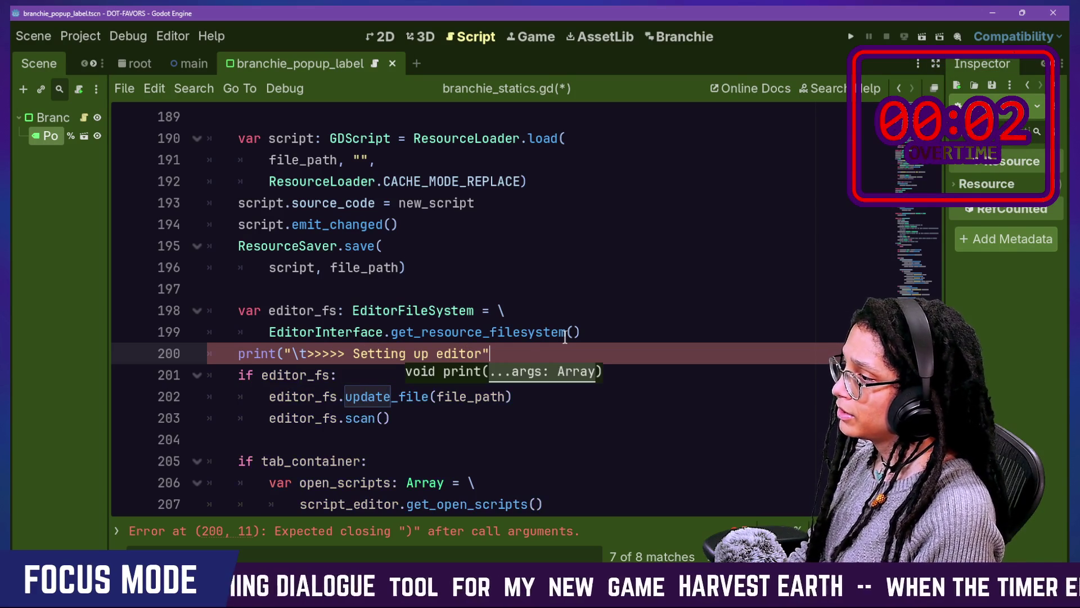
pyautogui.press('BackSpace')
pyautogui.write(':')
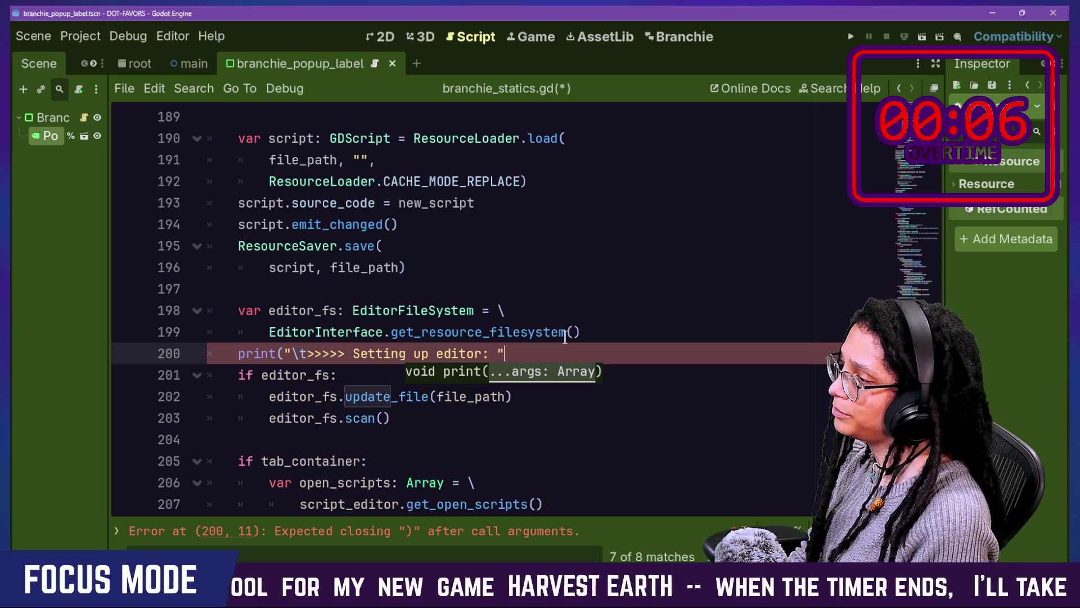
pyautogui.press('Escape')
pyautogui.write('"')
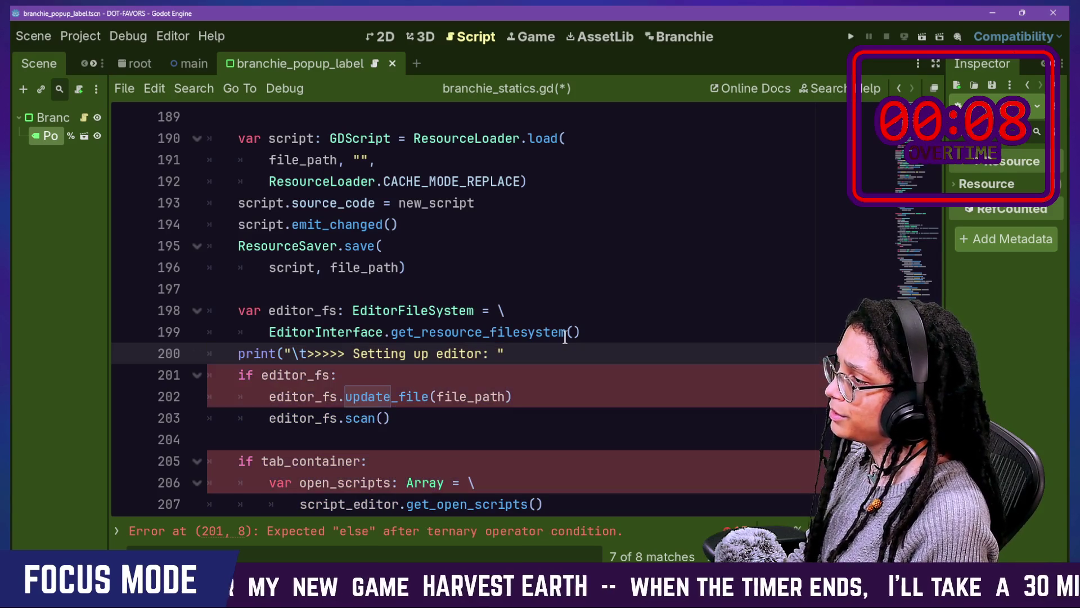
pyautogui.press('BackSpace')
pyautogui.press('BackSpace')
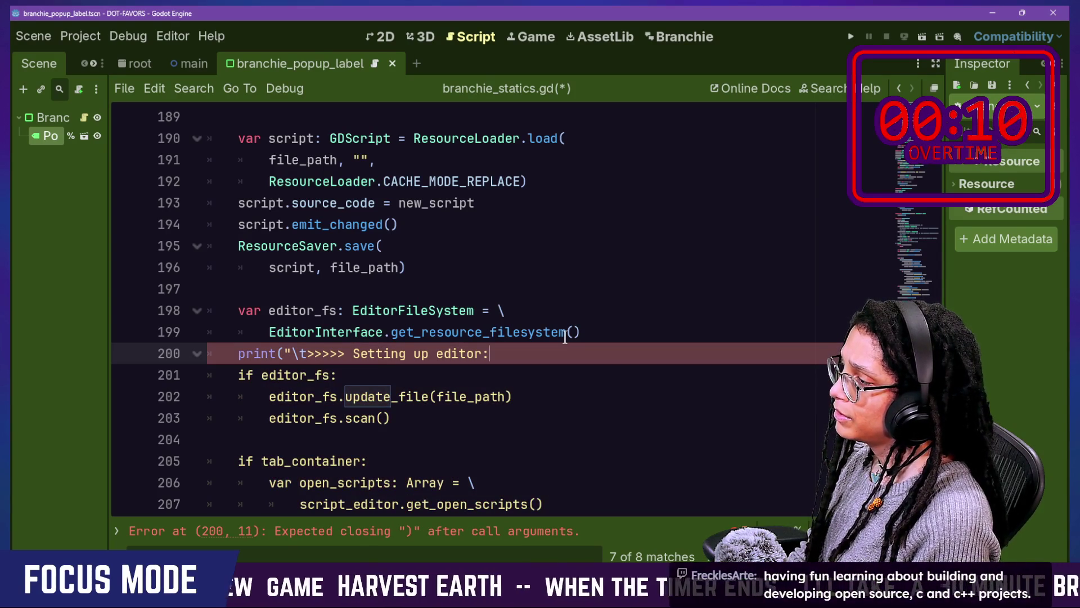
pyautogui.write('ref")')
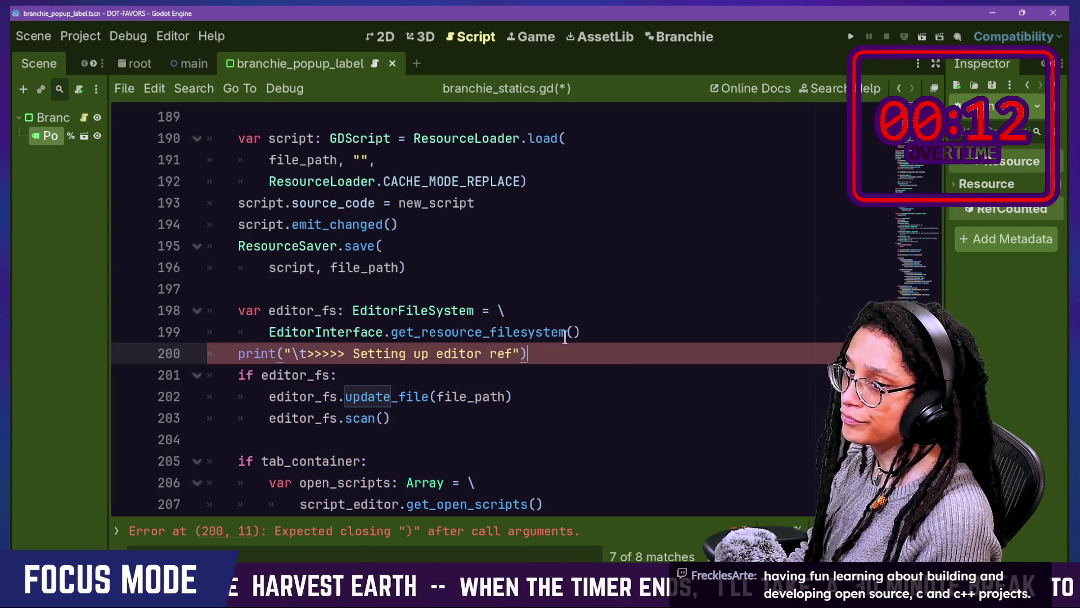
pyautogui.write('f')
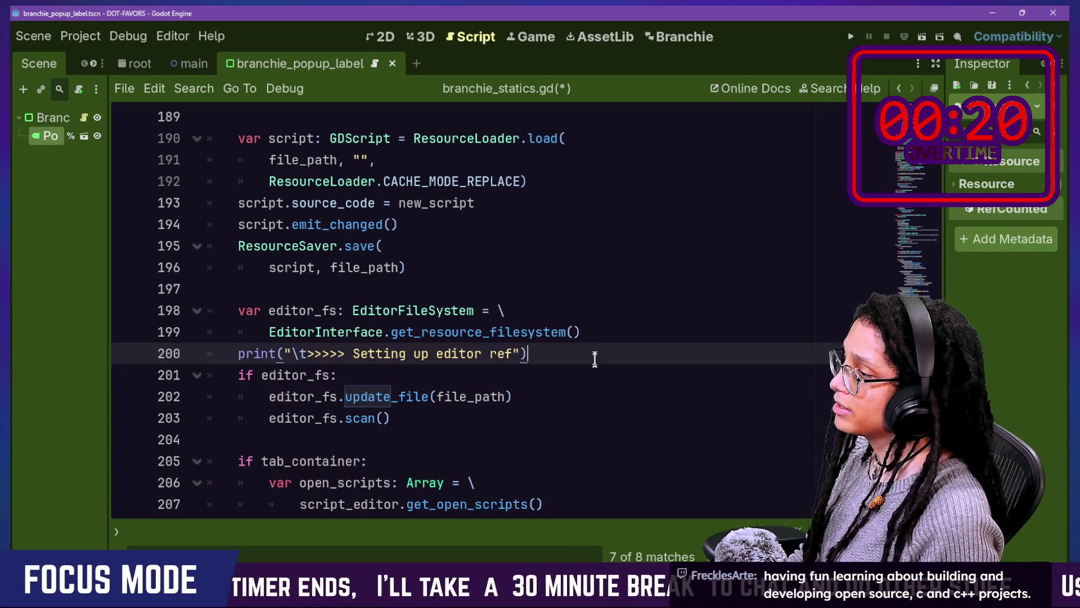
# Step: Copy that print under 'if editor_fs:', indented, with the message changed to 'About to update file'
pyautogui.moveTo(595, 360); pyautogui.dragTo(613, 337)
pyautogui.hotkey('ctrl', 'c')
pyautogui.click(587, 388)
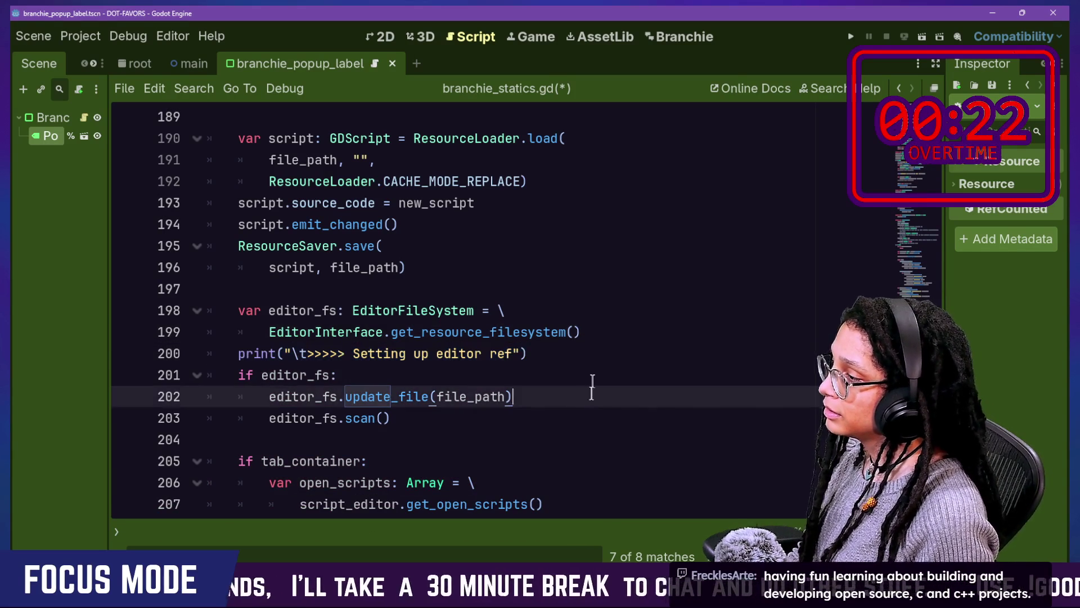
pyautogui.hotkey('ctrl', 'v')
pyautogui.hotkey('ctrl', 'z')
pyautogui.click(506, 374)
pyautogui.hotkey('ctrl', 'v')
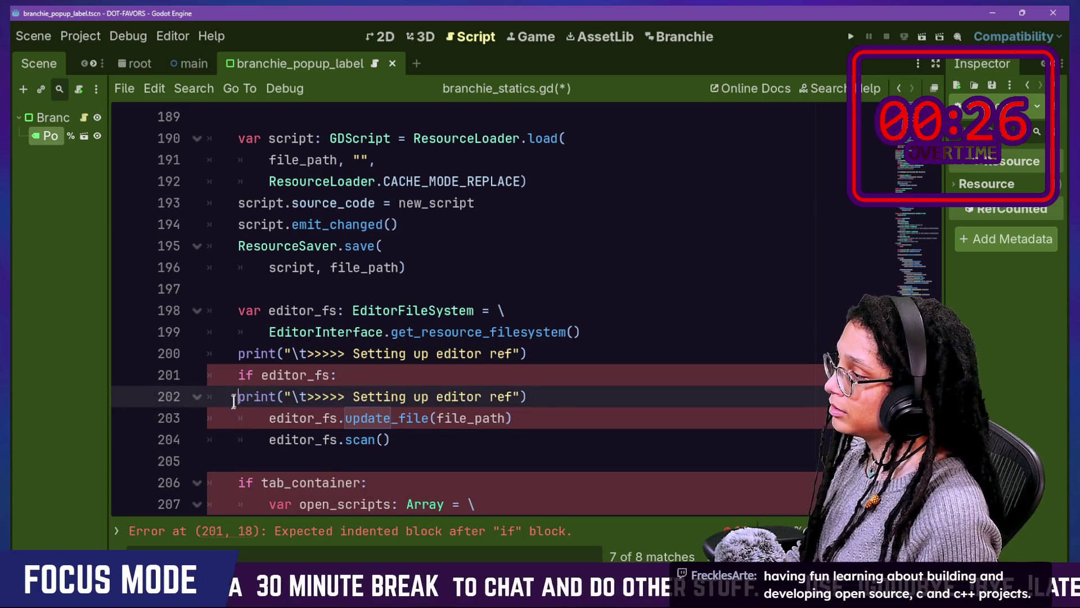
pyautogui.press('Tab')
pyautogui.moveTo(384, 397); pyautogui.dragTo(542, 400)
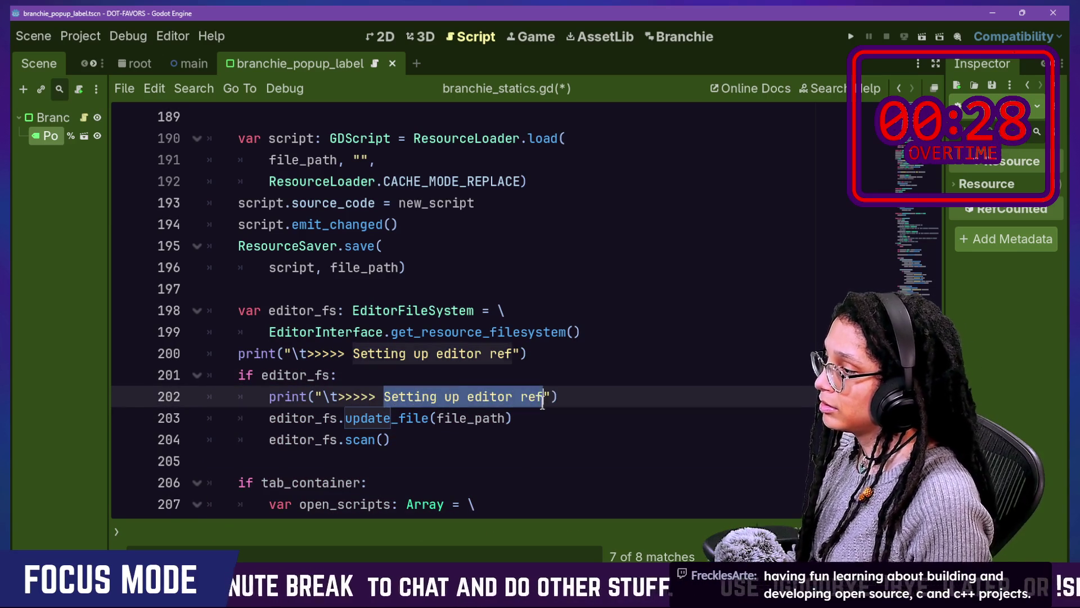
pyautogui.write('About')
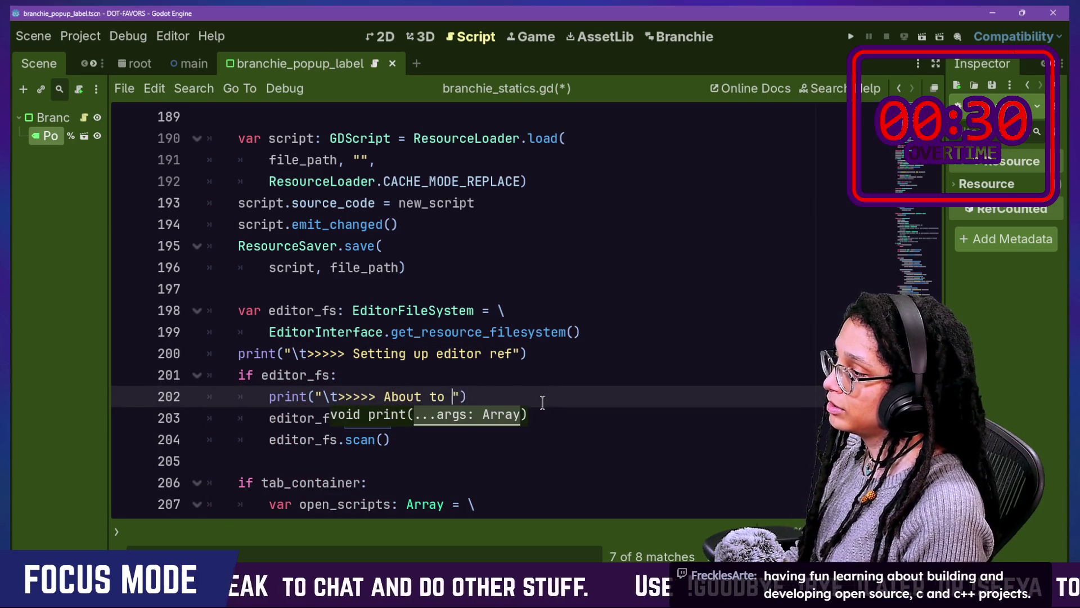
# Step: Add an 'Updated file' trace print below the update_file call
pyautogui.moveTo(557, 399); pyautogui.dragTo(561, 386)
pyautogui.hotkey('ctrl', 'c')
pyautogui.click(550, 397)
pyautogui.click(550, 417)
pyautogui.hotkey('ctrl', 'v')
pyautogui.moveTo(387, 440)
pyautogui.mouseDown()
pyautogui.moveTo(502, 444)
pyautogui.moveTo(491, 461)
pyautogui.mouseUp()
pyautogui.write('Updated')
# Step: Add a 'Scanning filesystem' trace print below scan() and save branchie_statics.gd
pyautogui.click(491, 460)
pyautogui.hotkey('ctrl', 'v')
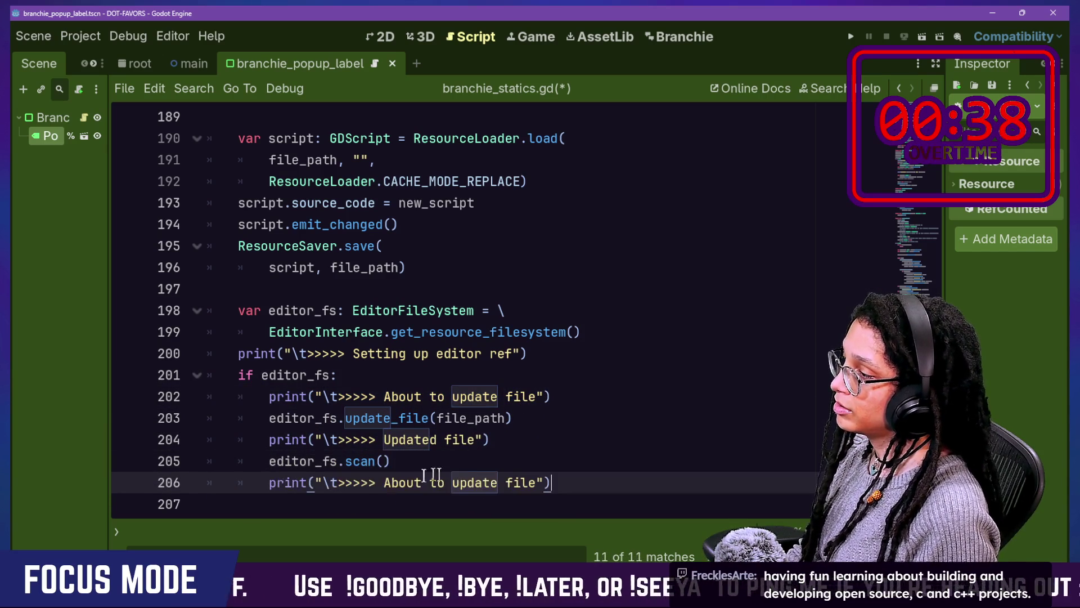
pyautogui.moveTo(387, 483); pyautogui.dragTo(532, 483)
pyautogui.write('SCa')
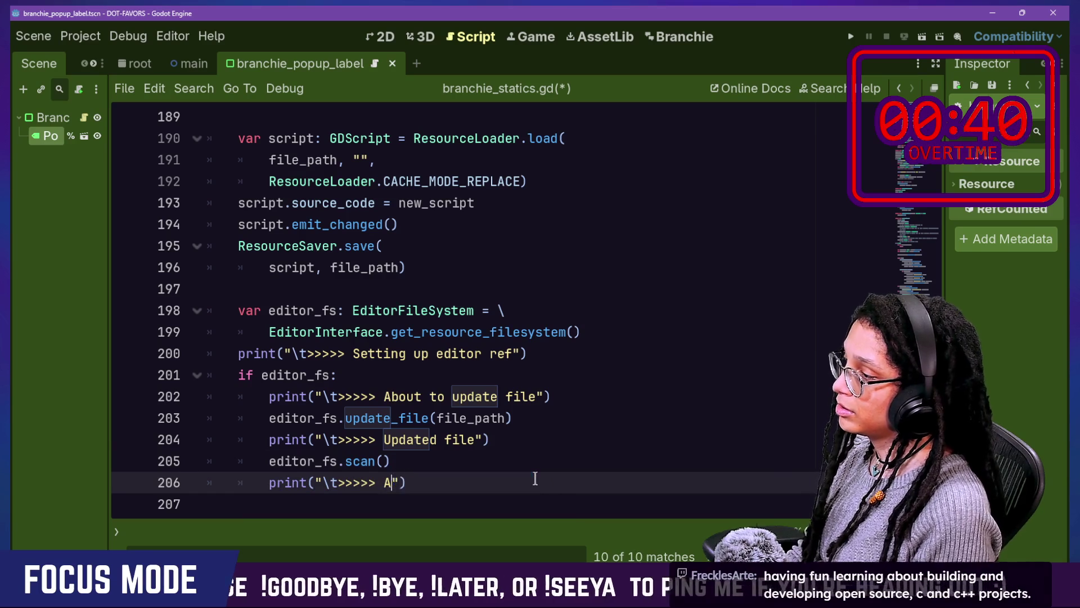
pyautogui.press('BackSpace')
pyautogui.press('BackSpace')
pyautogui.press('BackSpace')
pyautogui.write('canning filesy')
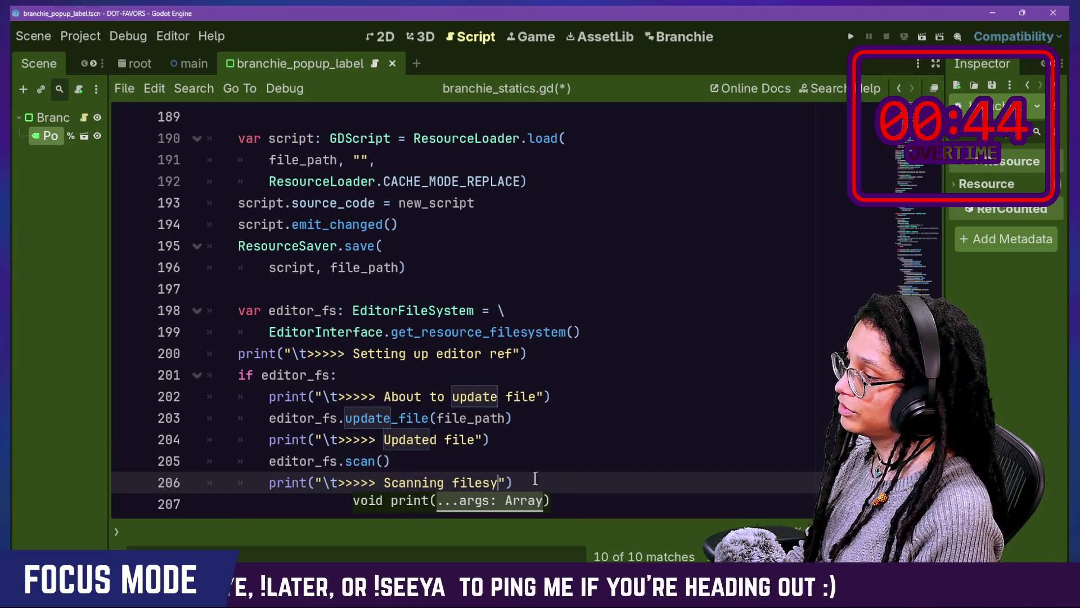
pyautogui.write('tem')
pyautogui.click(386, 332)
pyautogui.hotkey('ctrl', 's')
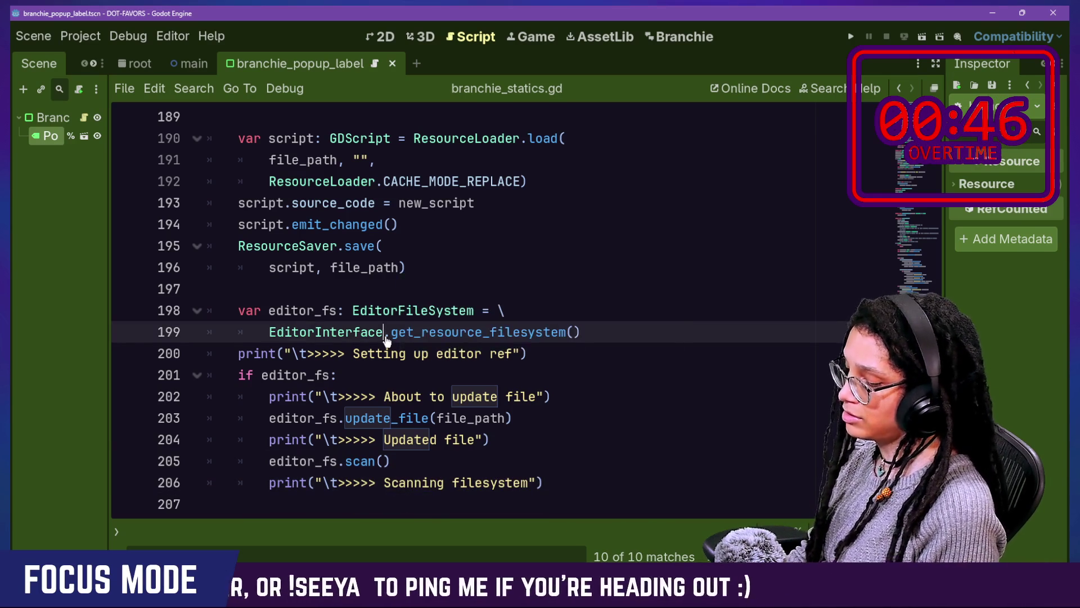
# Step: Reload the Fancy Prints and Branchie plugins by toggling both off and on, then close Project Settings
pyautogui.click(236, 222)
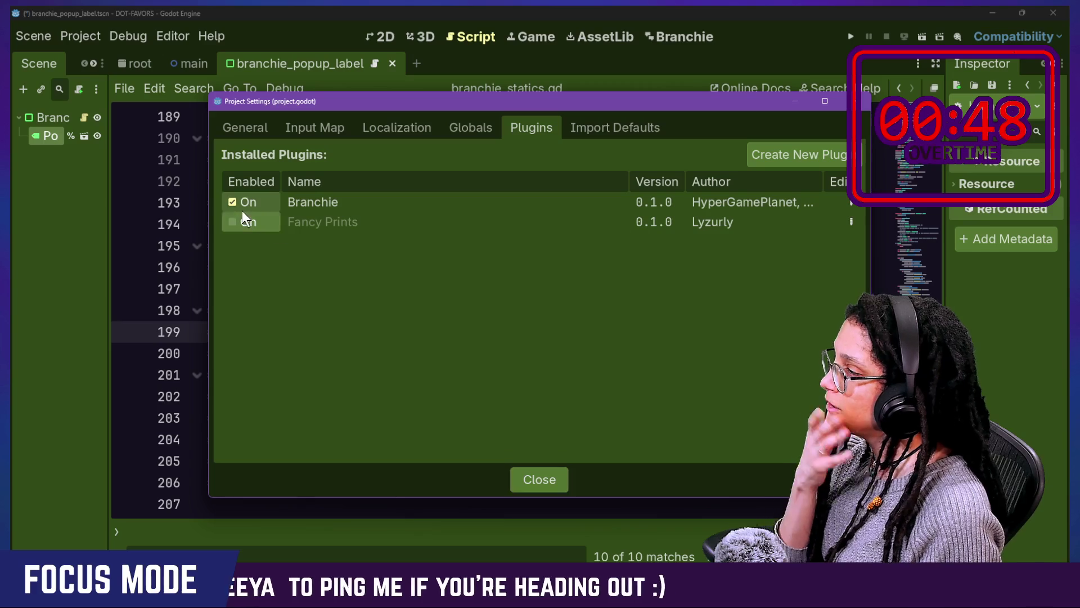
pyautogui.click(245, 203)
pyautogui.click(242, 220)
pyautogui.click(245, 203)
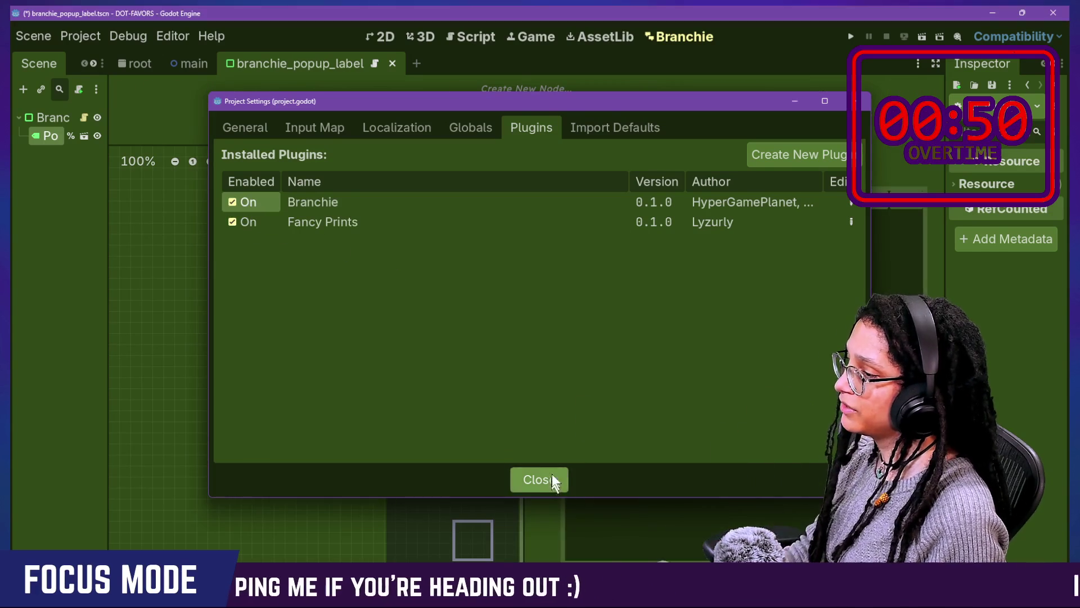
pyautogui.click(550, 478)
# Step: With the output log showing, add a Branchie conversation named 'move on girl'
pyautogui.click(331, 554)
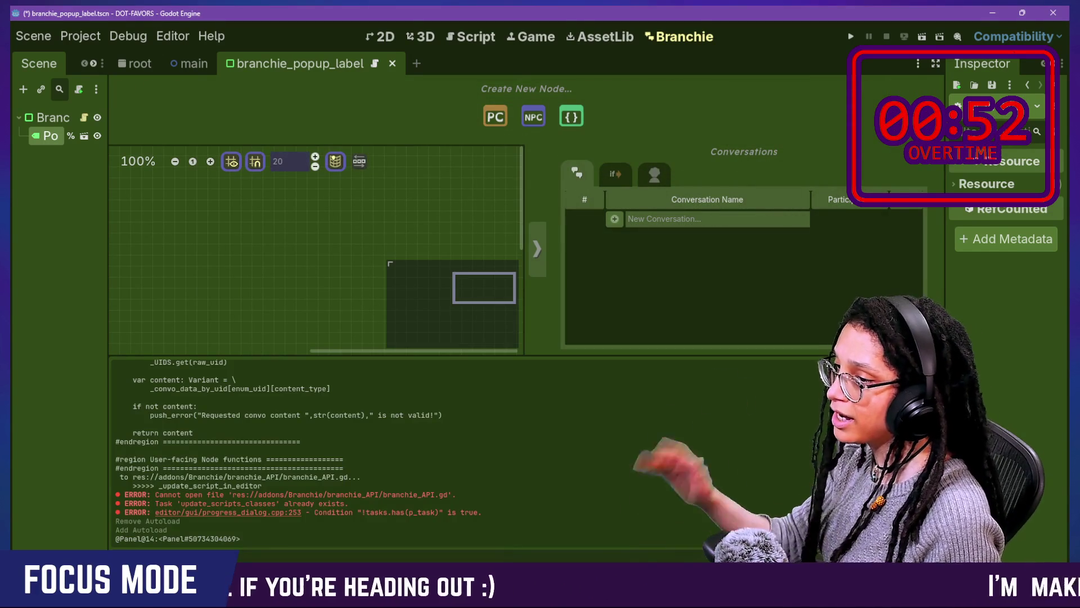
pyautogui.click(654, 221)
pyautogui.write('move on girl')
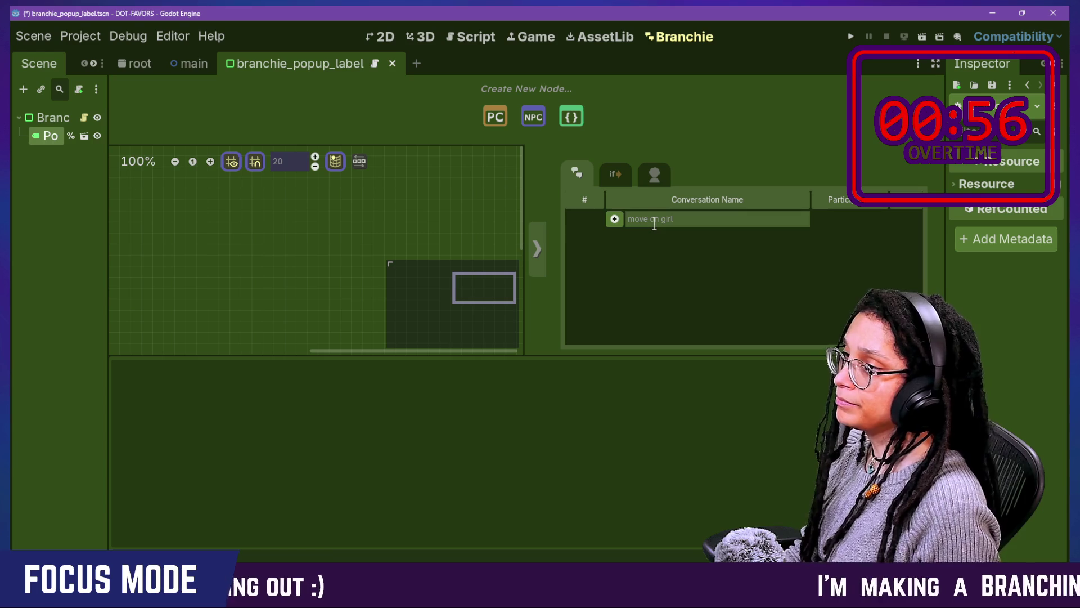
pyautogui.click(615, 220)
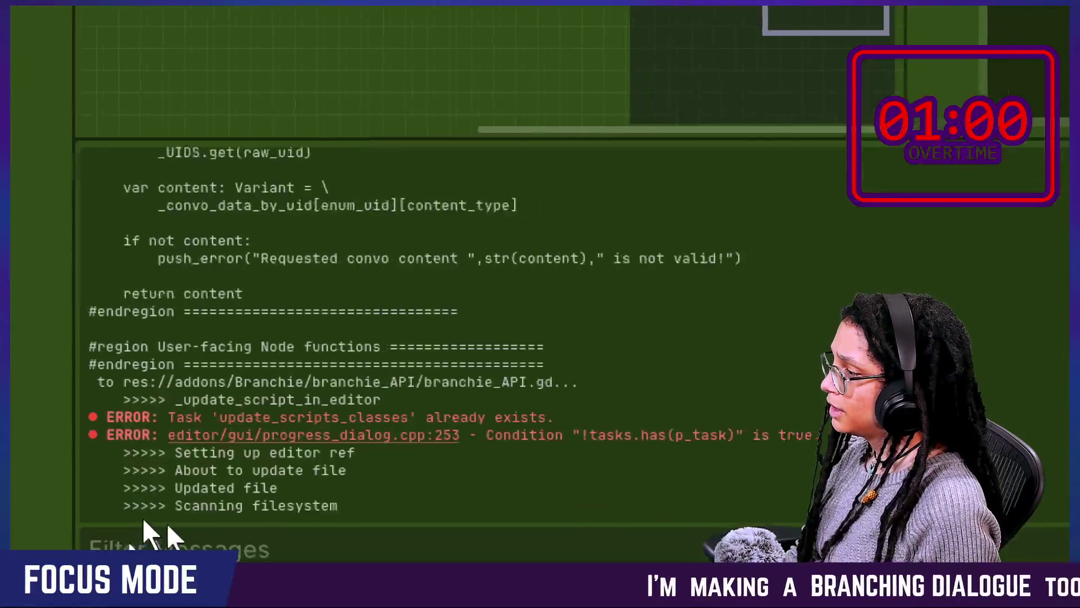
# Step: Dismiss the external-changes prompt, select the two ERROR lines in the log, and switch to the browser
pyautogui.moveTo(220, 399); pyautogui.dragTo(397, 382)
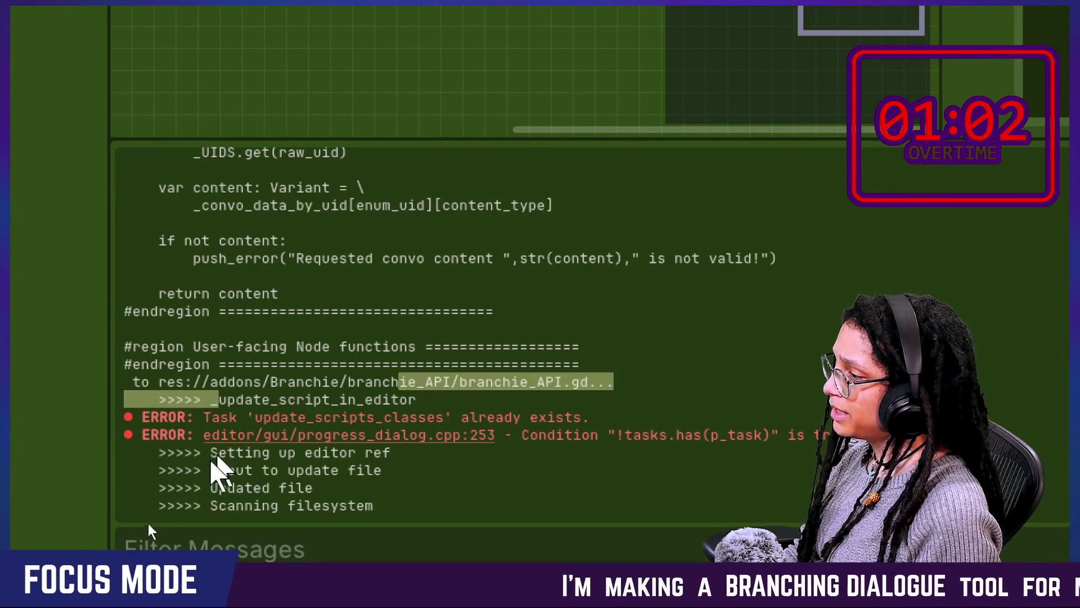
pyautogui.moveTo(210, 452); pyautogui.dragTo(239, 471)
pyautogui.click(298, 483)
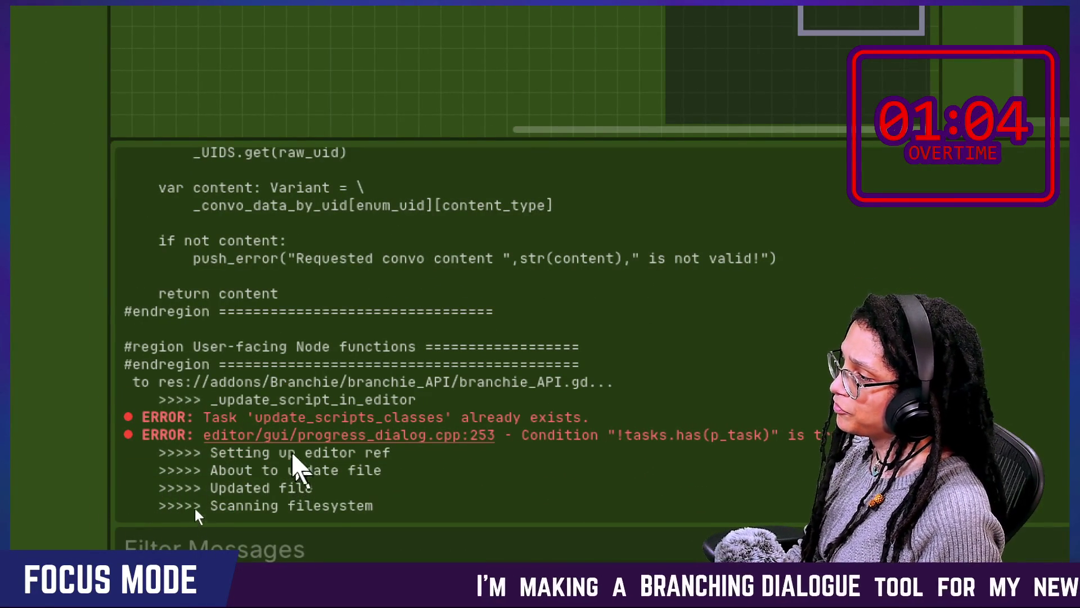
pyautogui.moveTo(228, 400)
pyautogui.mouseDown()
pyautogui.moveTo(622, 441)
pyautogui.moveTo(147, 444)
pyautogui.moveTo(577, 417)
pyautogui.moveTo(394, 507)
pyautogui.mouseUp()
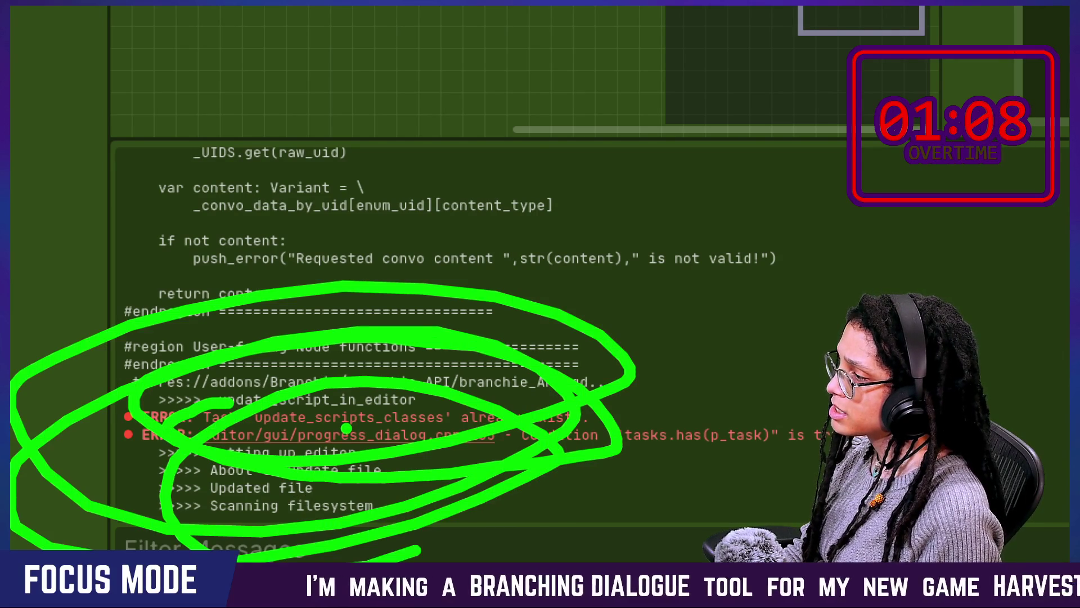
pyautogui.press('Escape')
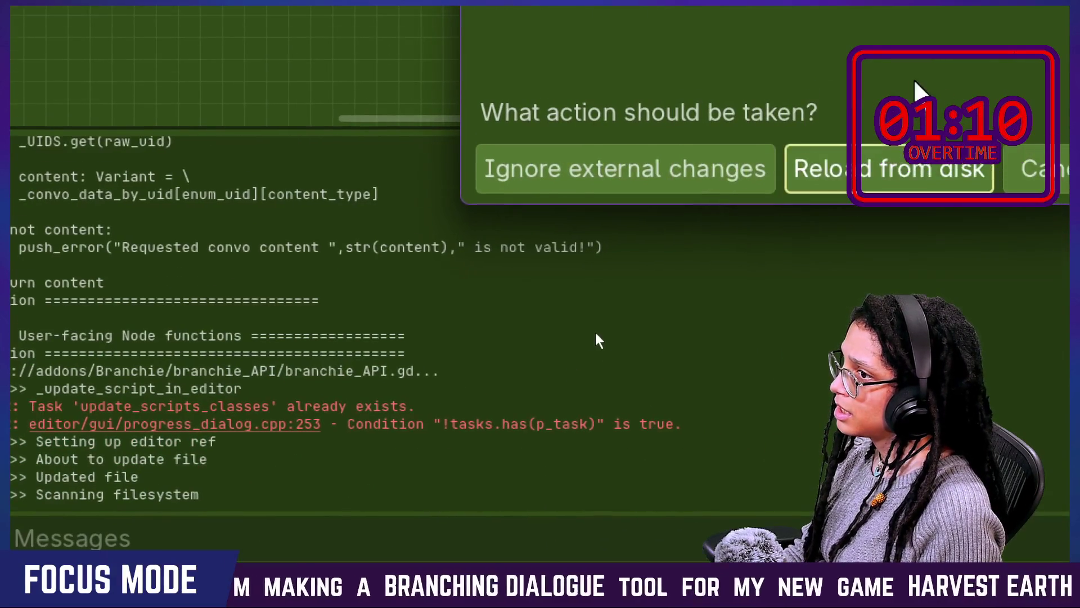
pyautogui.click(886, 186)
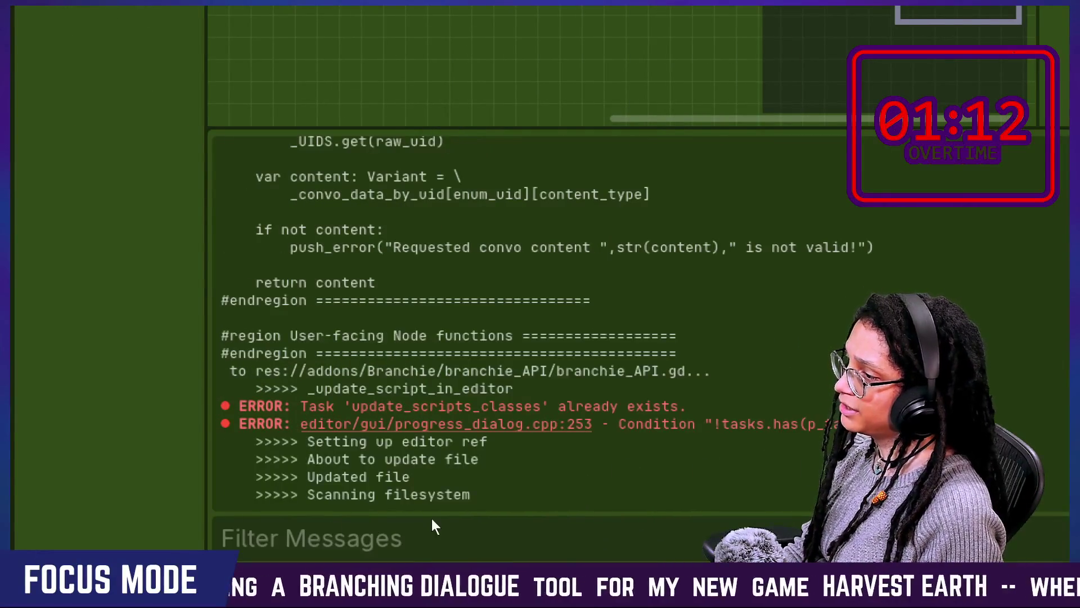
pyautogui.moveTo(174, 436)
pyautogui.mouseDown()
pyautogui.moveTo(441, 425)
pyautogui.moveTo(169, 409)
pyautogui.mouseUp()
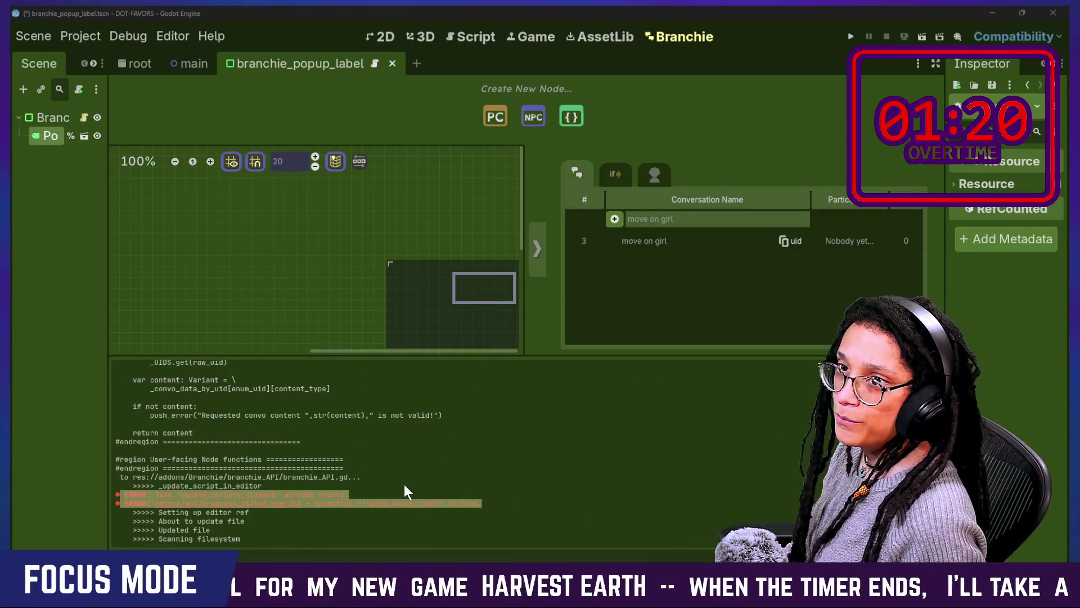
pyautogui.hotkey('alt', 'Tab')
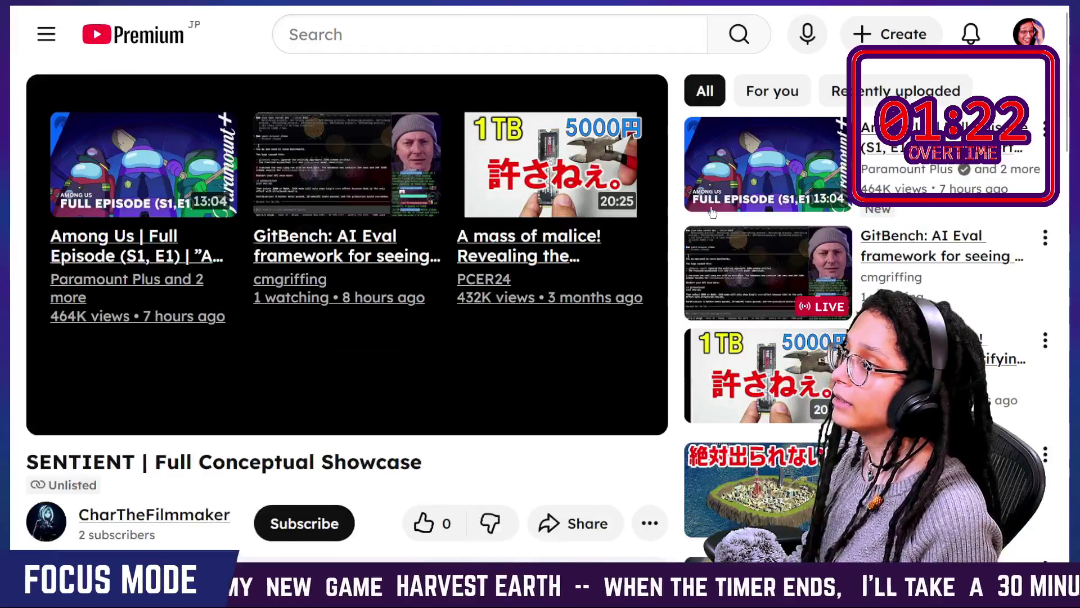
# Step: Search the web for the pasted error text and dismiss the cross-site scripting warning
pyautogui.hotkey('ctrl', 'l')
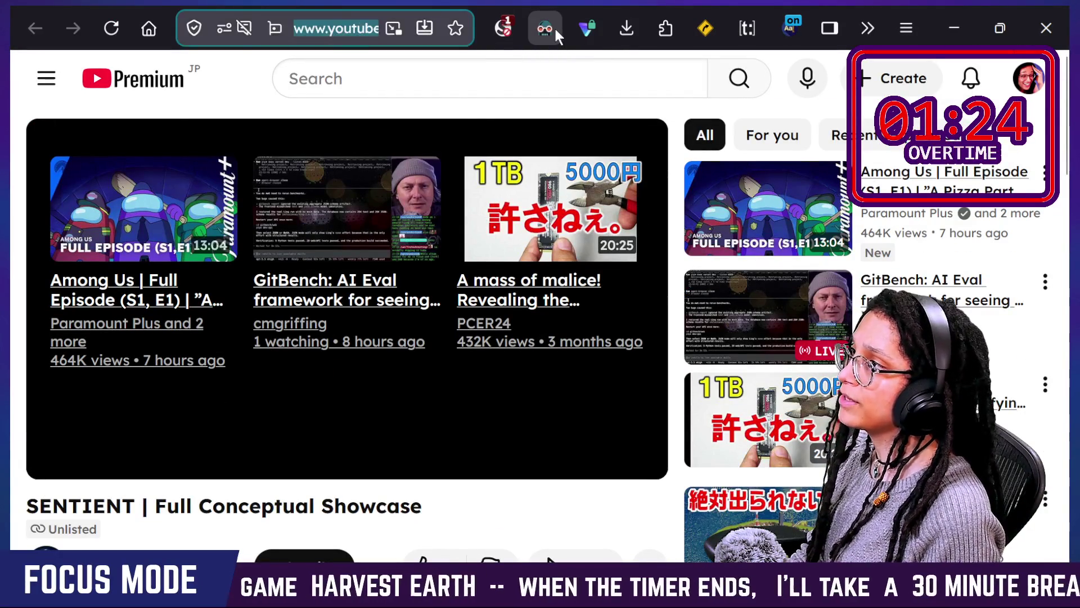
pyautogui.hotkey('ctrl', 'v')
pyautogui.press('Return')
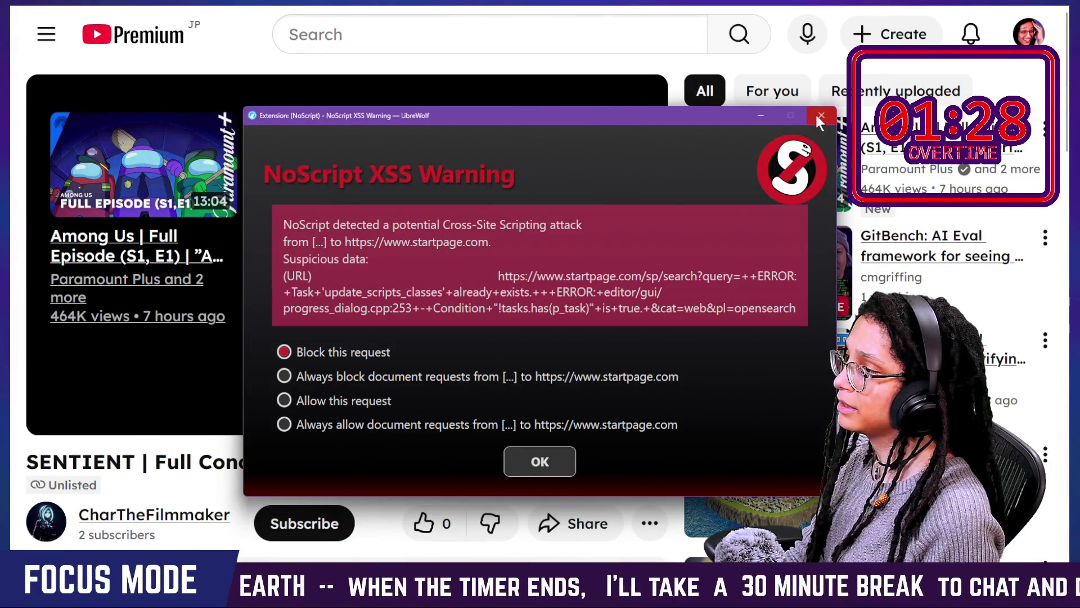
pyautogui.click(563, 461)
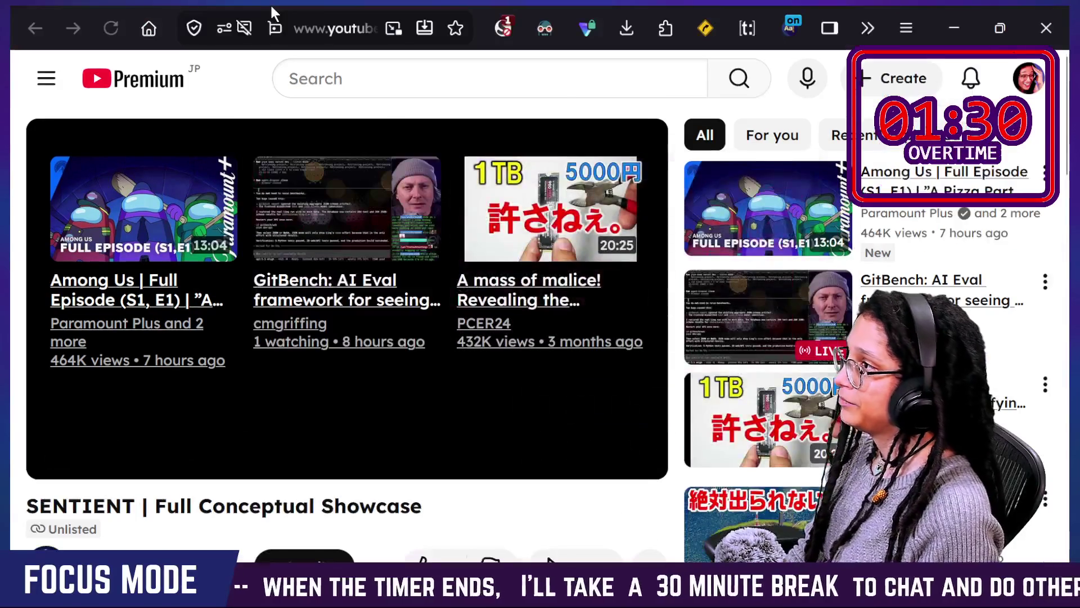
# Step: Search the quoted error "Task 'update_scripts_classes' already exists." and open the GitHub issue result
pyautogui.click(360, 28)
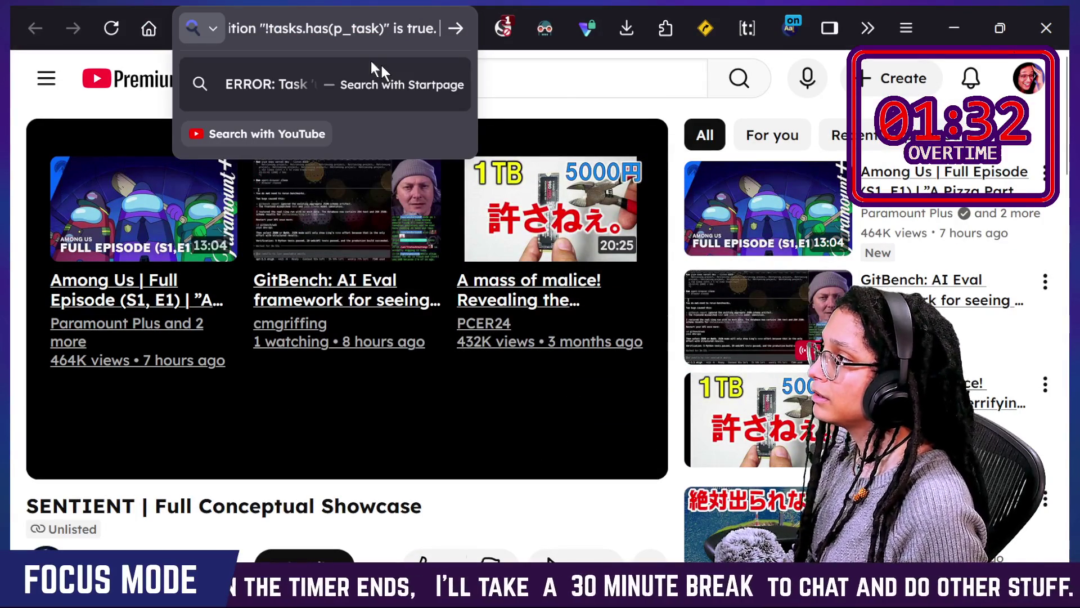
pyautogui.moveTo(278, 30); pyautogui.dragTo(11, 7)
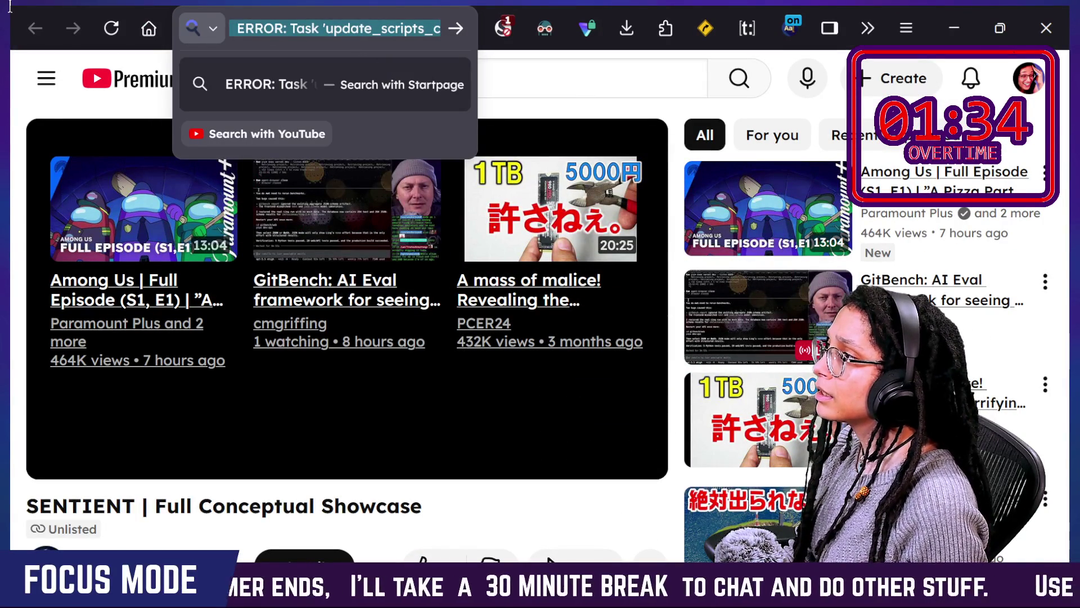
pyautogui.moveTo(278, 28); pyautogui.dragTo(229, 29)
pyautogui.press('BackSpace')
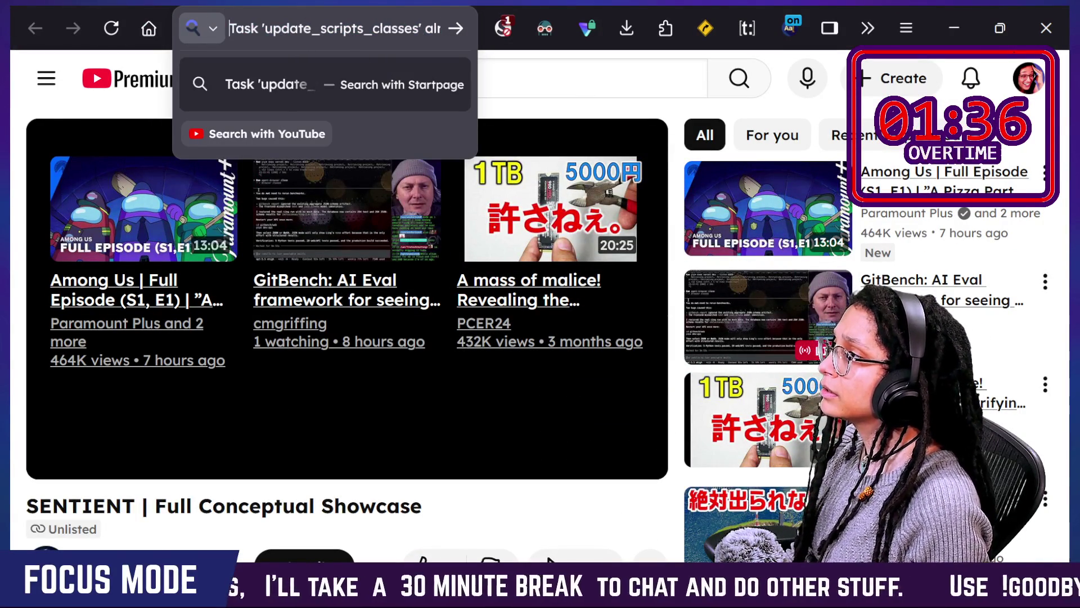
pyautogui.write('"')
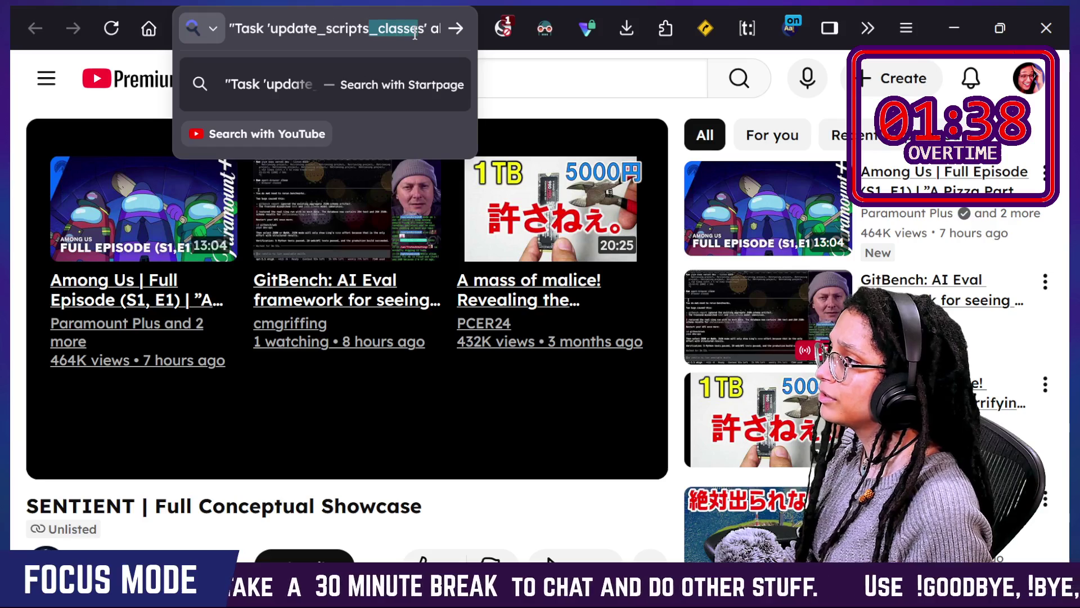
pyautogui.press('Right')
pyautogui.press('Right')
pyautogui.press('Right')
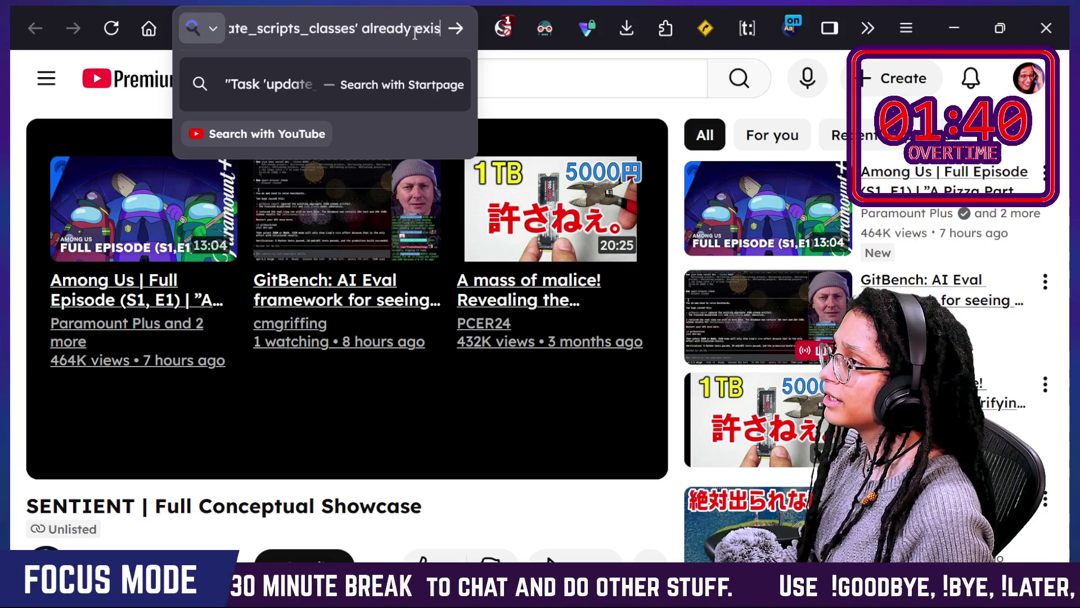
pyautogui.hotkey('shift', 'End')
pyautogui.write('"')
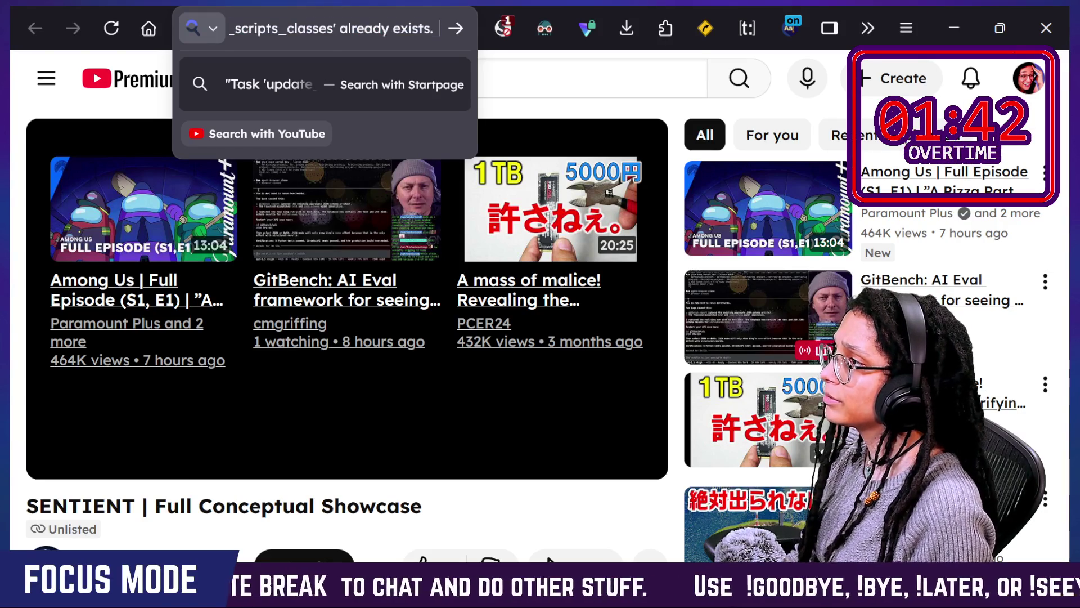
pyautogui.hotkey('alt', 'Tab')
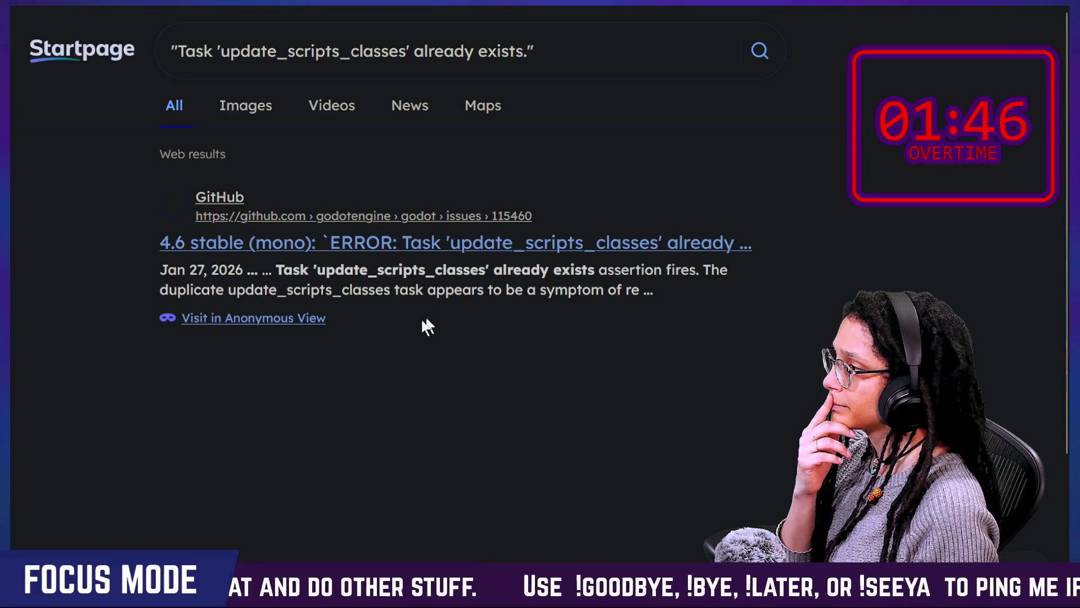
pyautogui.click(380, 280)
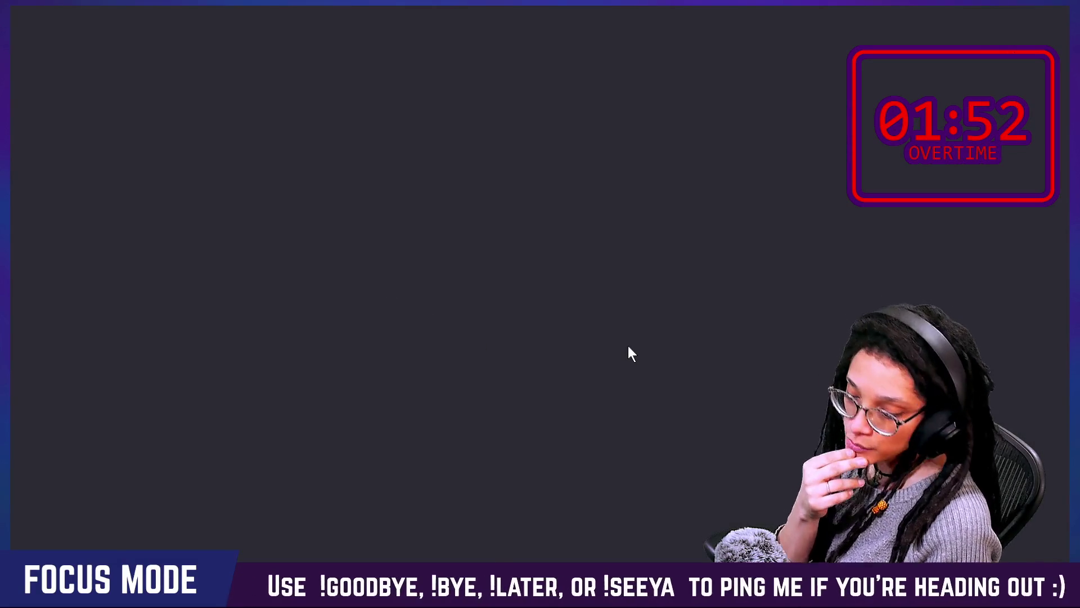
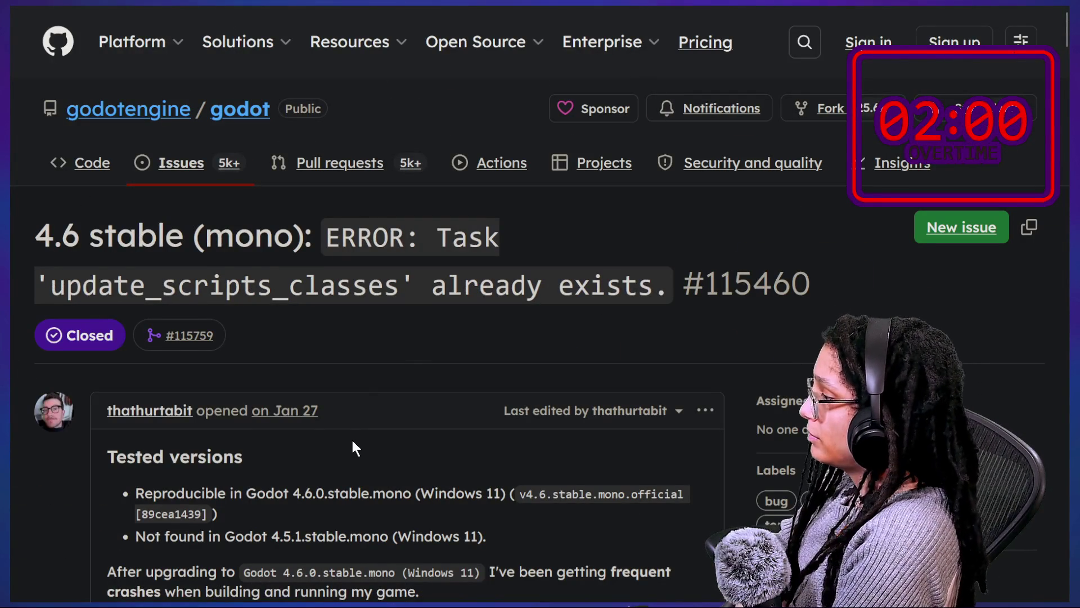
# Step: Read down the issue description, highlighting the sentence about running the game in Godot
pyautogui.scroll(-4, 354, 444)
pyautogui.scroll(-2, 352, 440)
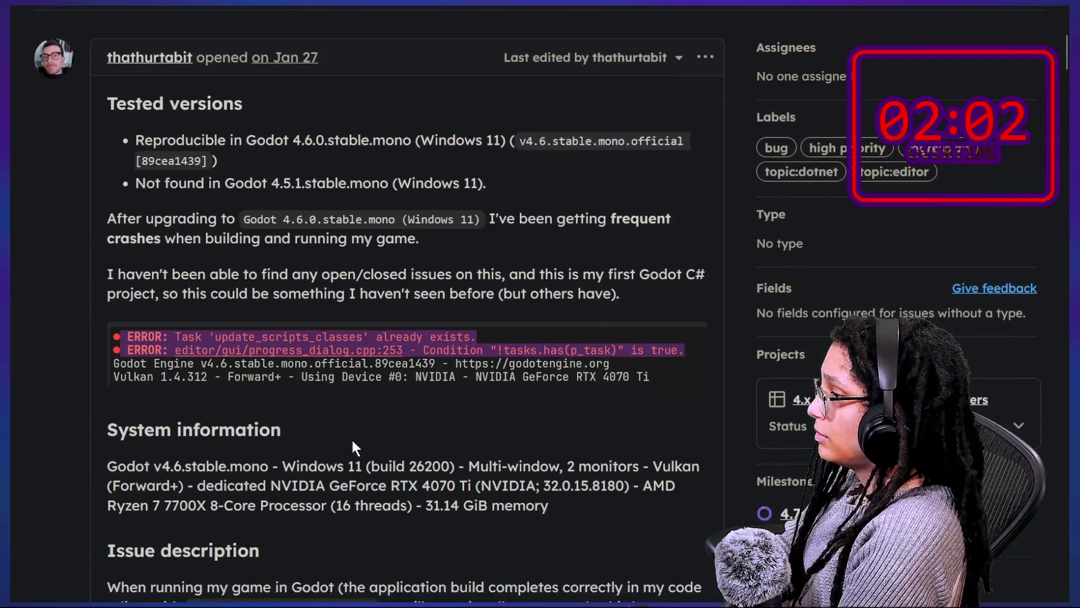
pyautogui.scroll(-1, 295, 376)
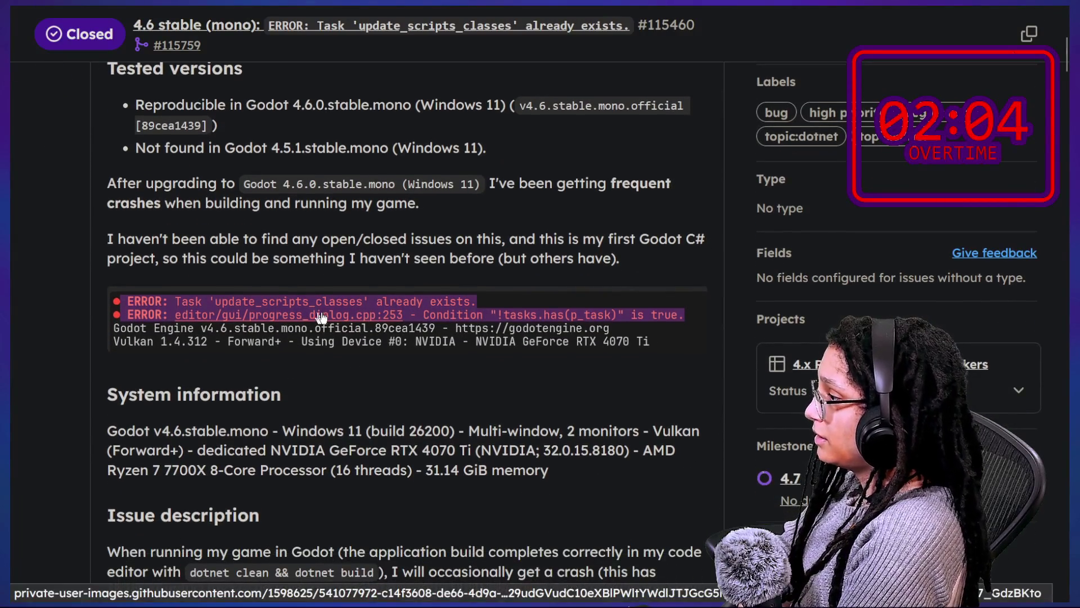
pyautogui.scroll(-4, 327, 317)
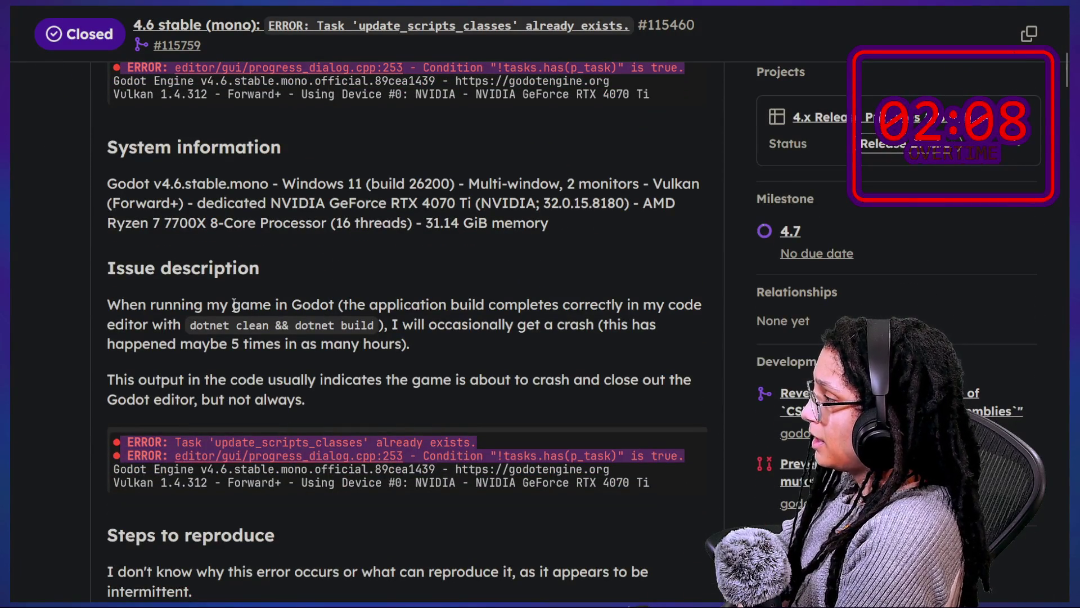
pyautogui.moveTo(198, 304); pyautogui.dragTo(247, 324)
pyautogui.click(246, 324)
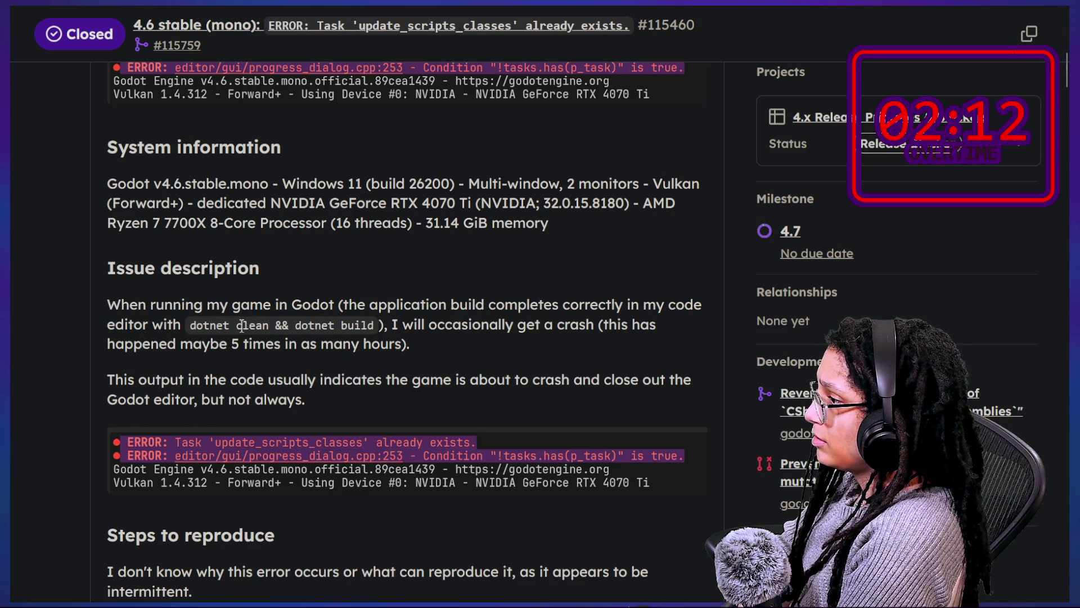
pyautogui.moveTo(164, 307); pyautogui.dragTo(382, 324)
pyautogui.doubleClick(411, 330)
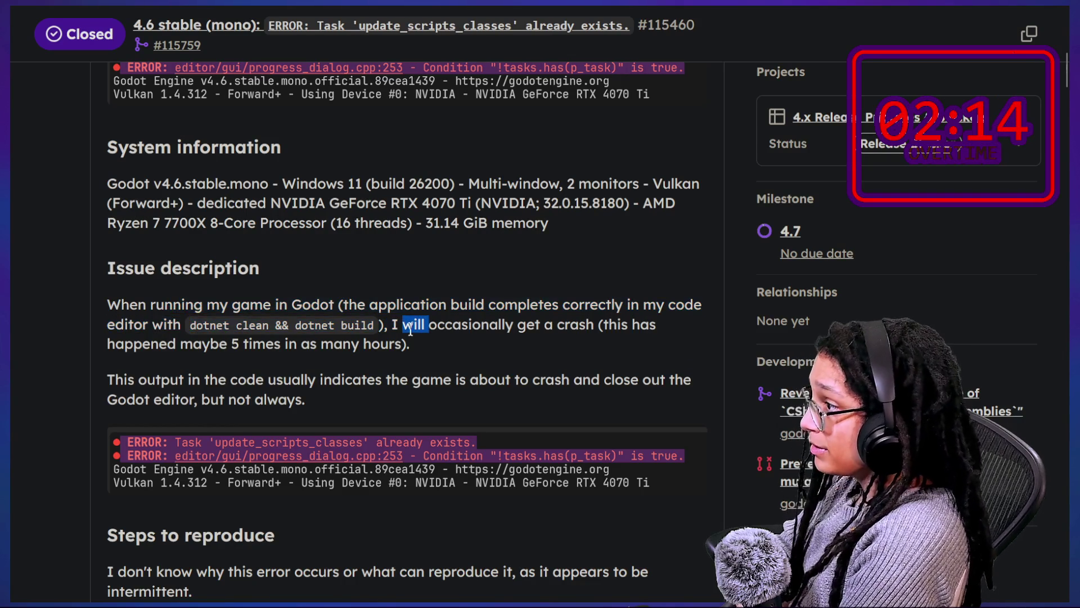
pyautogui.scroll(-4, 369, 334)
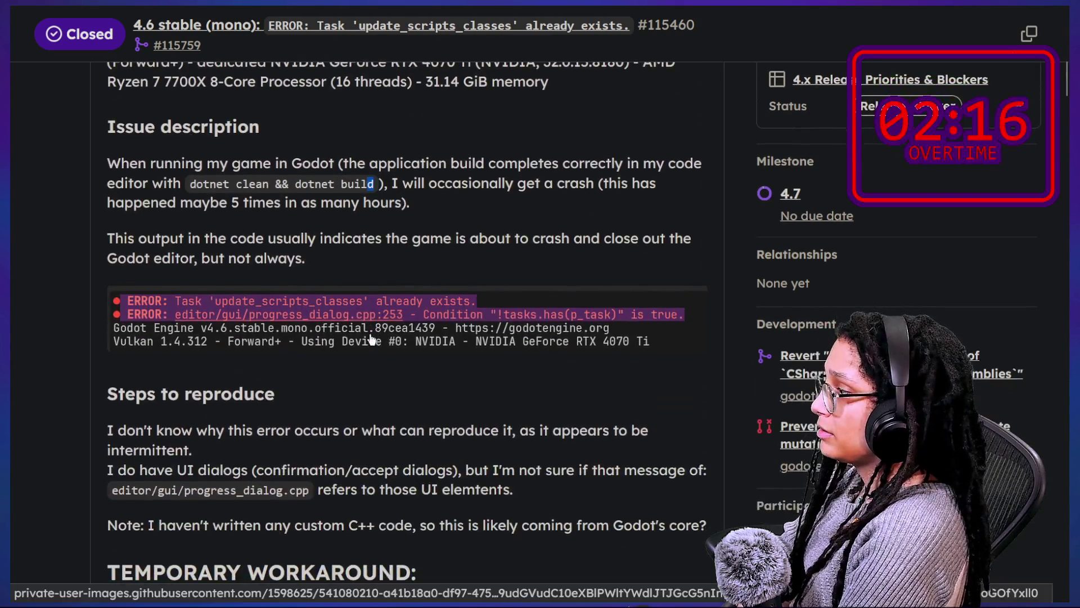
pyautogui.scroll(-5, 371, 337)
pyautogui.scroll(-5, 370, 339)
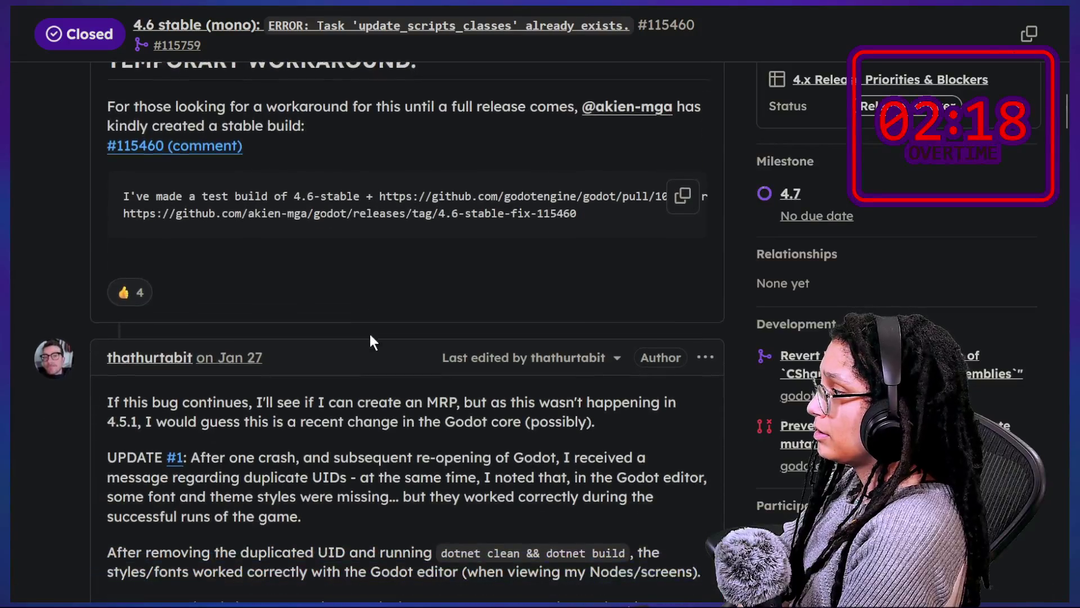
pyautogui.scroll(-10, 370, 339)
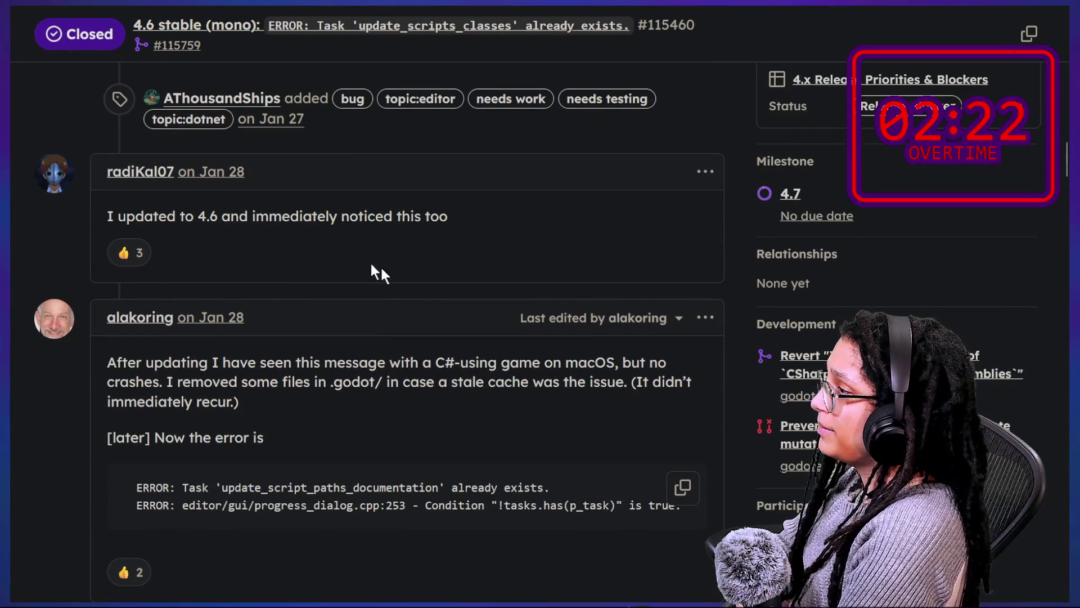
pyautogui.scroll(-2, 423, 256)
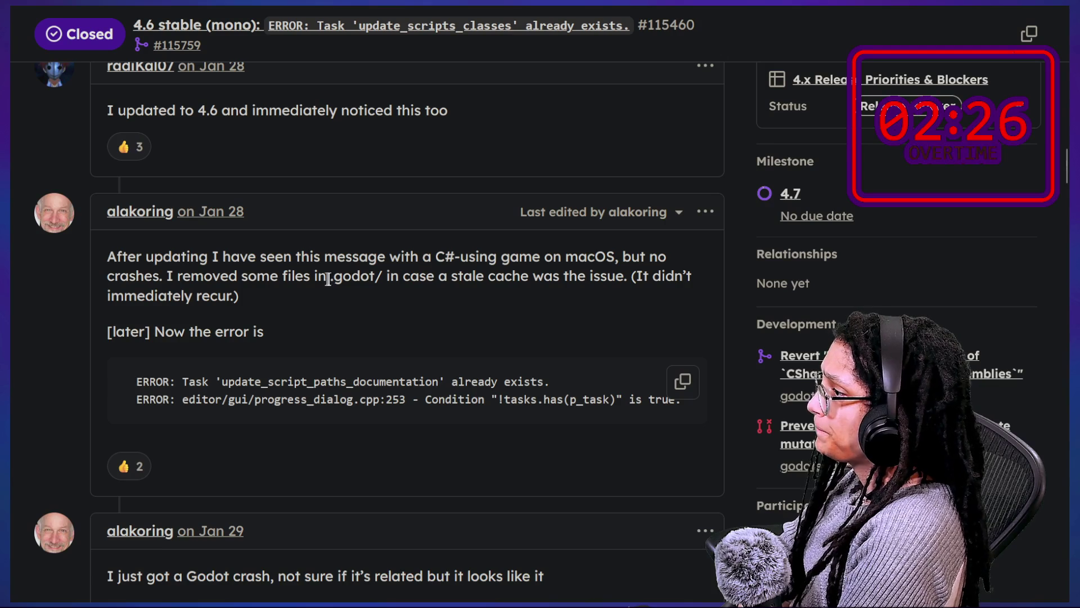
pyautogui.scroll(-5, 321, 283)
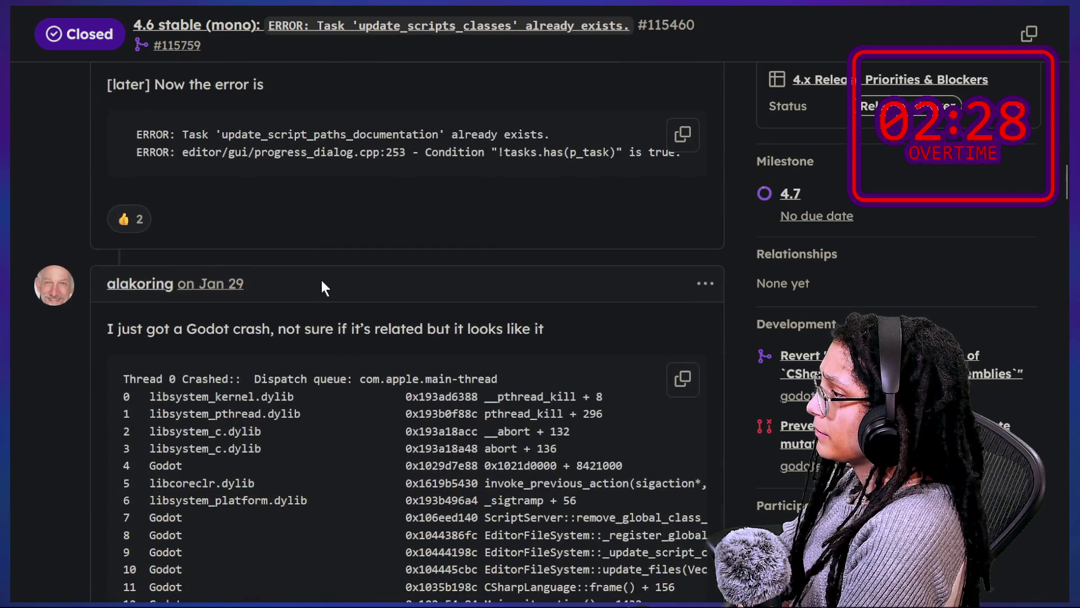
pyautogui.scroll(-7, 322, 282)
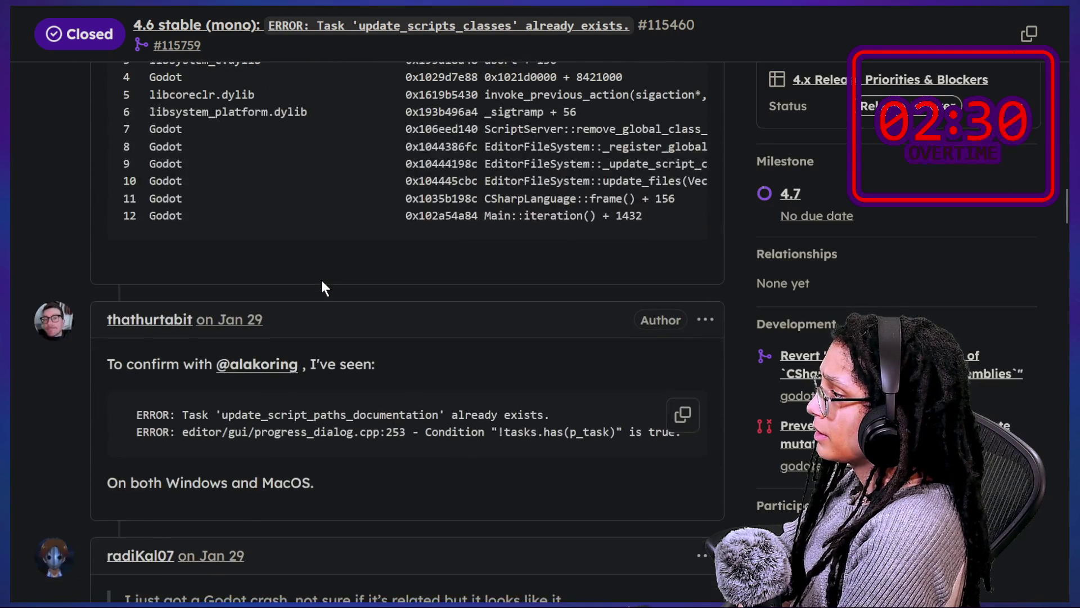
pyautogui.scroll(-13, 322, 284)
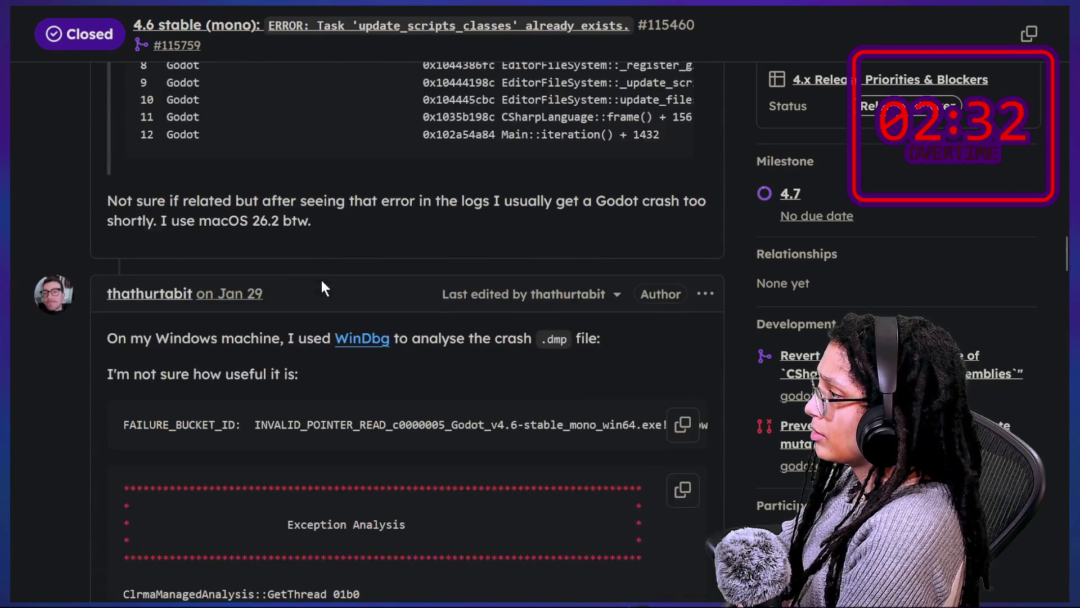
pyautogui.scroll(-2, 322, 281)
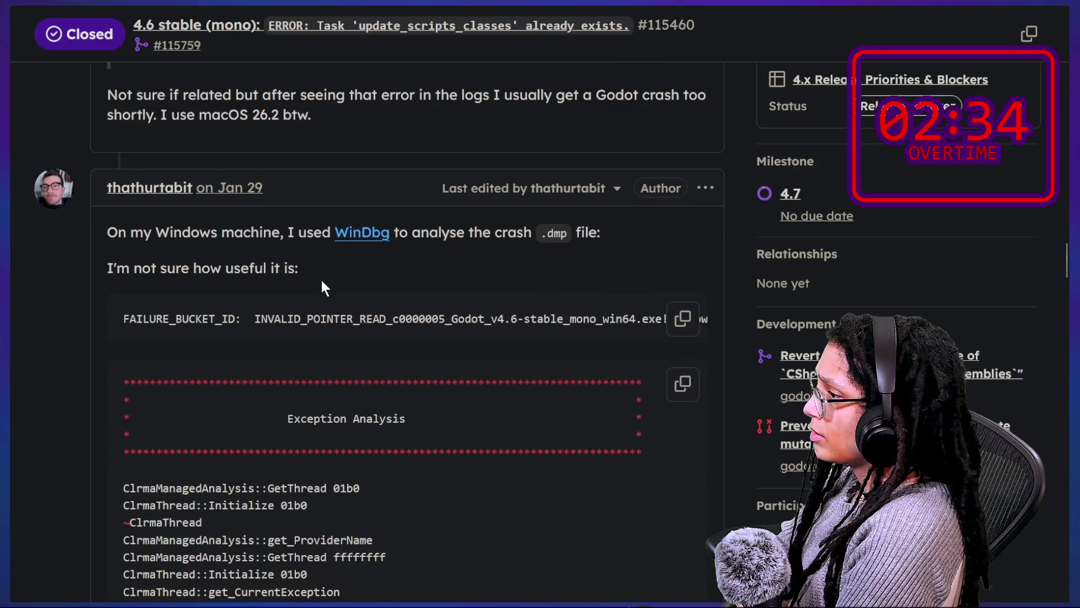
pyautogui.scroll(-20, 321, 279)
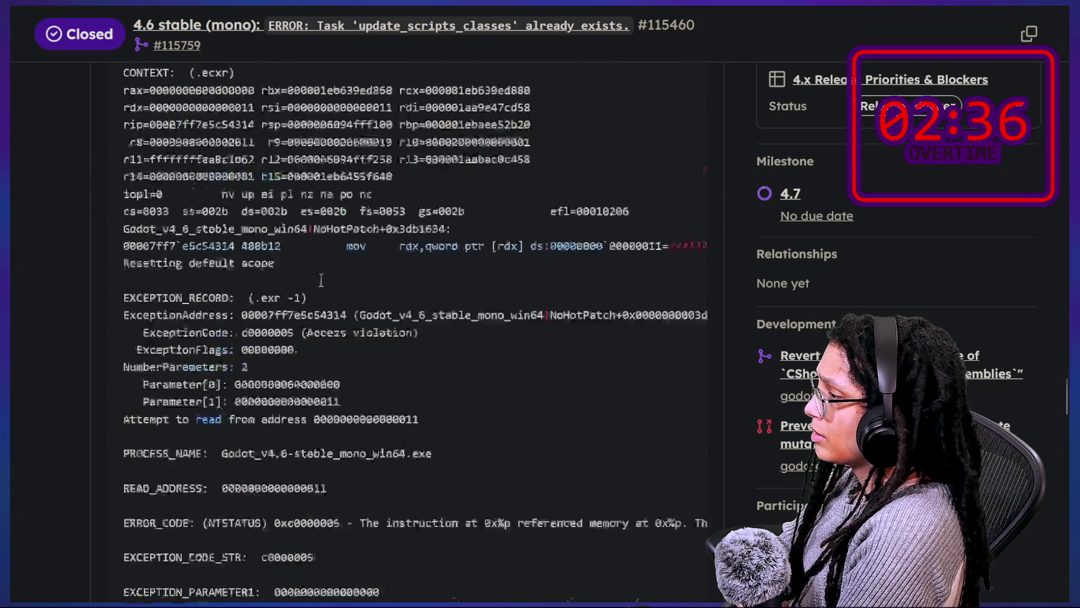
pyautogui.scroll(-10, 322, 281)
pyautogui.scroll(8, 319, 277)
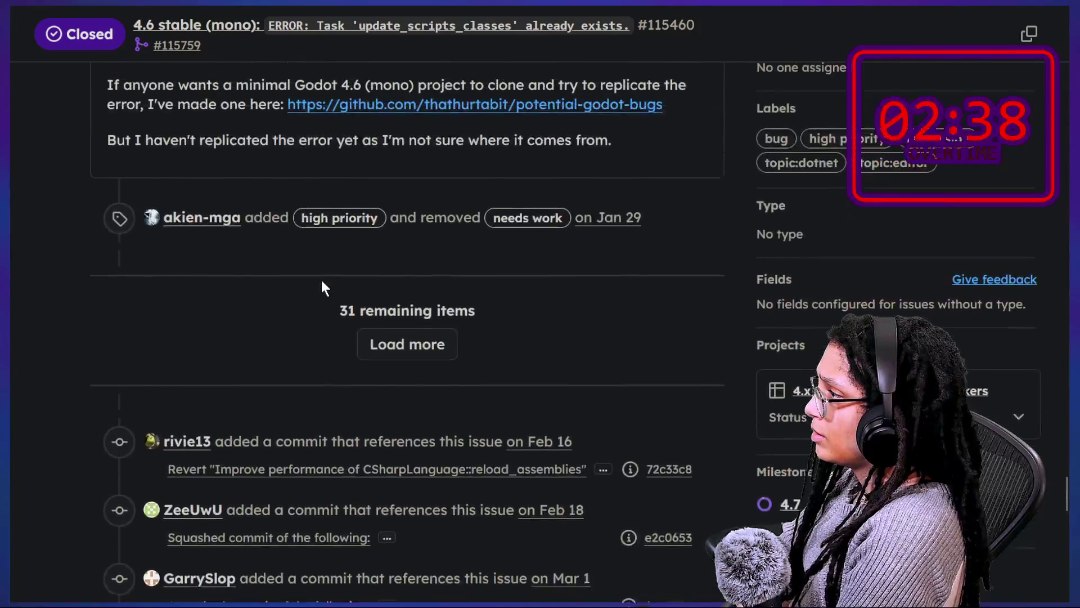
pyautogui.scroll(3, 321, 282)
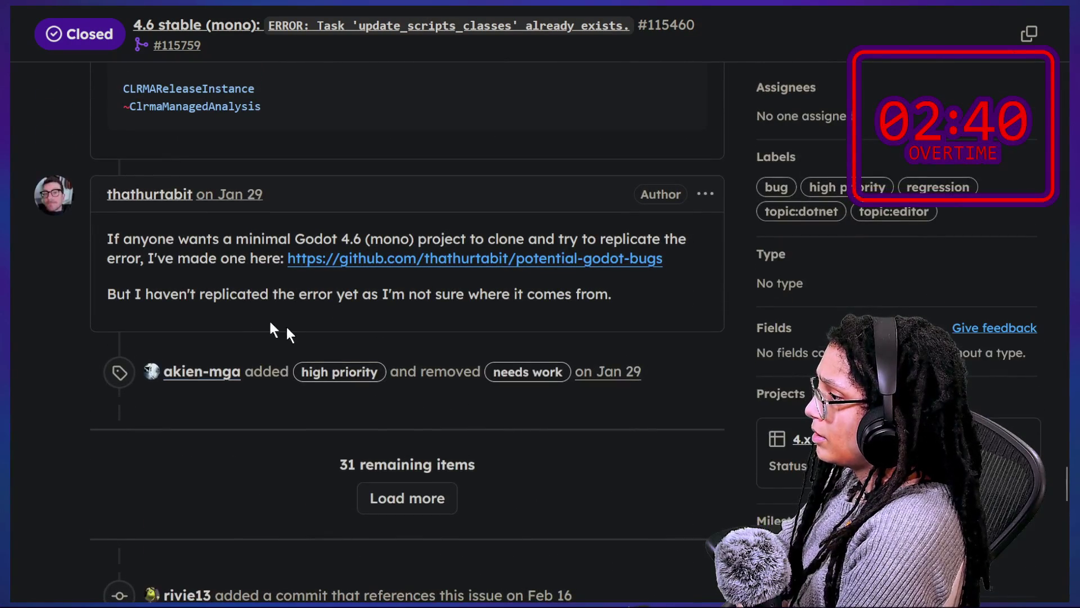
pyautogui.moveTo(322, 320); pyautogui.dragTo(538, 441)
pyautogui.click(557, 419)
# Step: Load the 31 remaining items and read the newly revealed comments and commit events
pyautogui.click(397, 509)
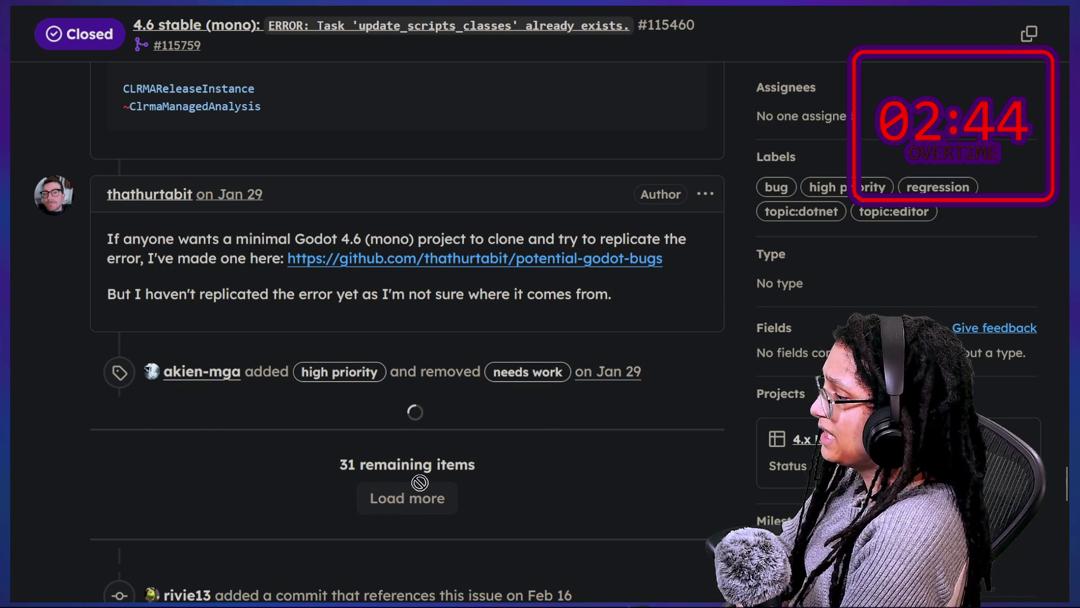
pyautogui.scroll(-2, 418, 482)
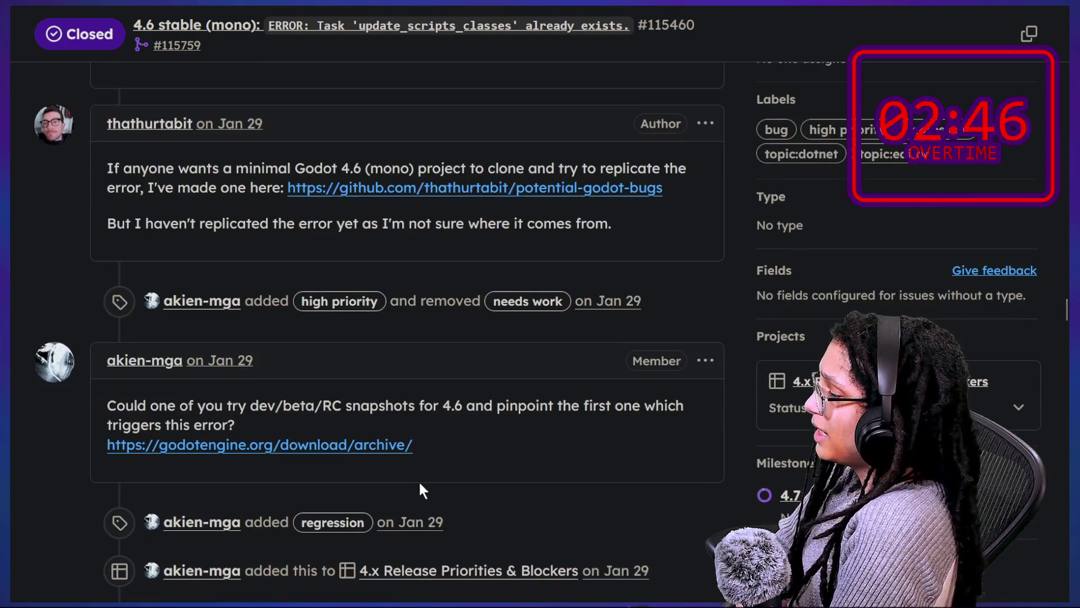
pyautogui.scroll(-10, 418, 481)
pyautogui.scroll(-8, 418, 482)
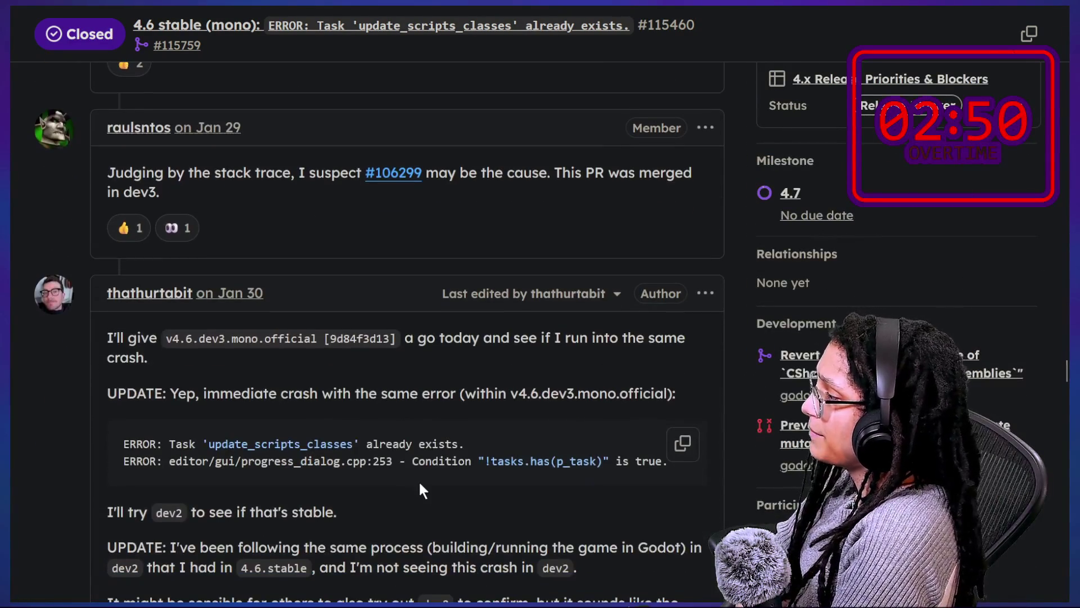
pyautogui.scroll(-2, 419, 481)
pyautogui.scroll(-2, 418, 481)
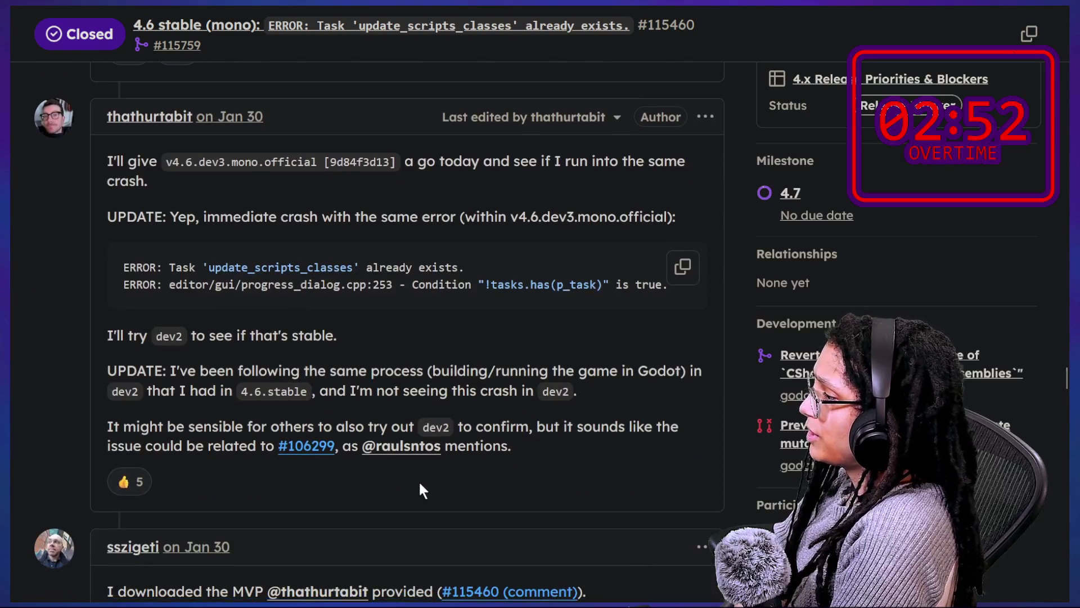
pyautogui.scroll(-3, 419, 481)
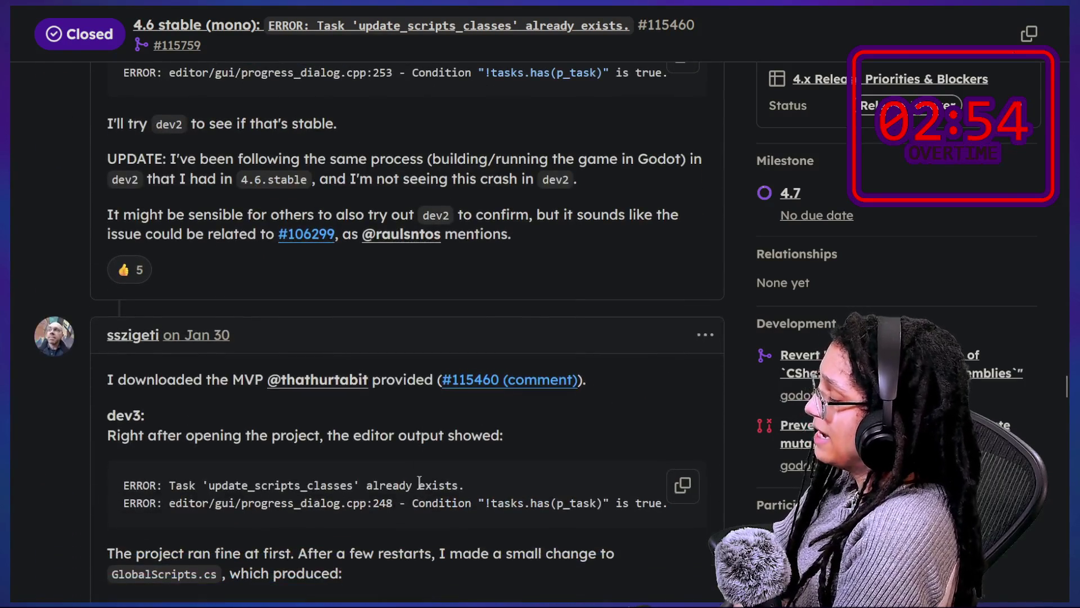
pyautogui.scroll(-3, 419, 480)
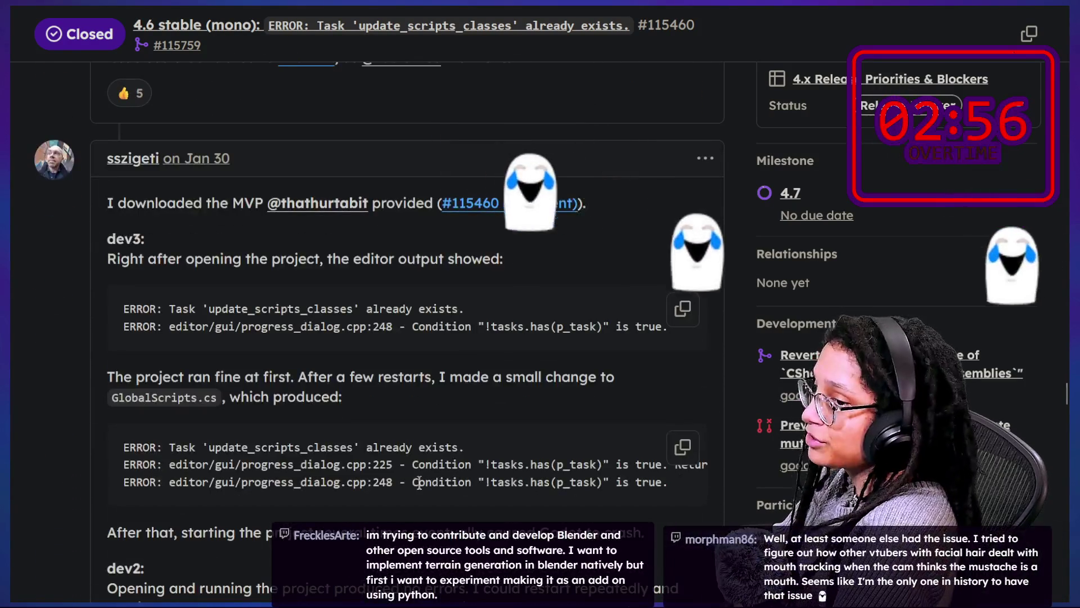
pyautogui.scroll(-1, 419, 482)
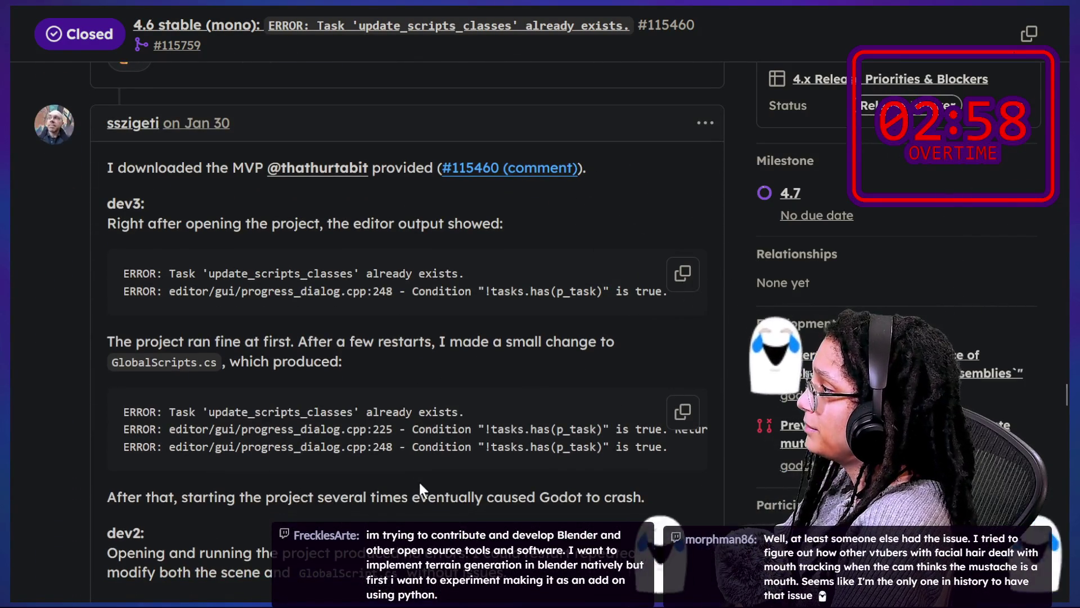
pyautogui.scroll(-1, 419, 483)
pyautogui.scroll(-3, 420, 484)
pyautogui.scroll(-10, 420, 484)
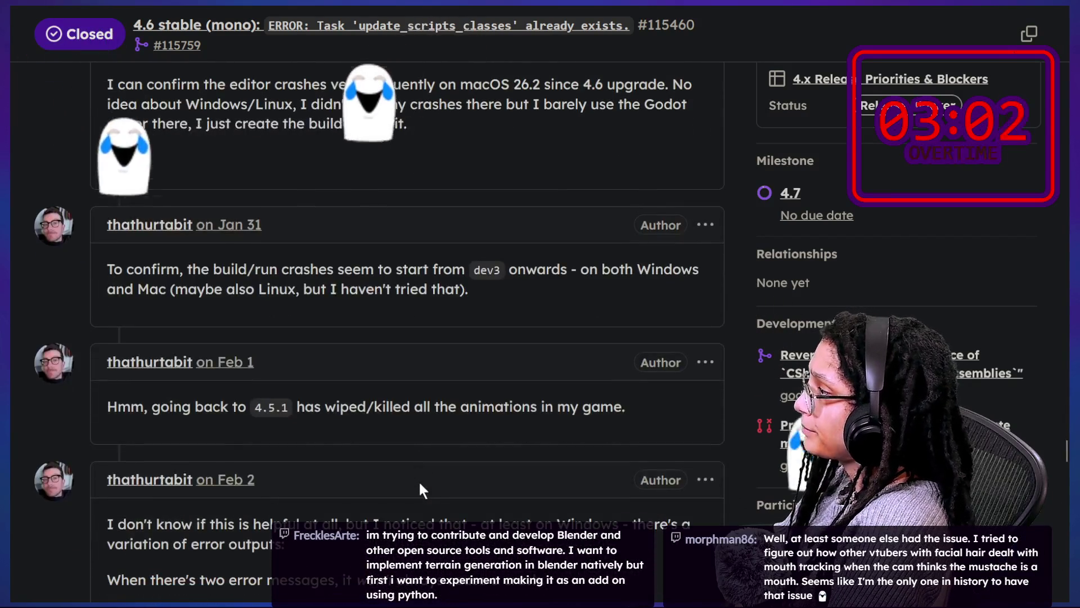
pyautogui.scroll(-10, 420, 484)
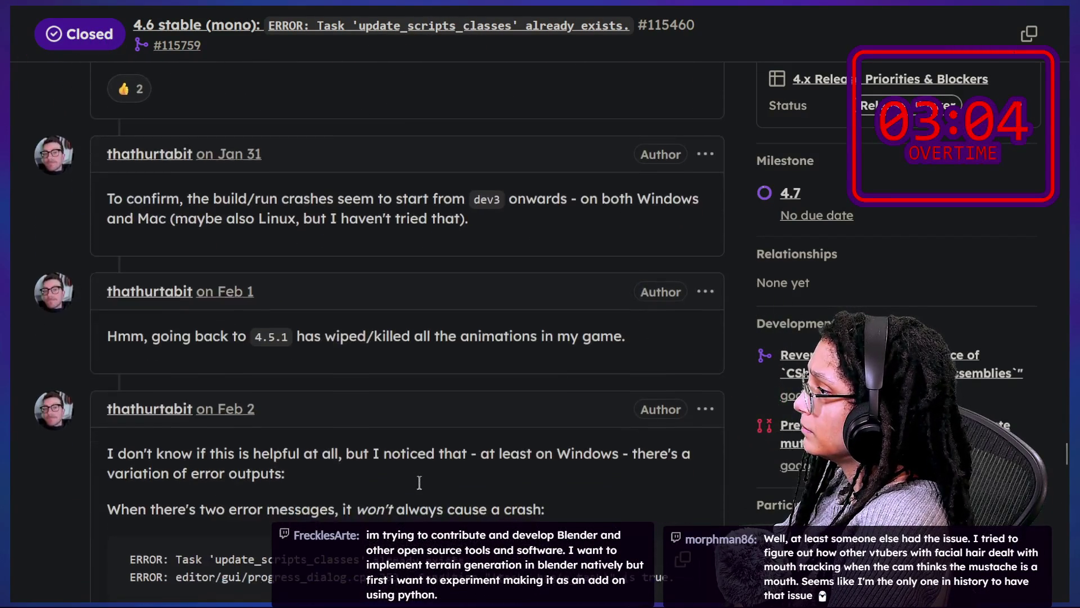
pyautogui.scroll(-10, 419, 484)
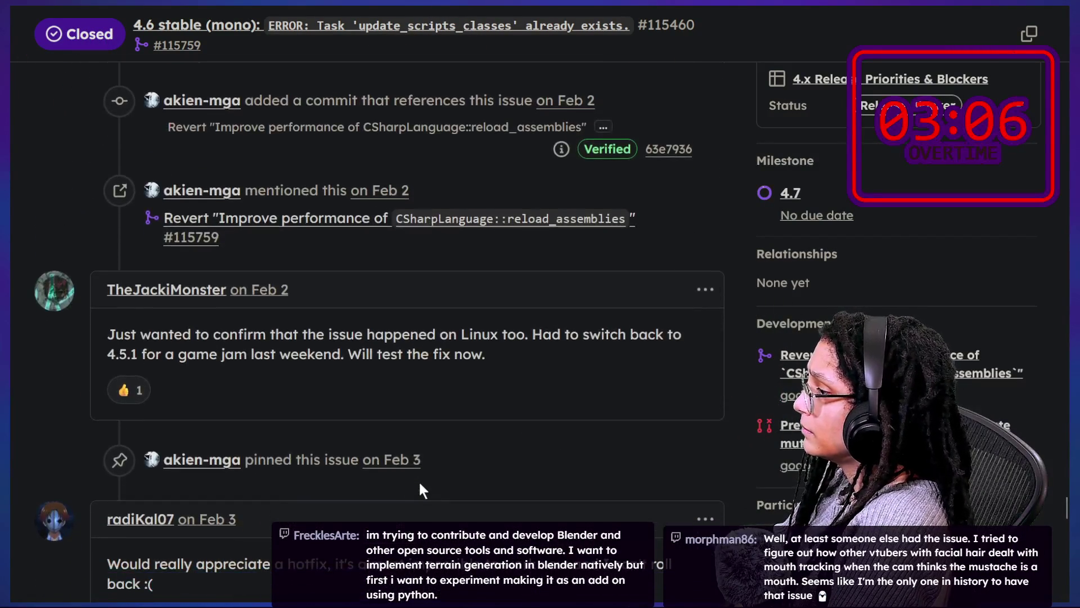
pyautogui.scroll(-5, 420, 485)
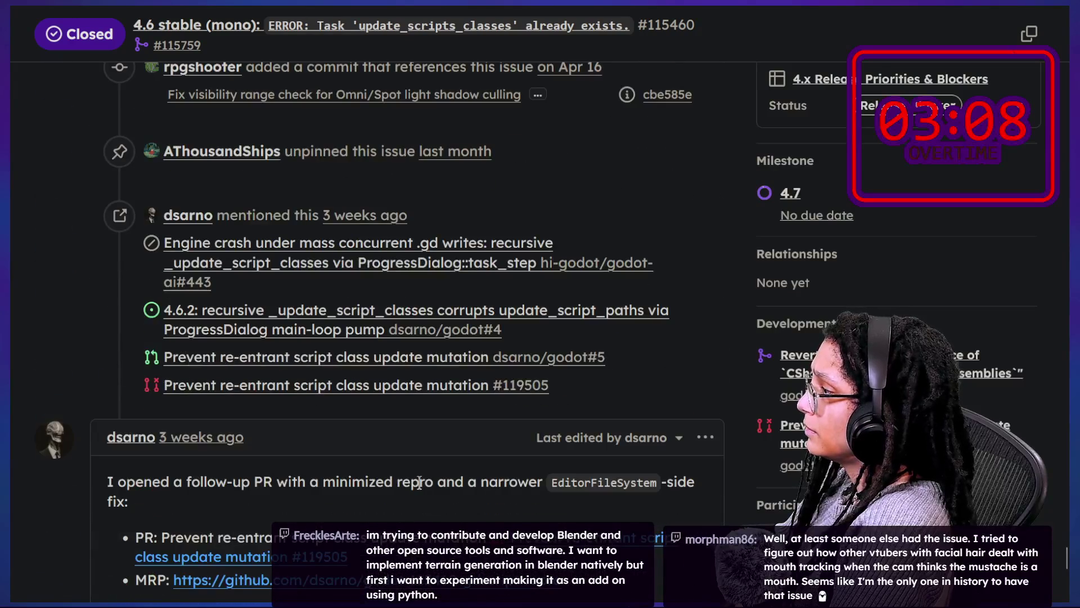
pyautogui.scroll(4, 420, 484)
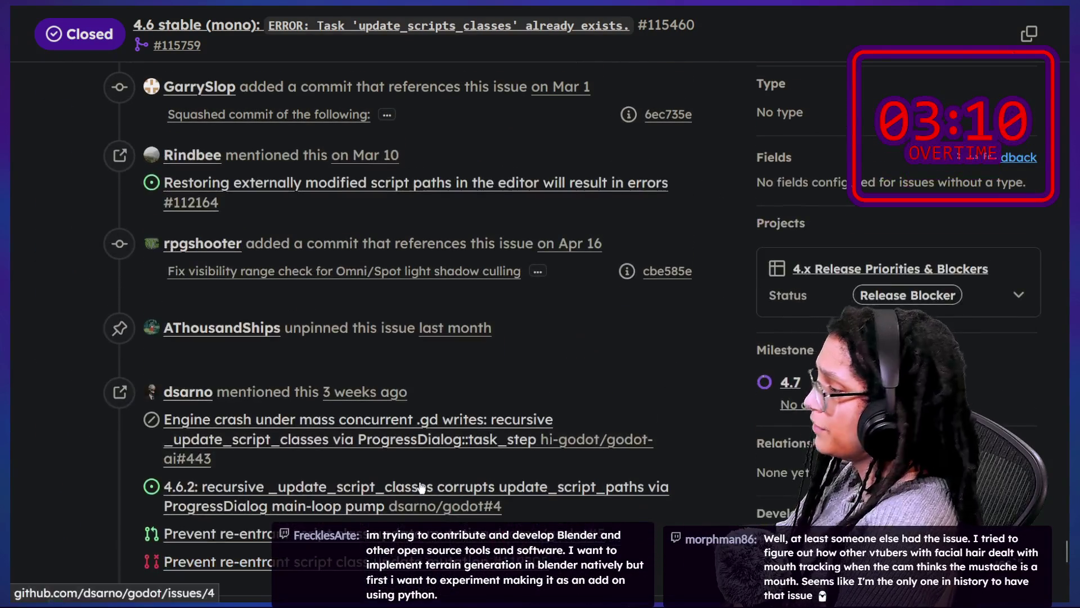
pyautogui.moveTo(774, 27)
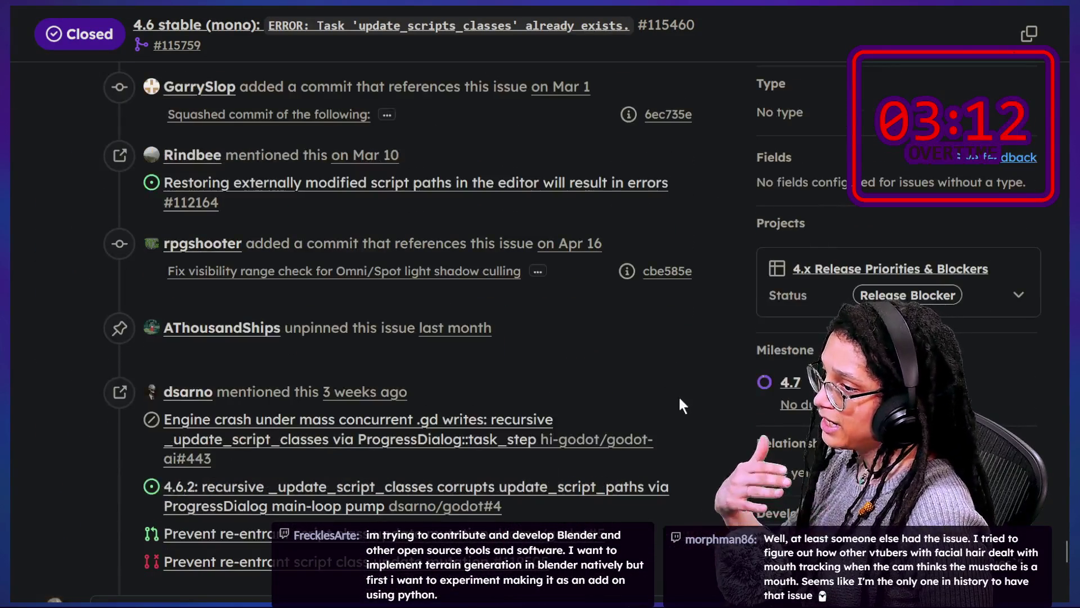
pyautogui.scroll(-10, 678, 394)
pyautogui.scroll(-5, 679, 395)
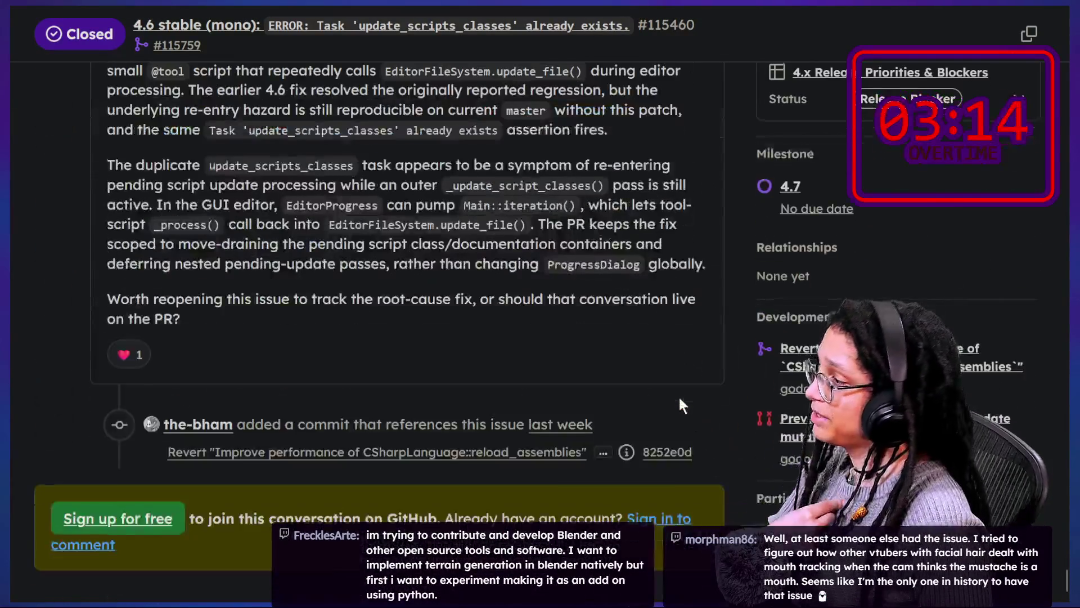
# Step: Scroll back up through issue #115460's discussion to review it
pyautogui.scroll(1, 679, 395)
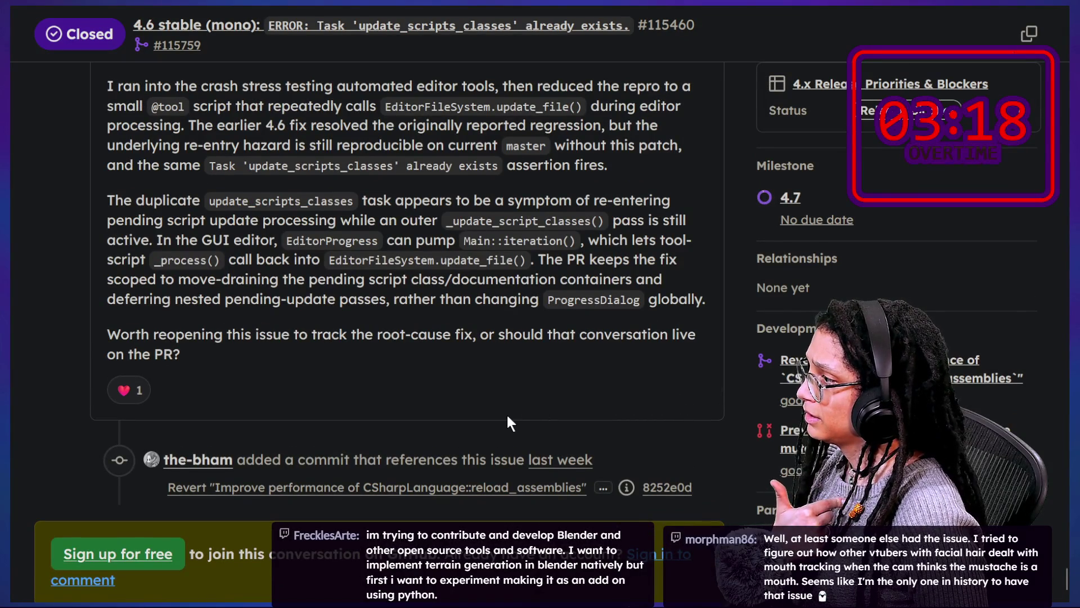
pyautogui.scroll(4, 506, 413)
pyautogui.scroll(1, 508, 415)
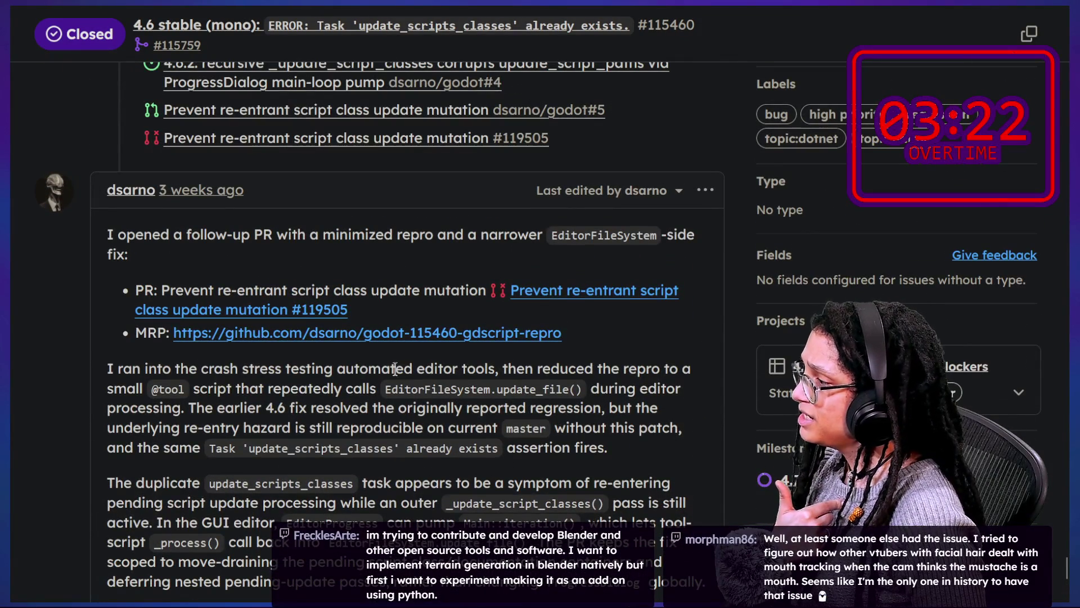
pyautogui.scroll(10, 364, 360)
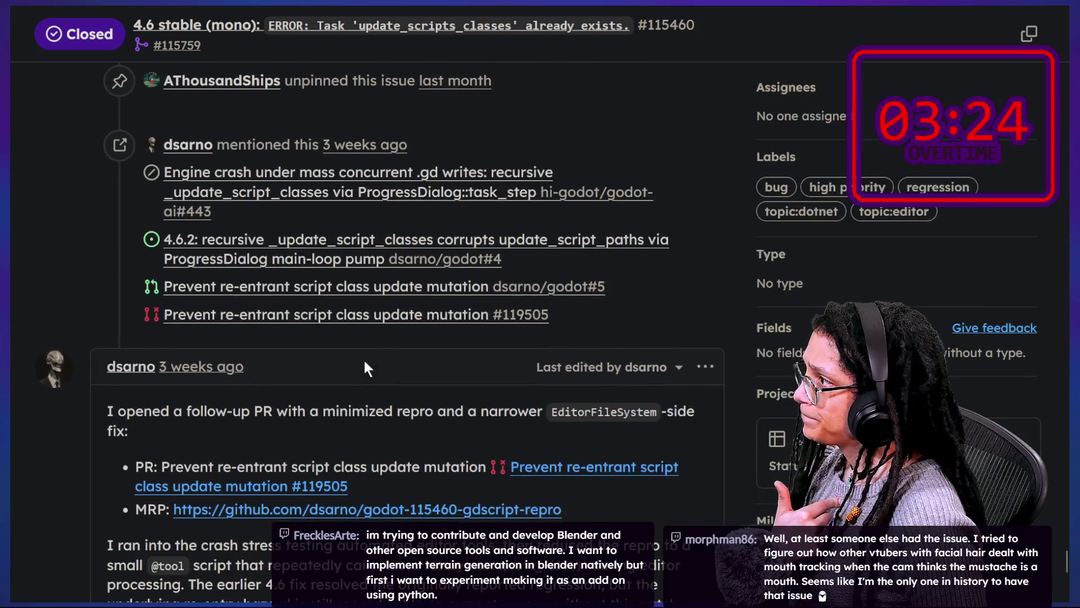
pyautogui.scroll(12, 364, 360)
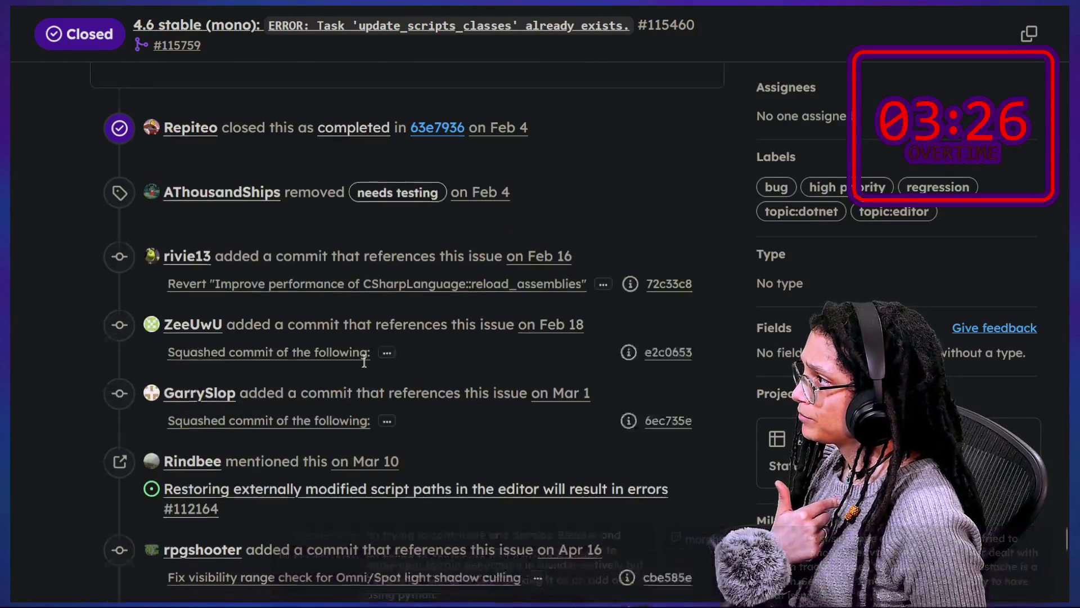
pyautogui.scroll(1, 399, 187)
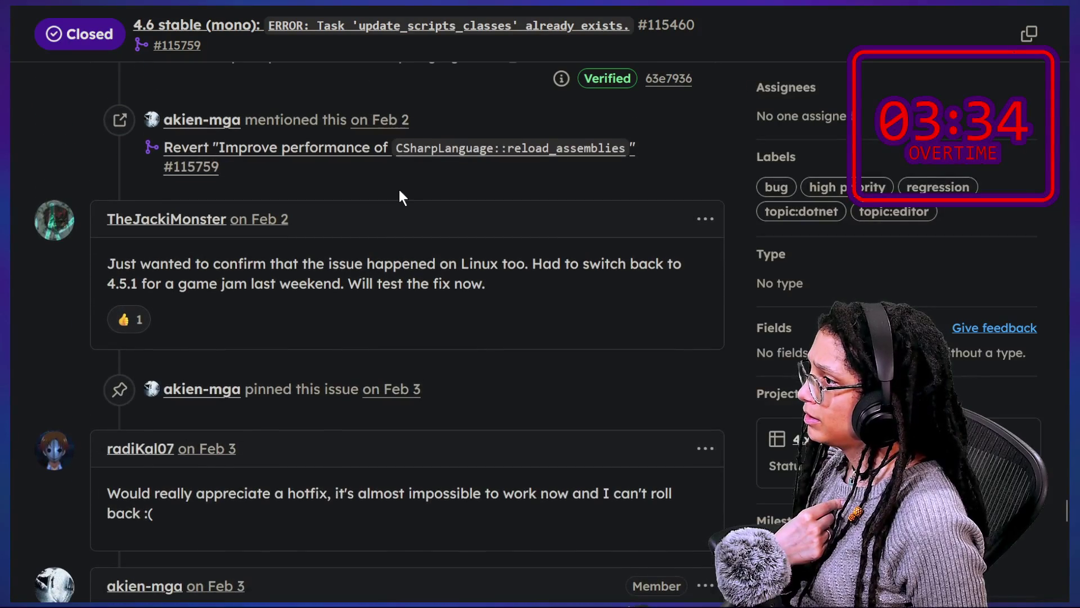
pyautogui.scroll(2, 399, 191)
pyautogui.scroll(2, 399, 191)
pyautogui.scroll(3, 400, 190)
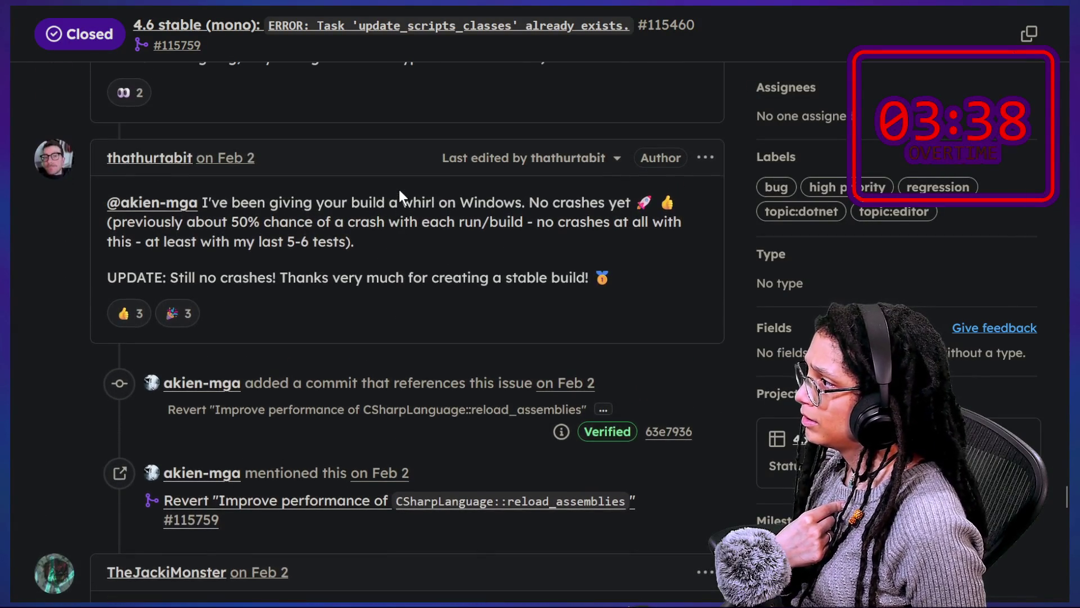
pyautogui.scroll(1, 400, 190)
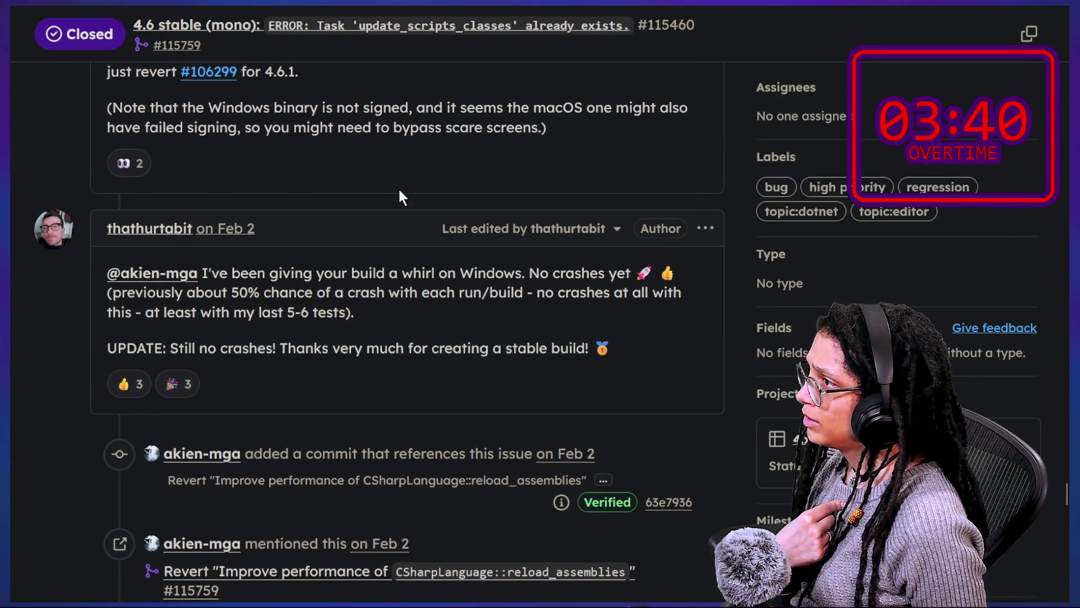
pyautogui.scroll(-15, 399, 191)
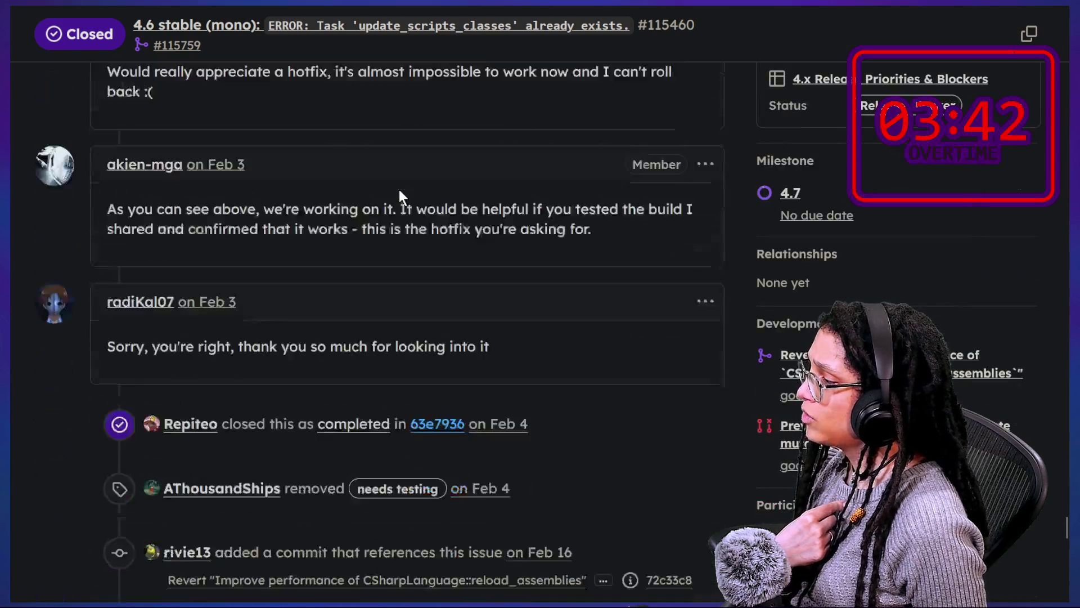
pyautogui.scroll(-8, 399, 190)
pyautogui.scroll(-5, 399, 190)
pyautogui.scroll(-1, 399, 190)
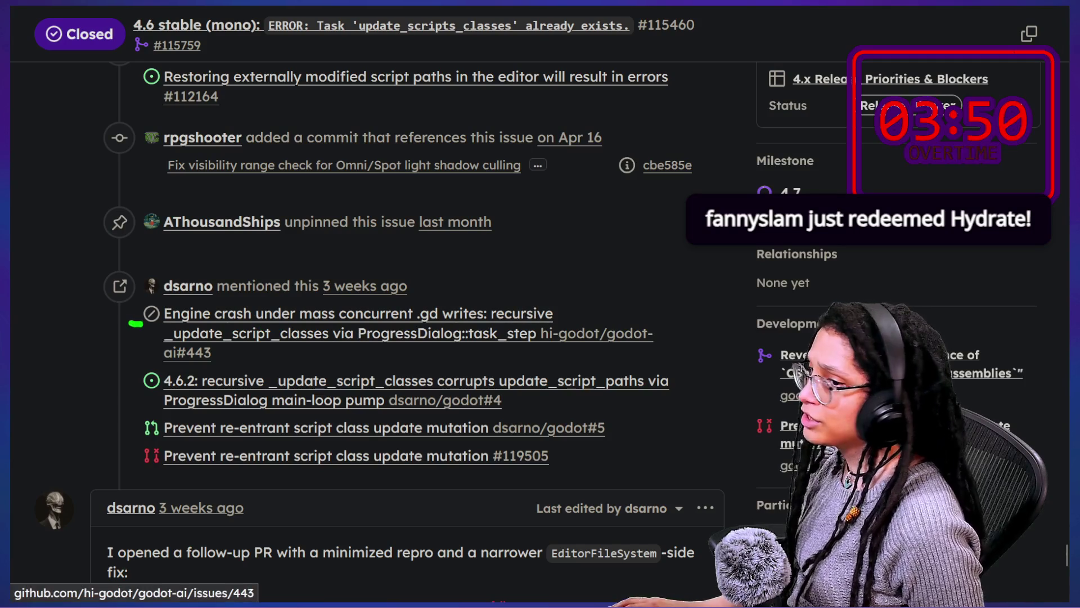
# Step: Highlight the linked Engine crash issue, then copy the issue page's URL
pyautogui.moveTo(131, 322); pyautogui.dragTo(626, 340)
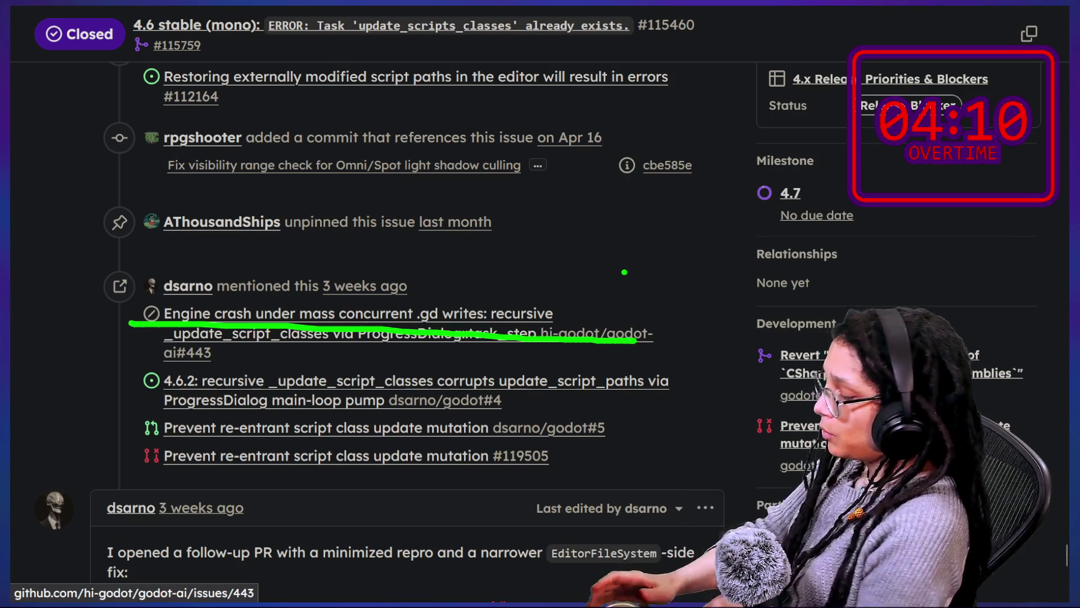
pyautogui.click(271, 28)
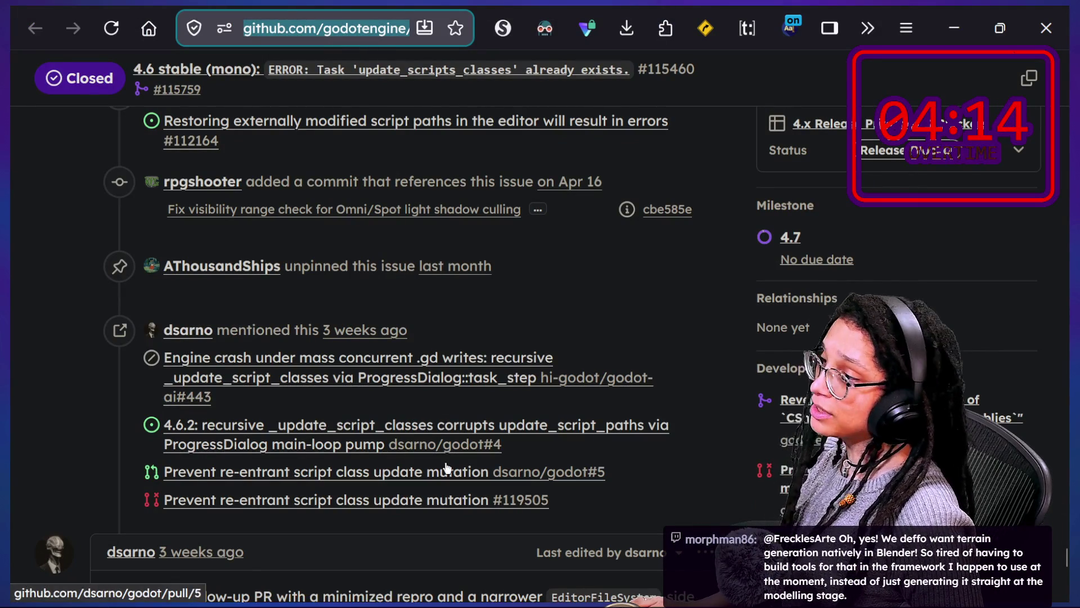
pyautogui.moveTo(457, 362)
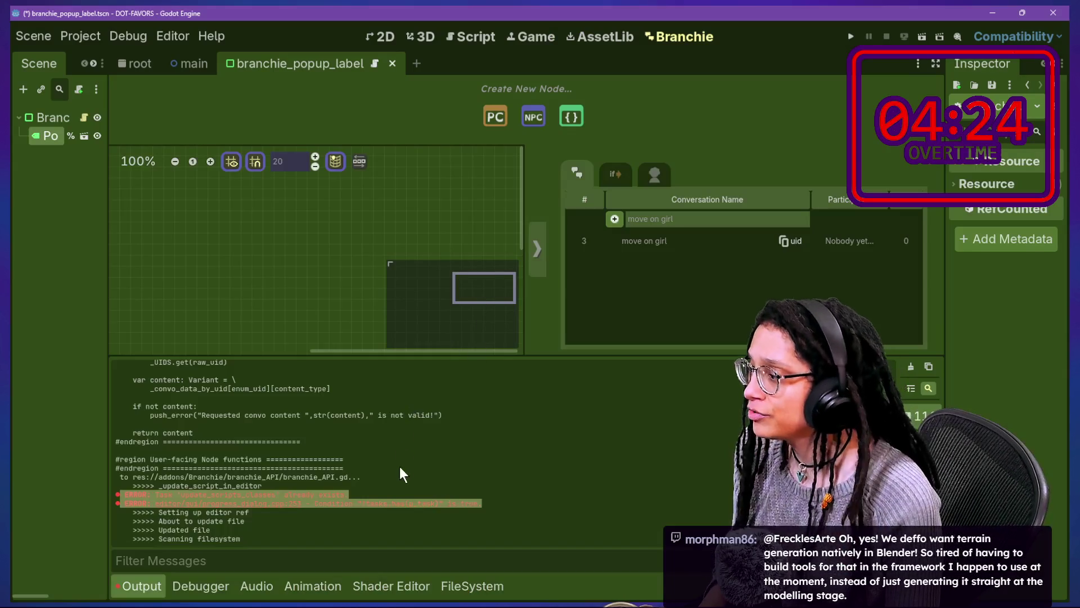
# Step: Save the branchie_popup_label scene with Ctrl+S, then go to GitHub Desktop
pyautogui.click(402, 471)
pyautogui.hotkey('ctrl', 's')
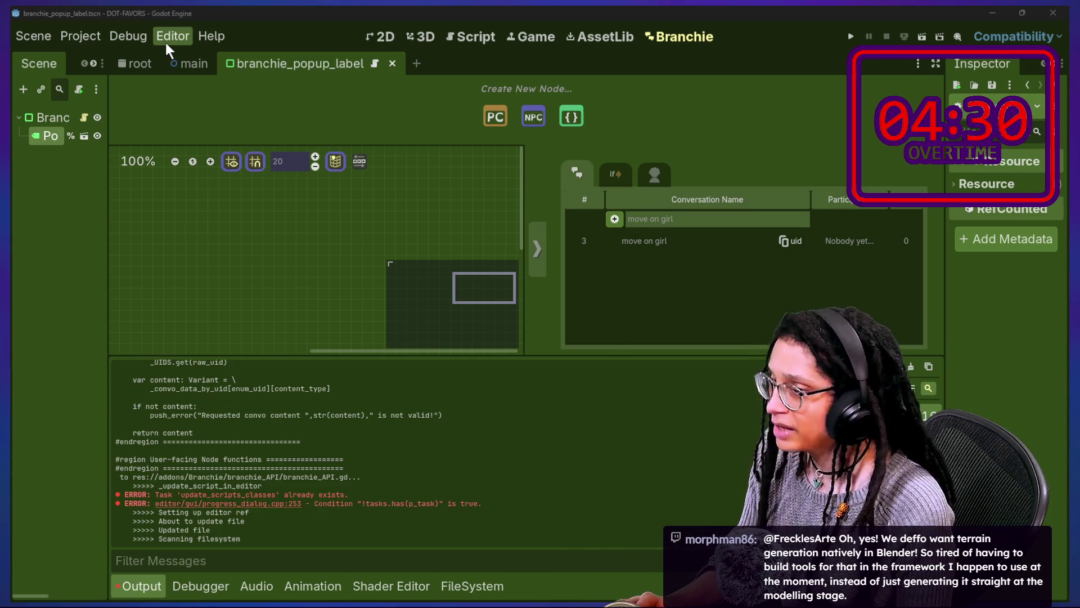
pyautogui.hotkey('alt', 'Tab')
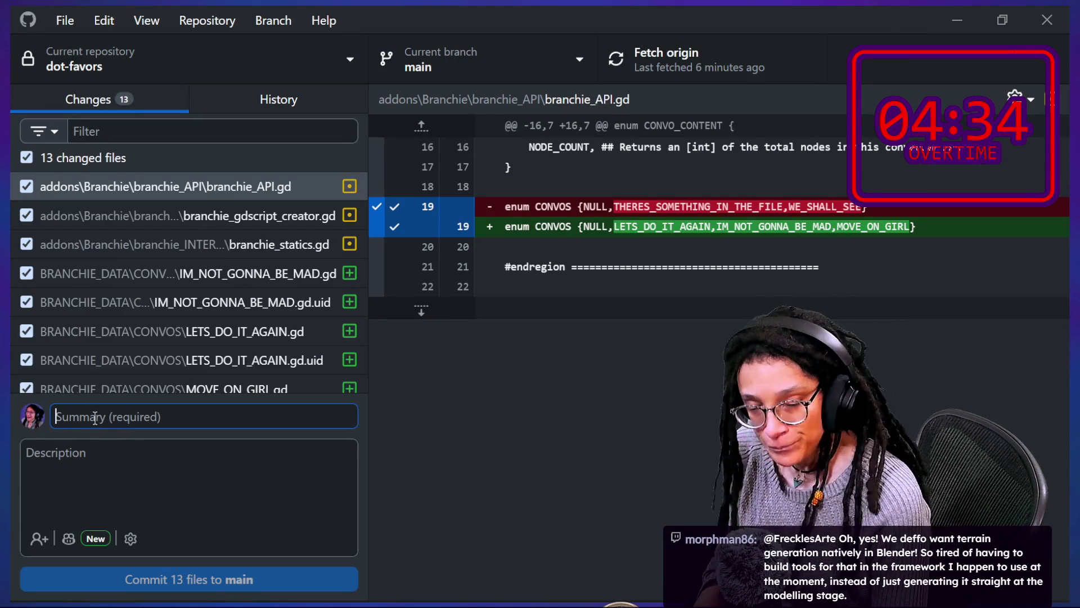
# Step: Commit 13 files to main as 'Convos files serialize well despite a lil error' and push
pyautogui.write('Convos serialize a')
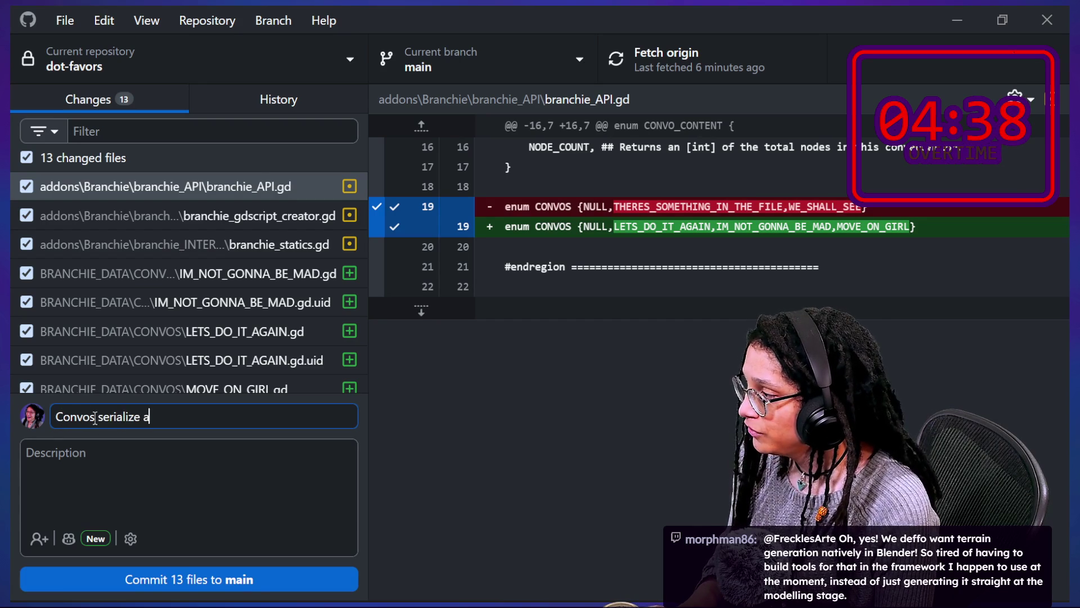
pyautogui.press('BackSpace')
pyautogui.press('BackSpace')
pyautogui.press('BackSpace')
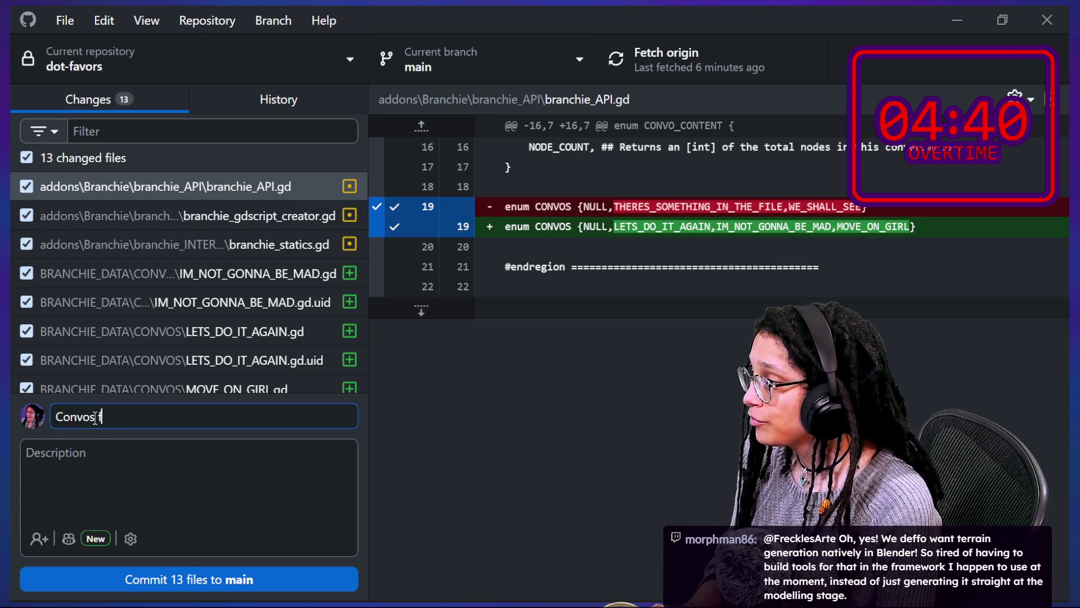
pyautogui.write('files serialize ')
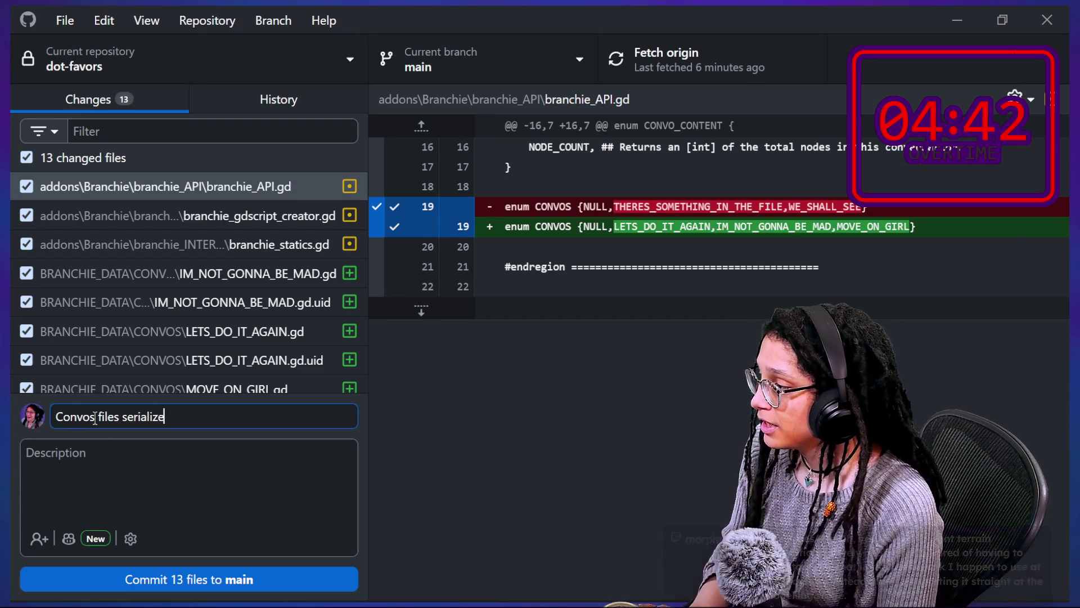
pyautogui.write('well despite a lil')
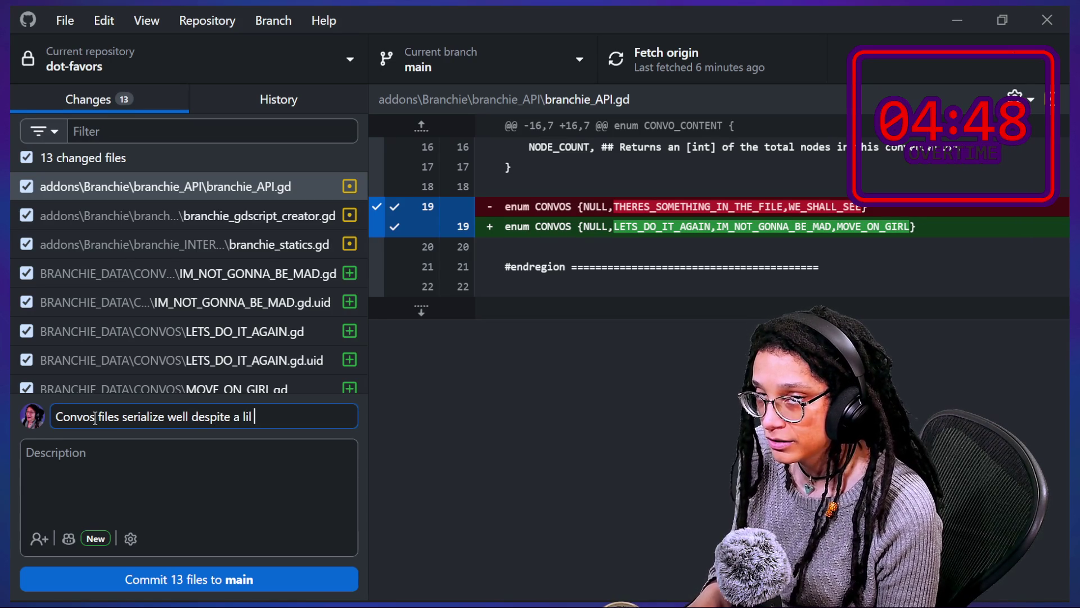
pyautogui.write('rror')
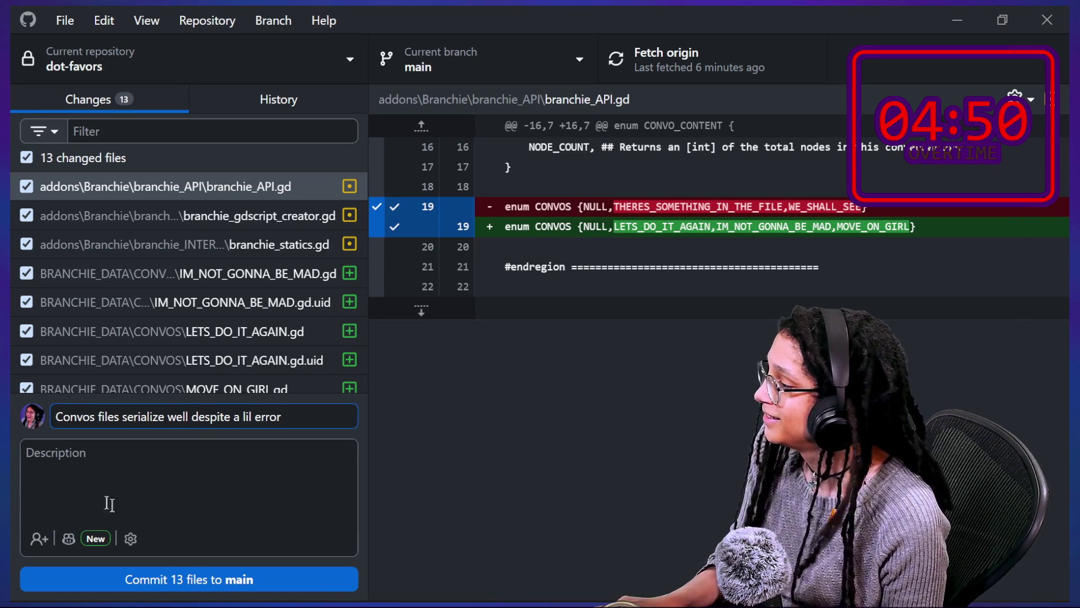
pyautogui.click(209, 580)
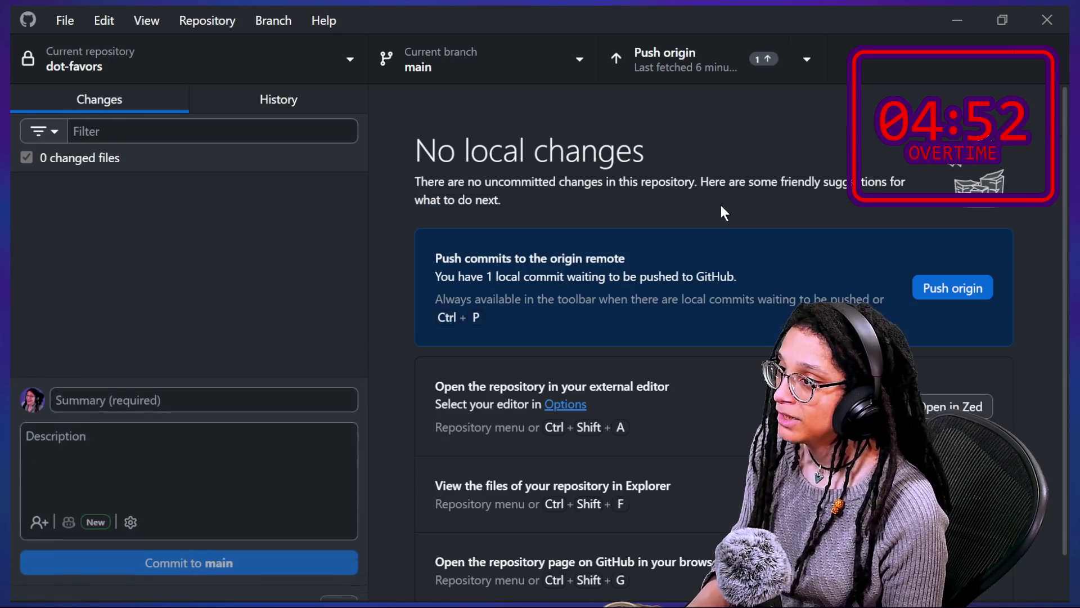
pyautogui.click(964, 295)
# Step: Back in Godot, filter the project files by 'read' and open README.md for editing
pyautogui.hotkey('alt', 'Tab')
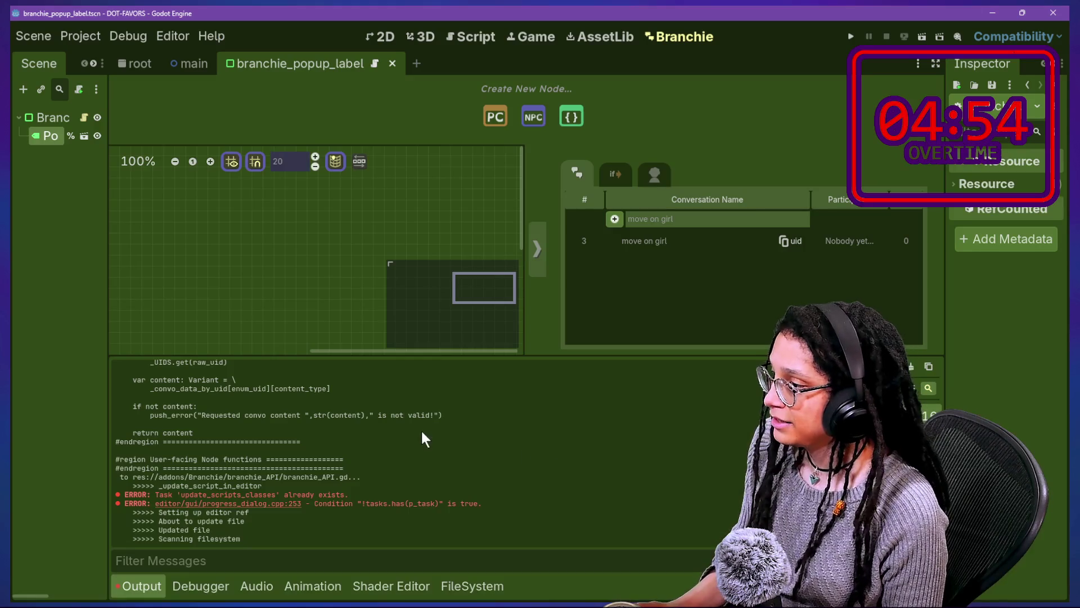
pyautogui.click(405, 587)
pyautogui.click(472, 585)
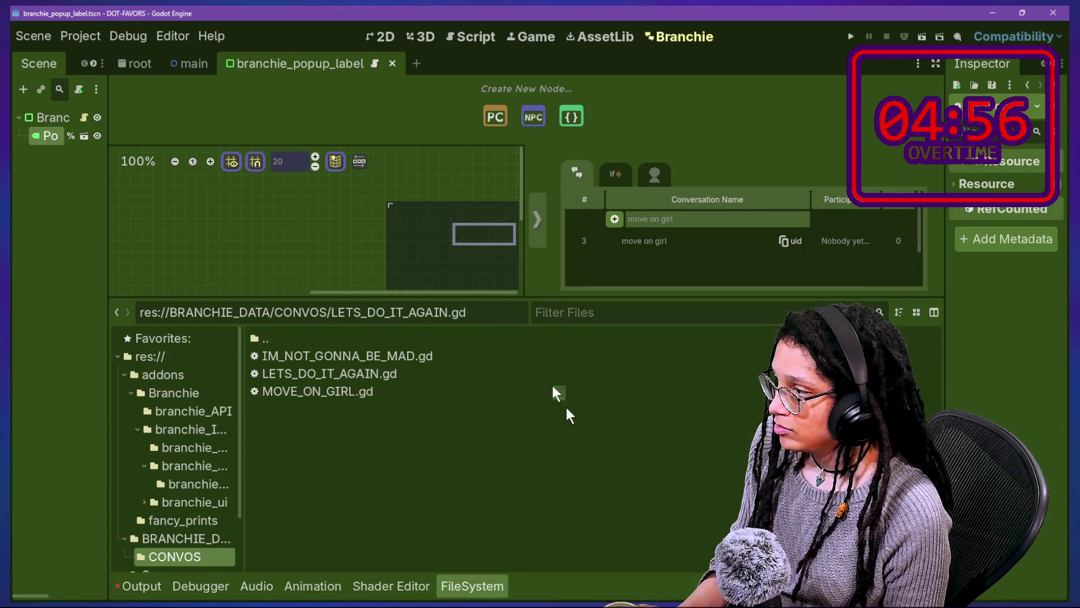
pyautogui.click(587, 307)
pyautogui.write('read')
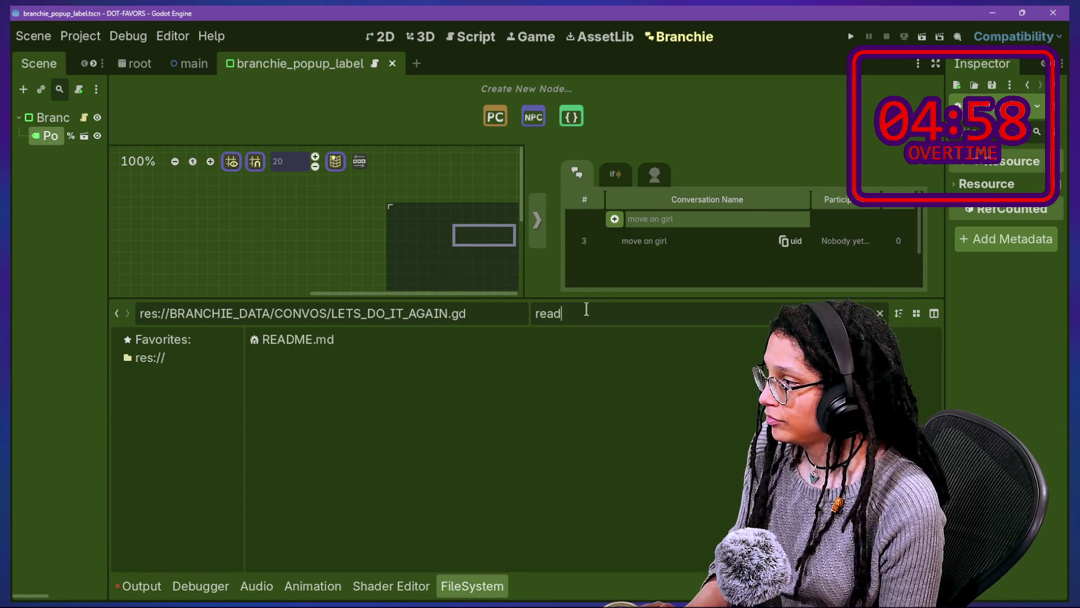
pyautogui.doubleClick(495, 340)
pyautogui.click(405, 196)
pyautogui.hotkey('alt', 'o')
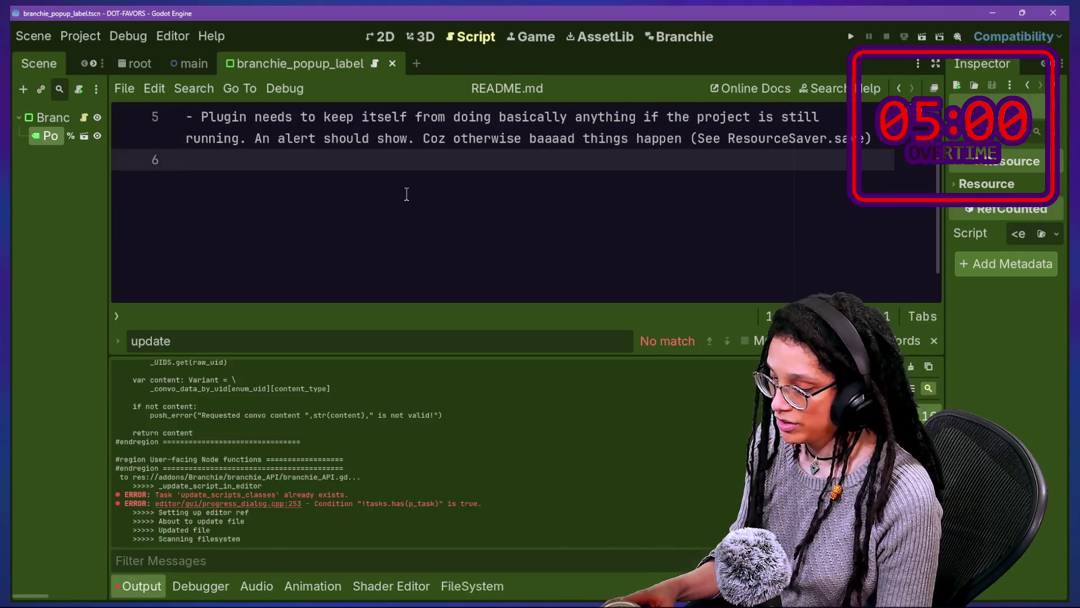
pyautogui.hotkey('alt', 'o')
# Step: Add an ASAP Priority heading above Later Priority and paste the issue #115460 link under it
pyautogui.scroll(2, 406, 194)
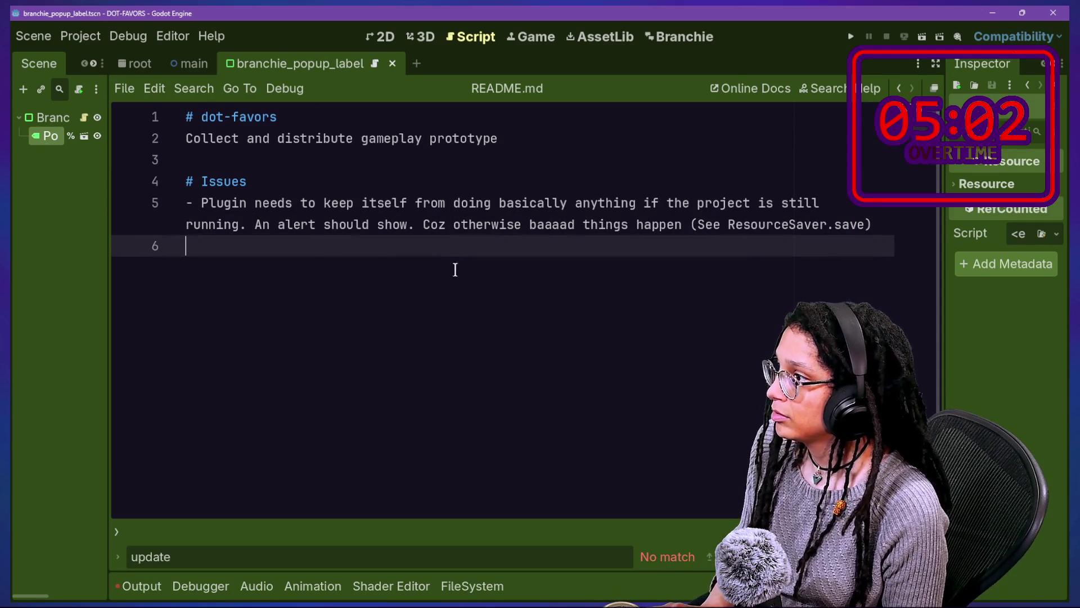
pyautogui.click(541, 180)
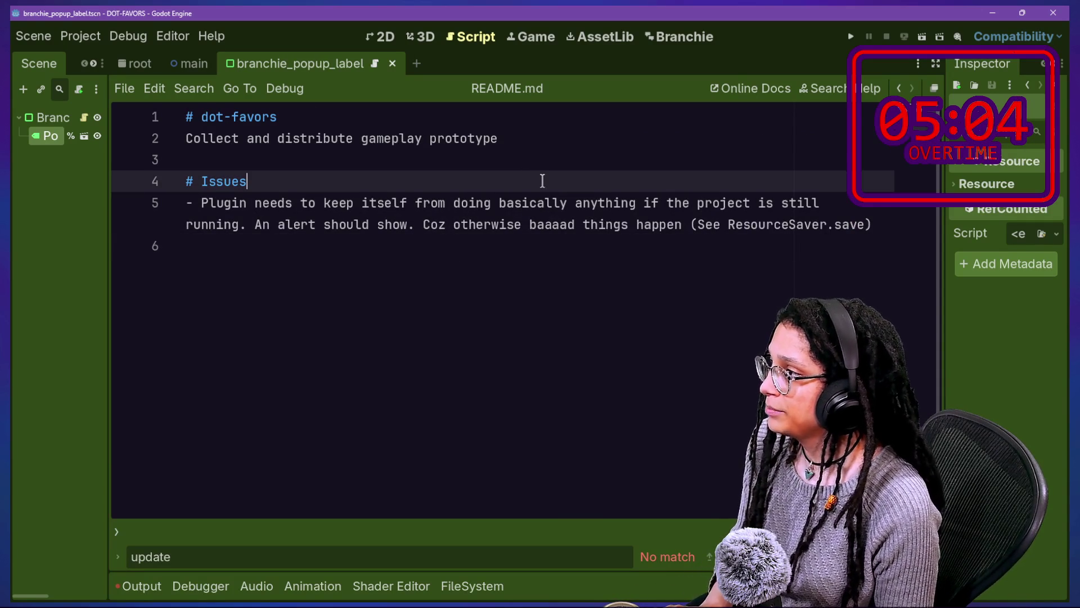
pyautogui.press('Return')
pyautogui.write('Lo')
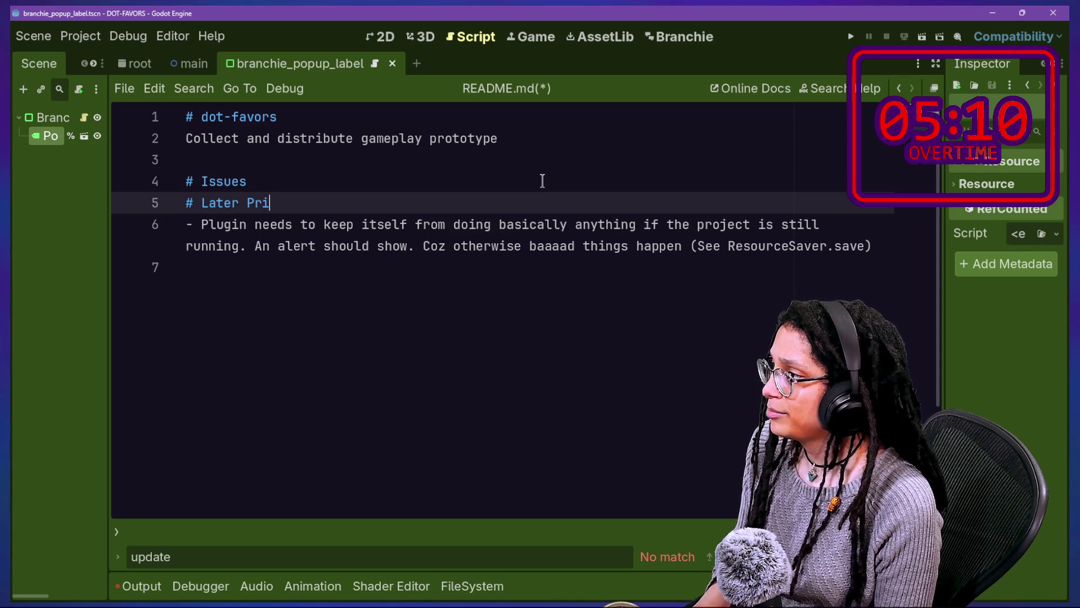
pyautogui.hotkey('ctrl', 'shift', 'Return')
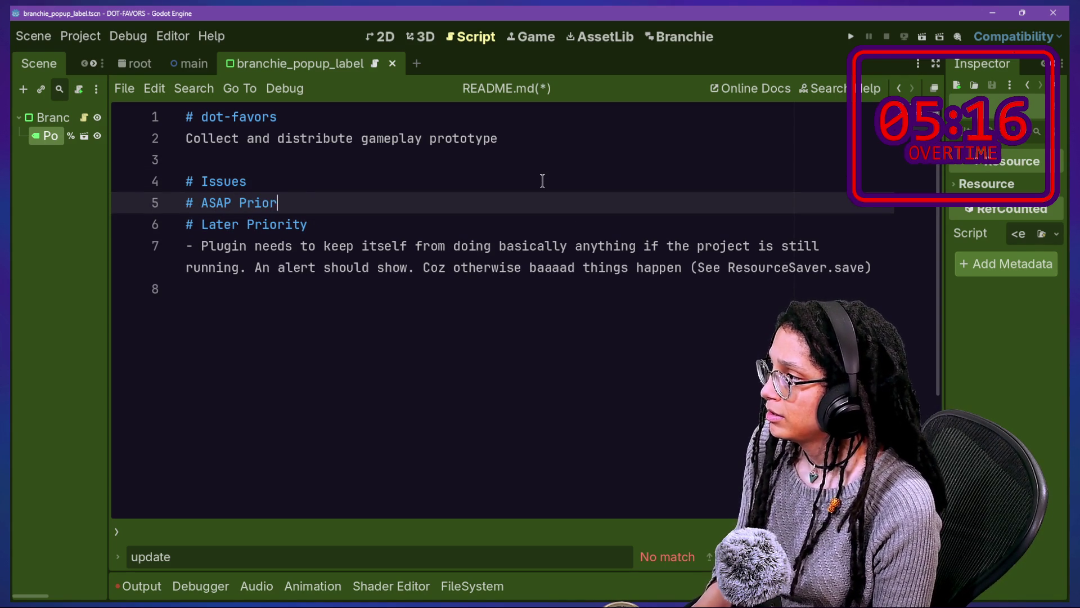
pyautogui.write('ity')
pyautogui.press('Return')
pyautogui.write('https://github.com/godotengine/godot/issues/115460')
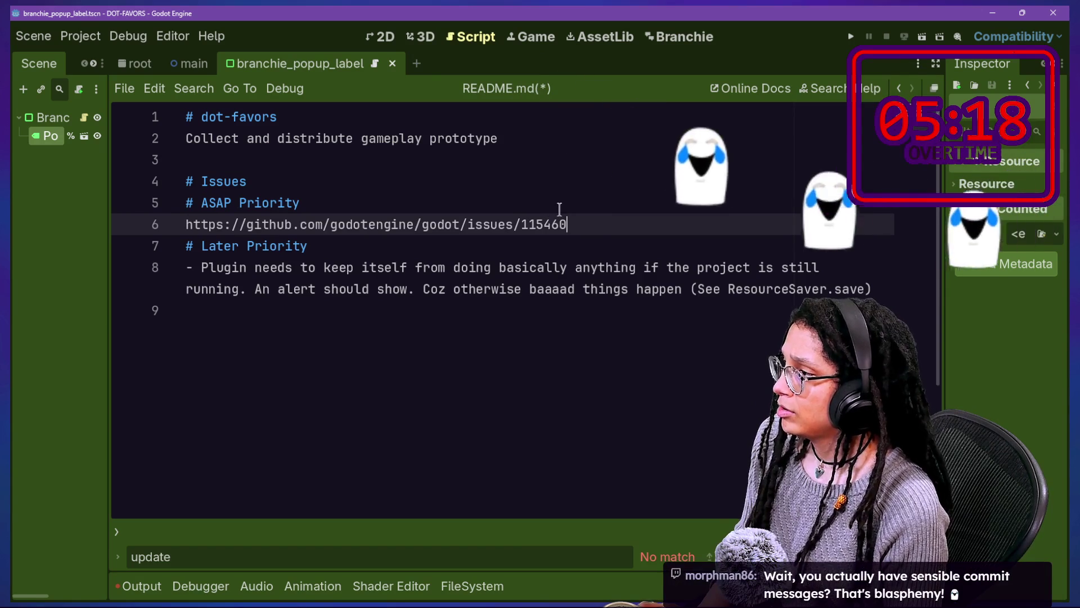
pyautogui.hotkey('ctrl', 'shift', 'Return')
pyautogui.write('-')
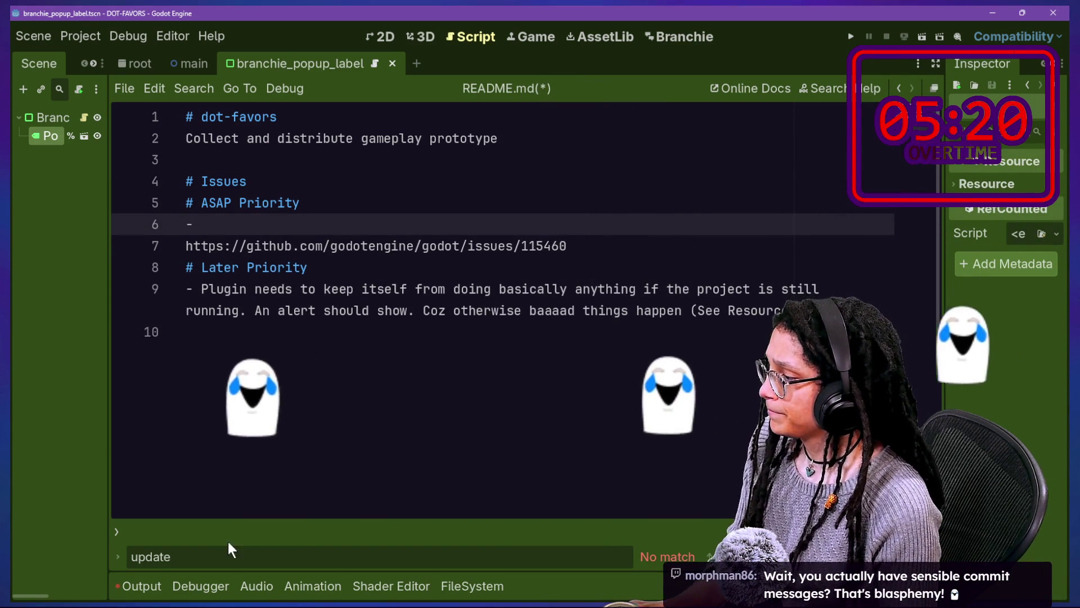
# Step: Paste the two update_scripts_classes error lines as separate '-' bullets, fixing their indentation
pyautogui.click(140, 586)
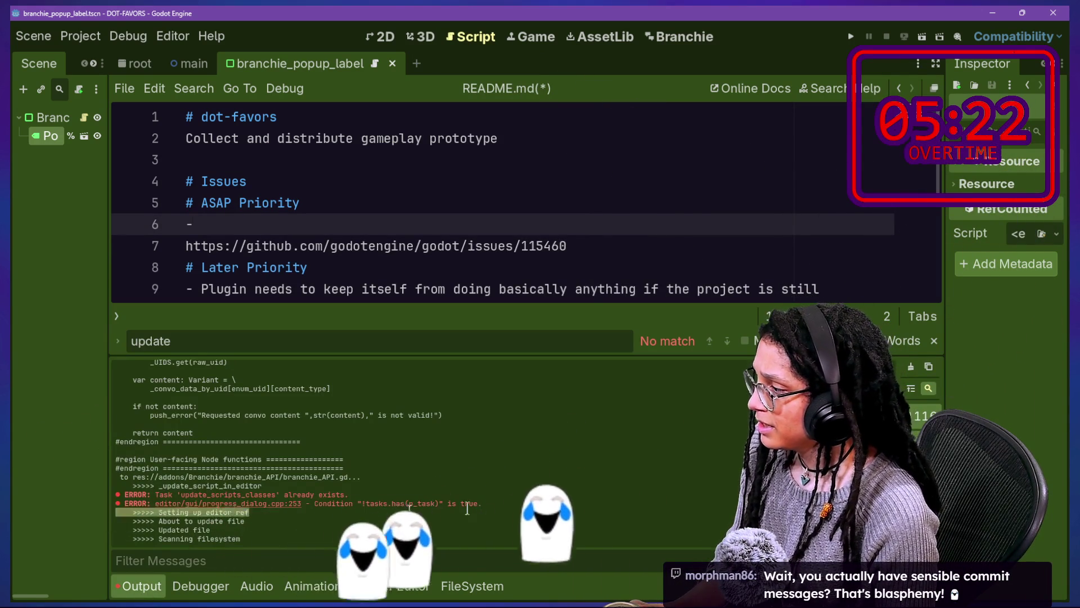
pyautogui.moveTo(481, 505); pyautogui.dragTo(119, 495)
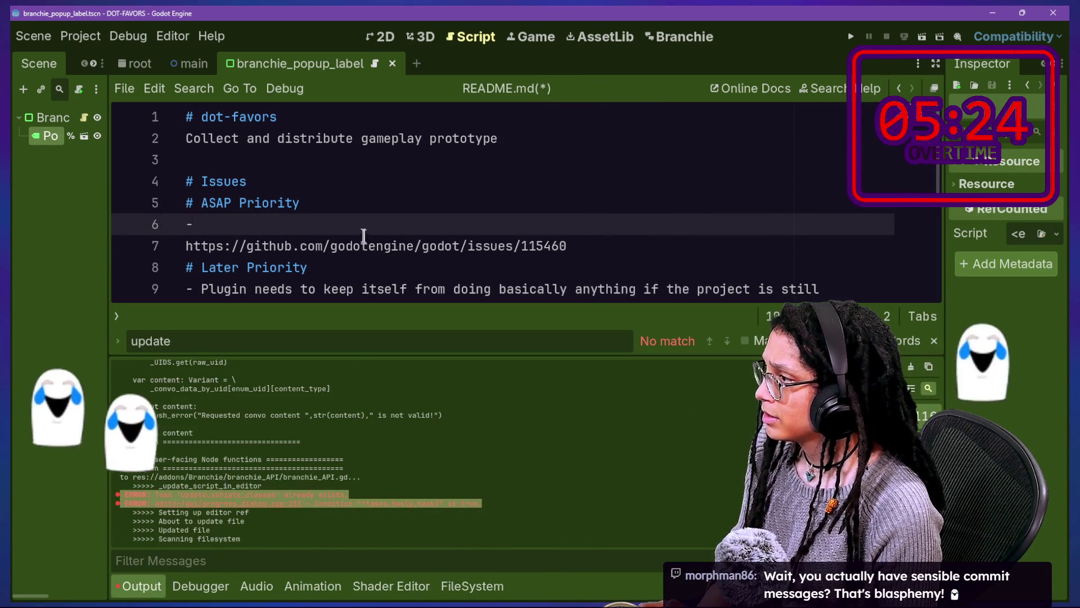
pyautogui.write('ERROR: Task \'update_scripts_classes\' already exists.   ERROR: editor/gui/progress_dialog.cpp:253 - Condition "!tasks.has(p_task)" is true.')
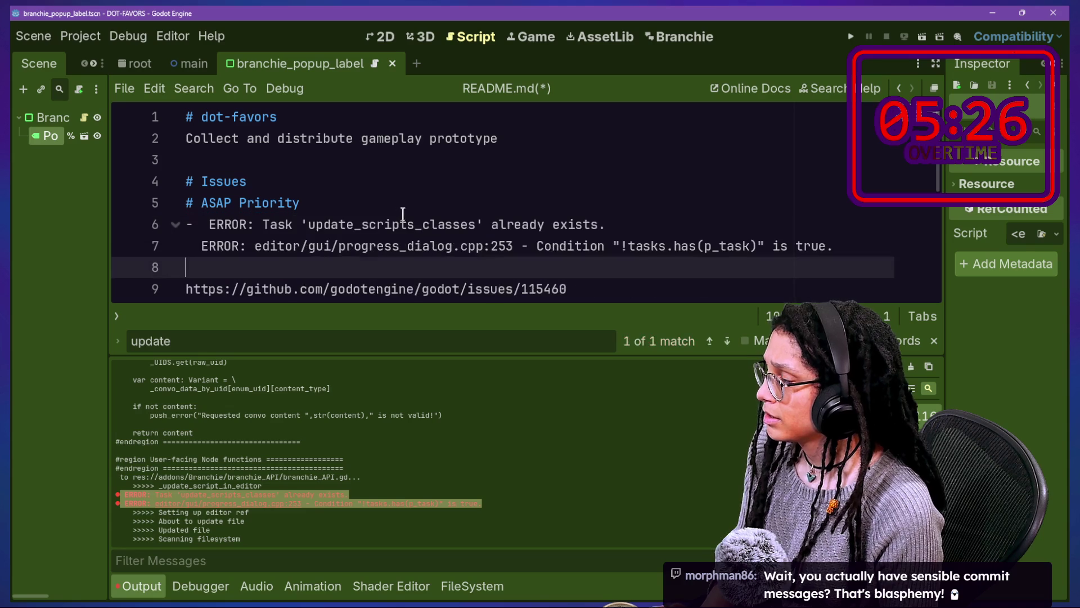
pyautogui.click(202, 225)
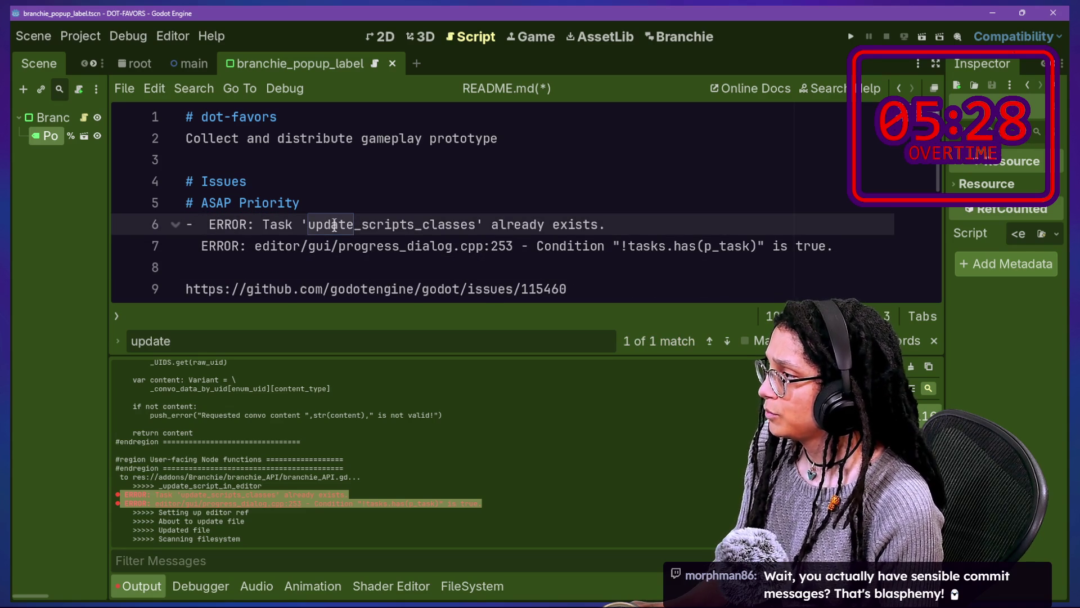
pyautogui.press('BackSpace')
pyautogui.click(200, 244)
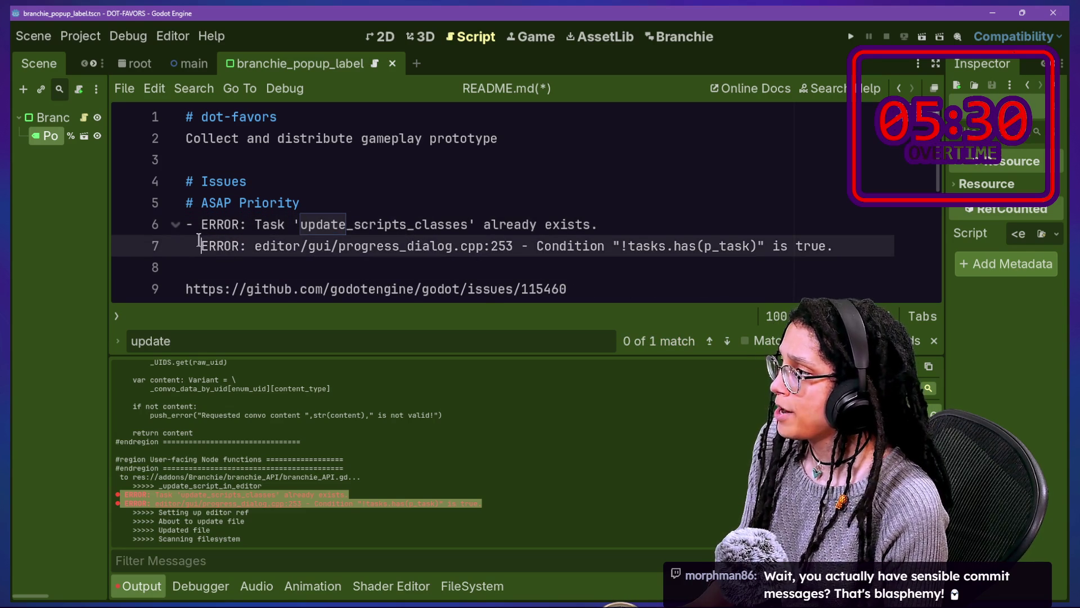
pyautogui.press('BackSpace')
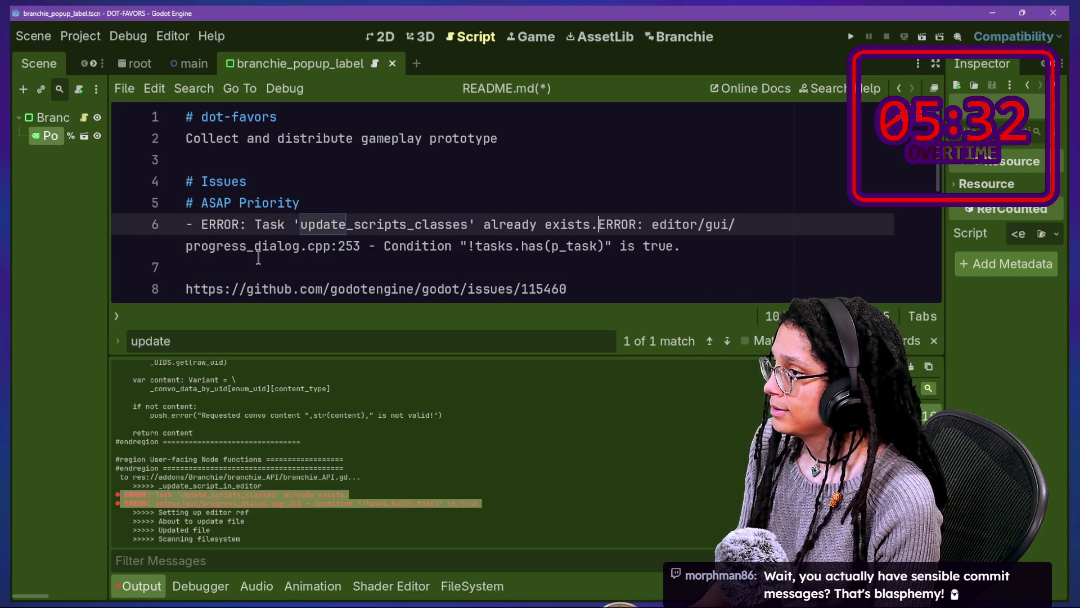
pyautogui.press('BackSpace')
pyautogui.press('Return')
pyautogui.write('-')
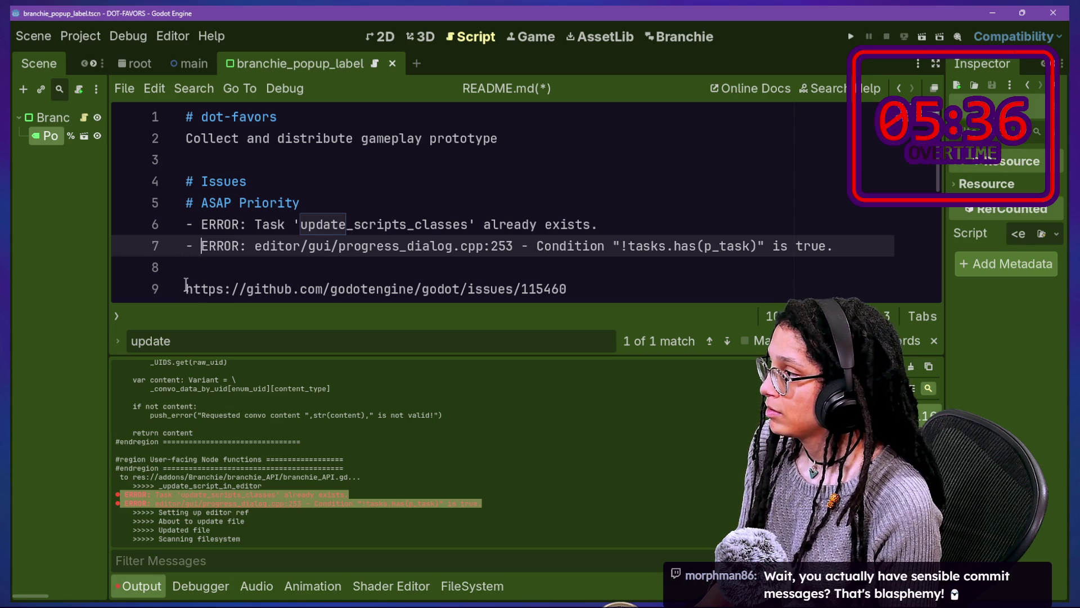
# Step: Put the issue link on its own bulleted line followed by a blank line
pyautogui.click(186, 284)
pyautogui.press('BackSpace')
pyautogui.press('BackSpace')
pyautogui.press('Return')
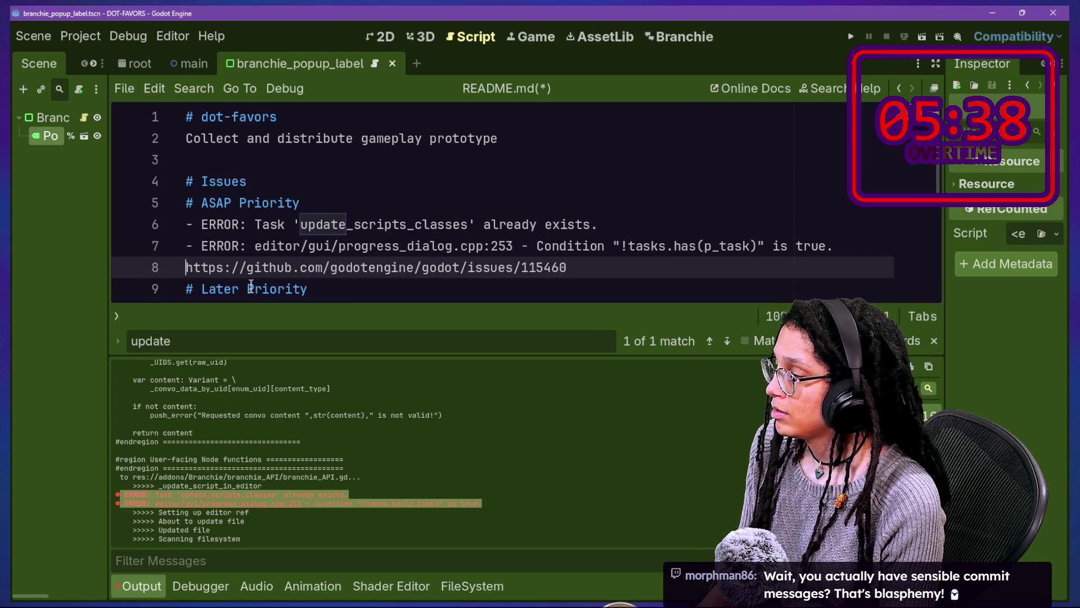
pyautogui.write('=')
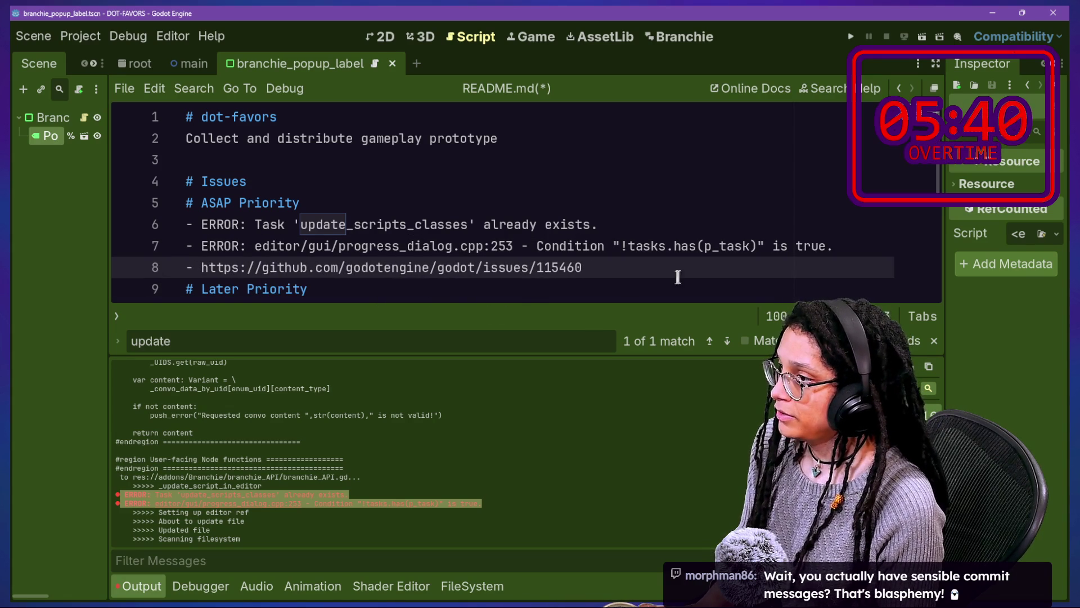
pyautogui.press('Return')
pyautogui.click(603, 39)
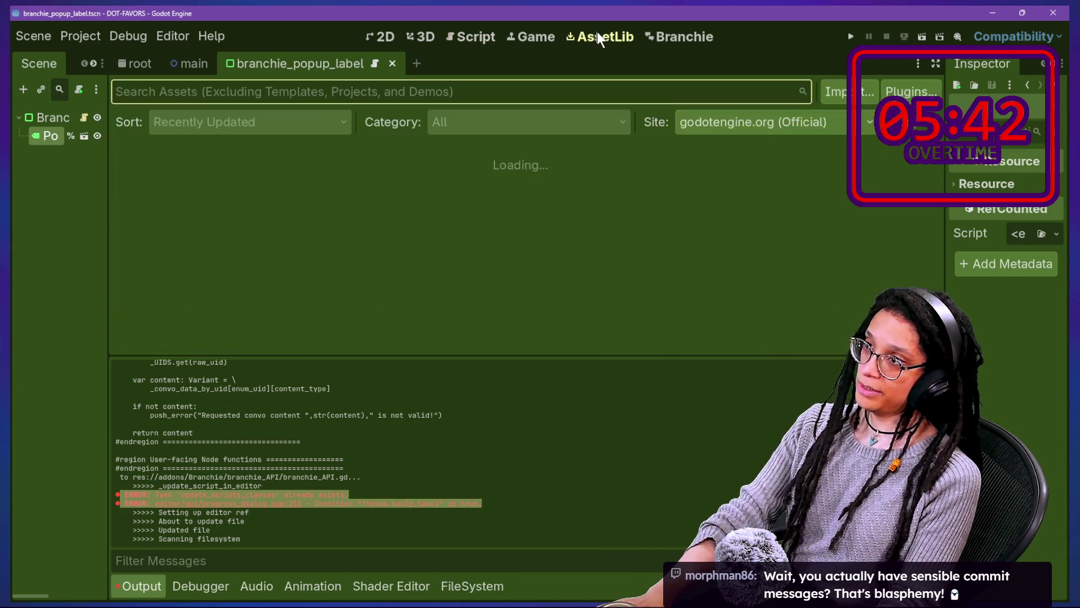
# Step: Hide Godot's output panel, check the issue page and chat, then view the README.md diff in GitHub Desktop
pyautogui.click(652, 38)
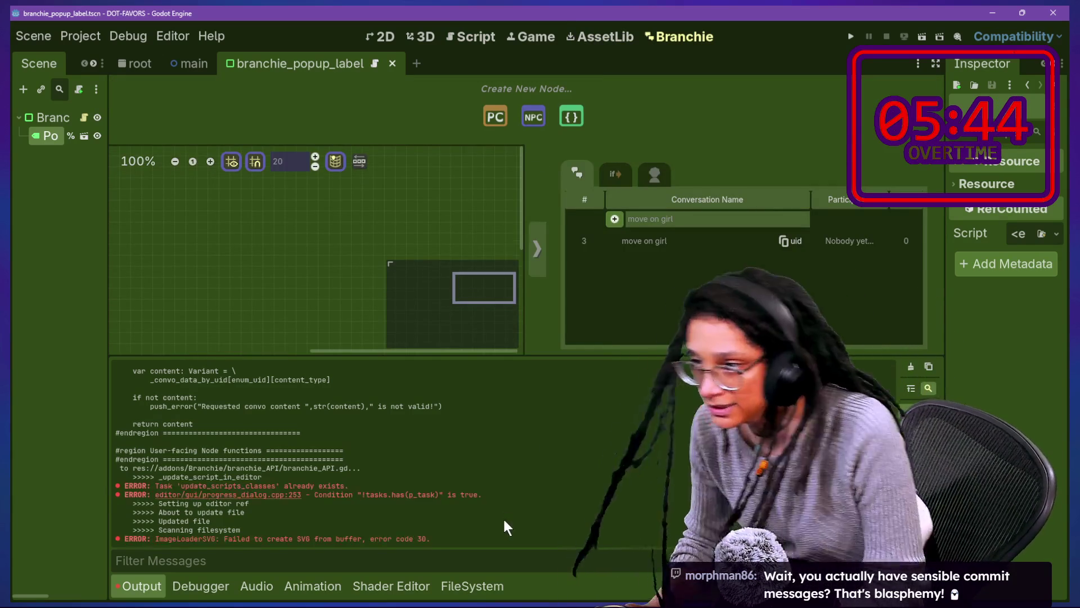
pyautogui.hotkey('ctrl', 'j')
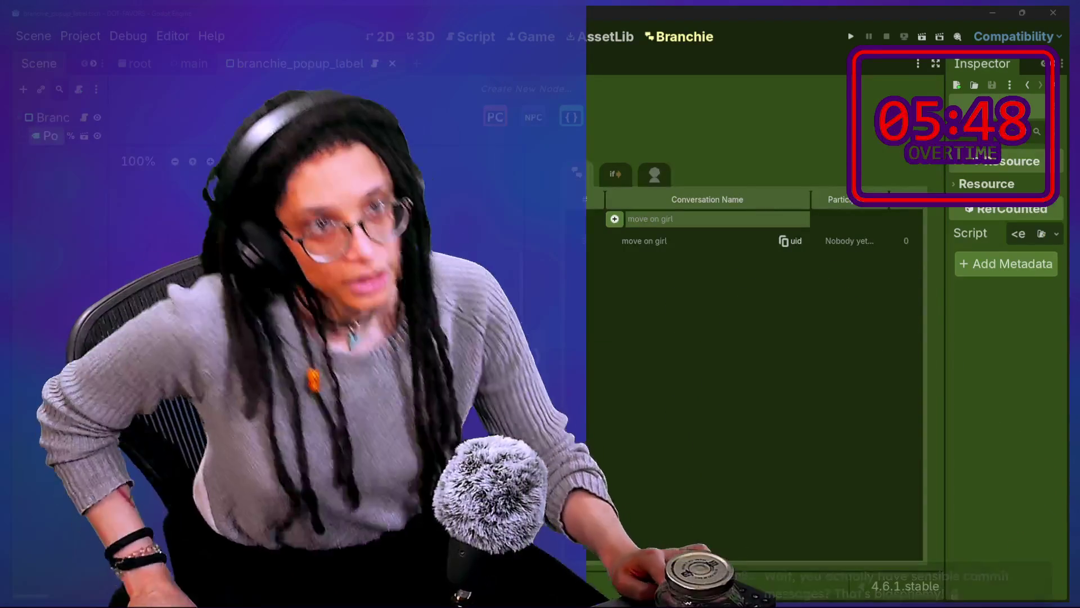
pyautogui.hotkey('alt', 'Tab')
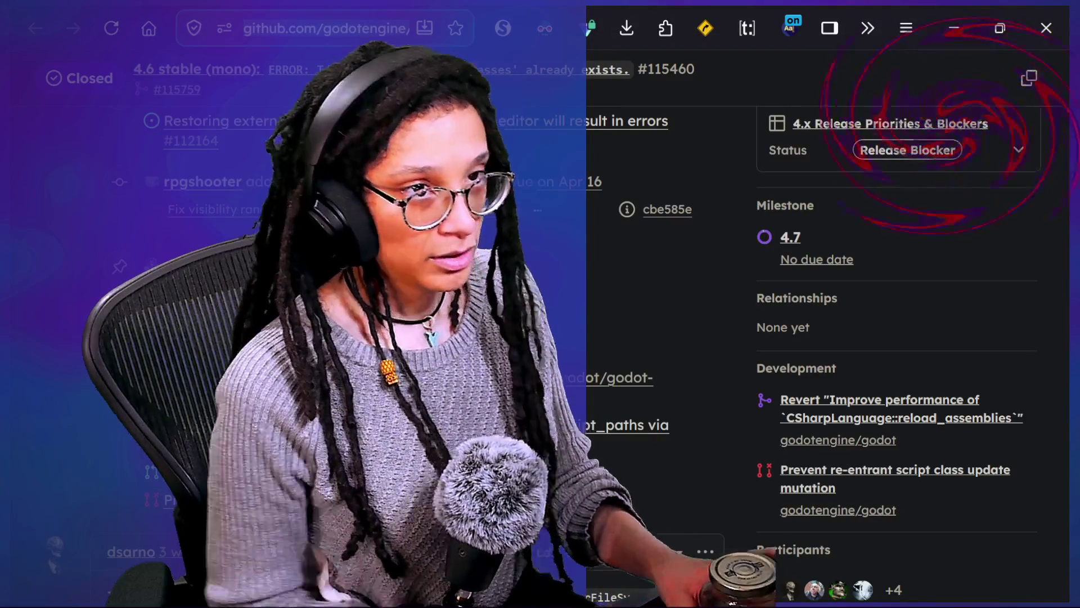
pyautogui.hotkey('ctrl', 'l')
pyautogui.hotkey('alt', 'Tab')
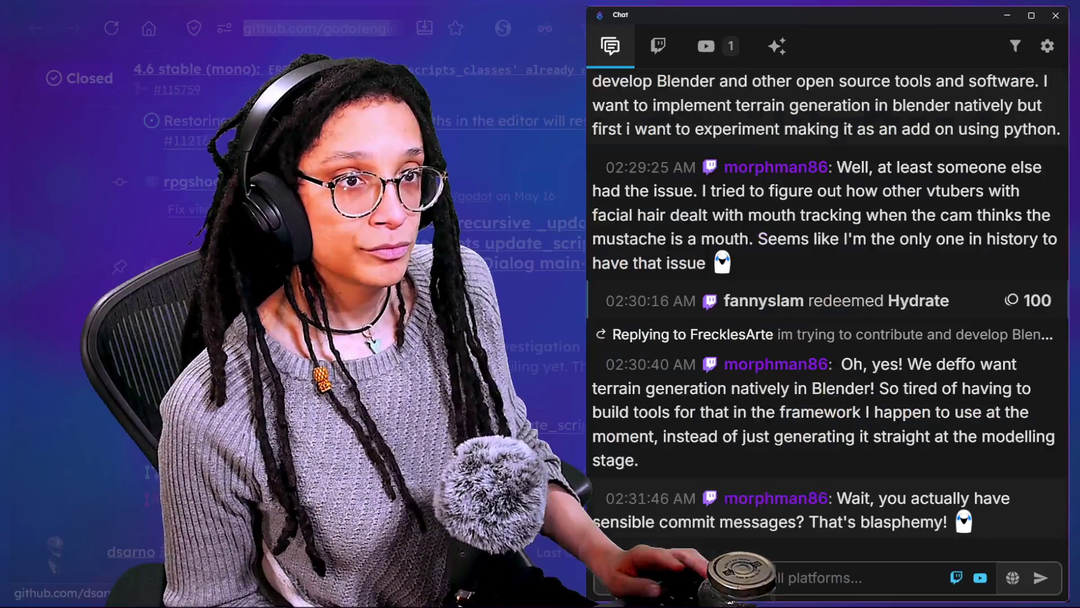
pyautogui.scroll(20, 930, 477)
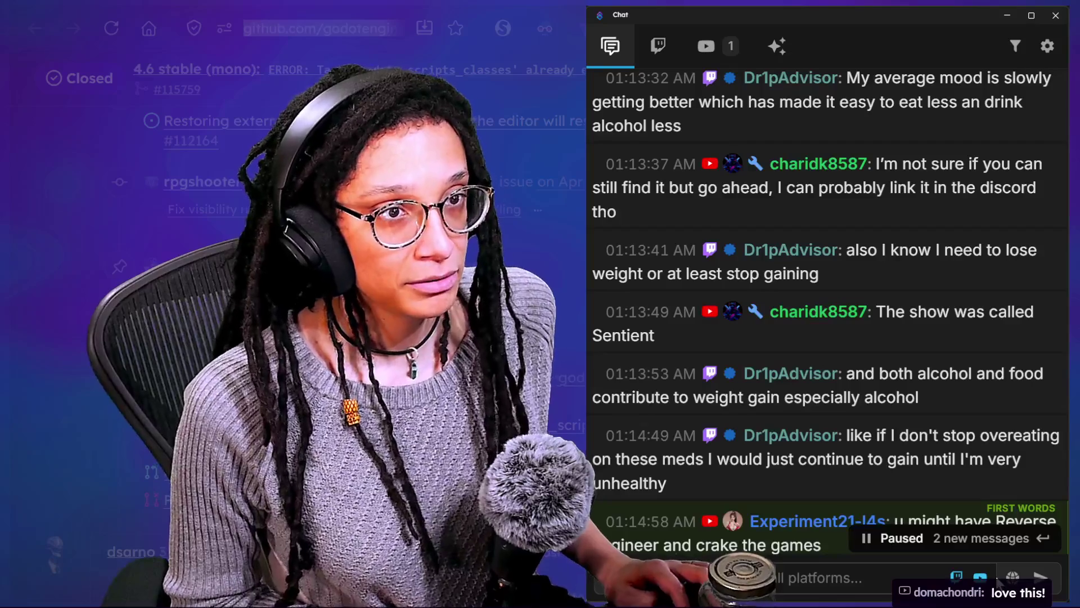
pyautogui.hotkey('alt', 'Tab')
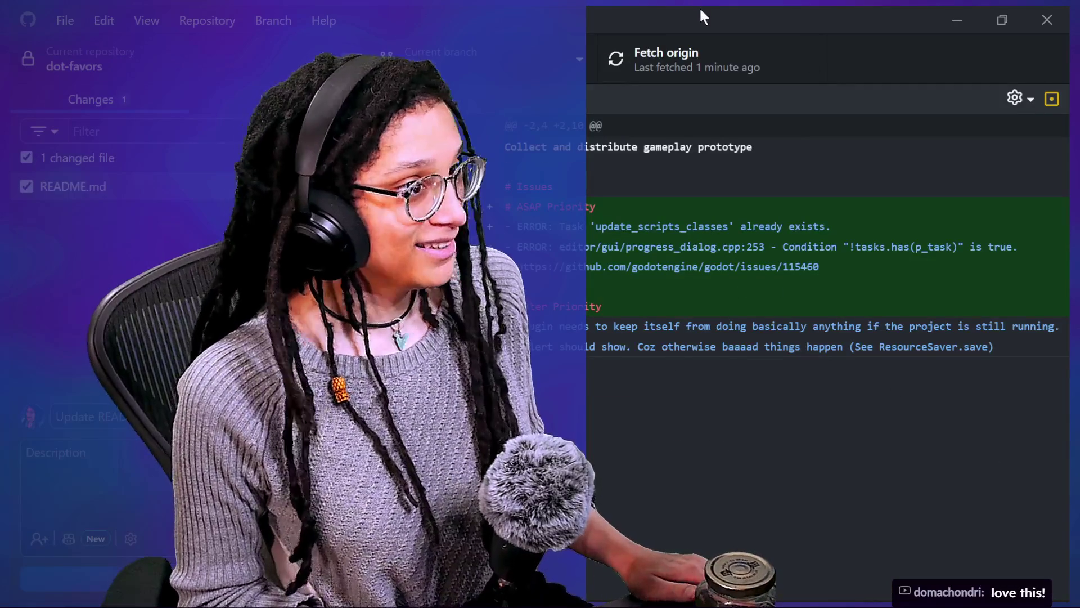
# Step: Enter 'error logged' as the README commit summary, clear the scratch description text, and commit
pyautogui.moveTo(700, 8)
pyautogui.mouseDown()
pyautogui.moveTo(653, 28)
pyautogui.moveTo(659, 0)
pyautogui.moveTo(674, 0)
pyautogui.mouseUp()
pyautogui.write('werwerw')
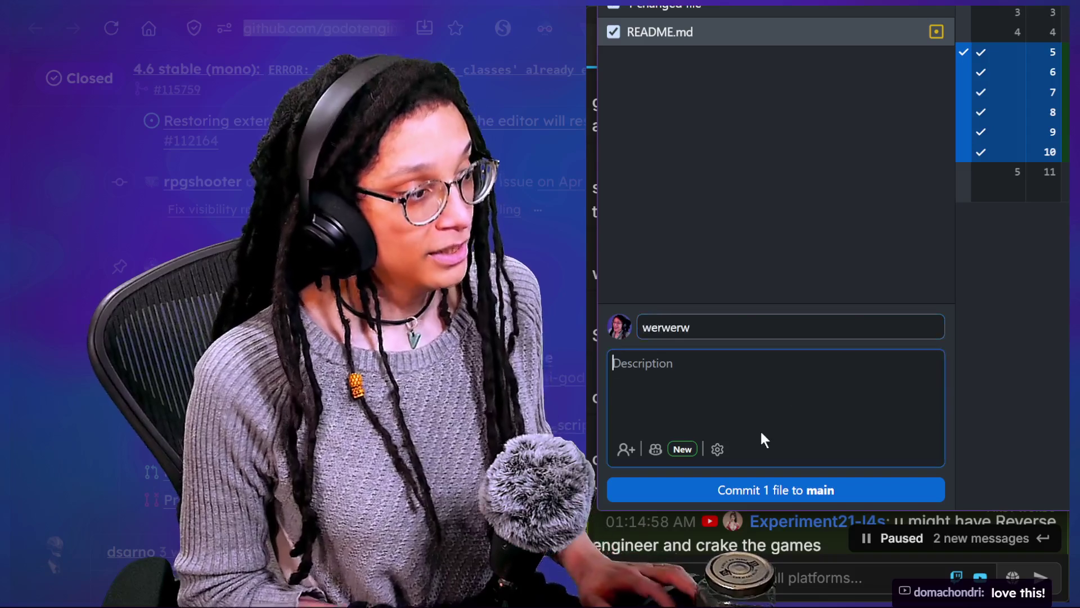
pyautogui.write('esrwerfwr')
pyautogui.press('Return')
pyautogui.write('-werwer')
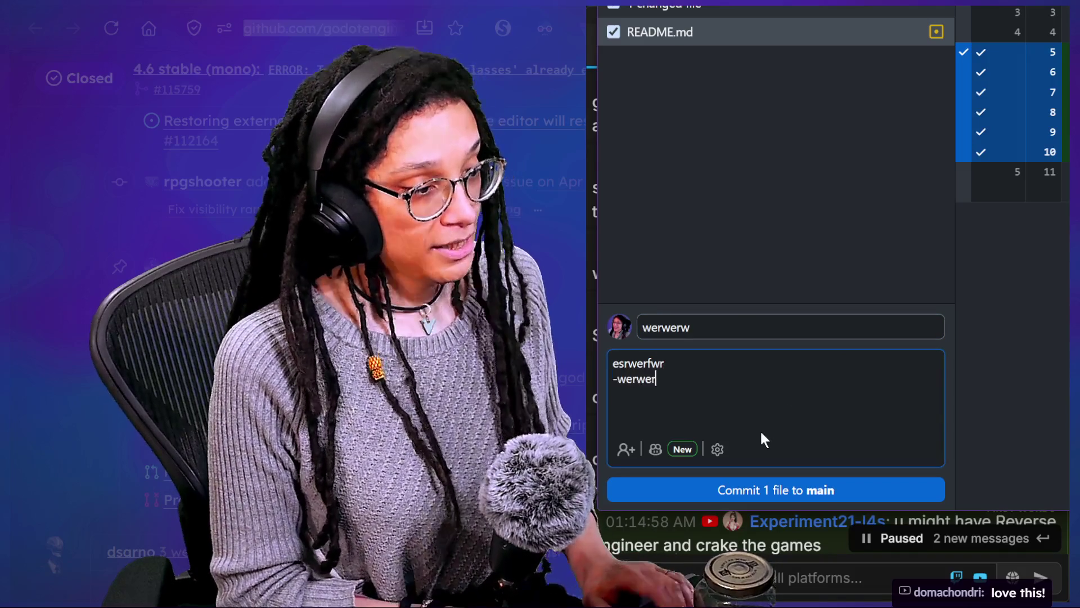
pyautogui.press('Return')
pyautogui.write('we-rwerwer')
pyautogui.press('Return')
pyautogui.write('we')
pyautogui.hotkey('ctrl', 'a')
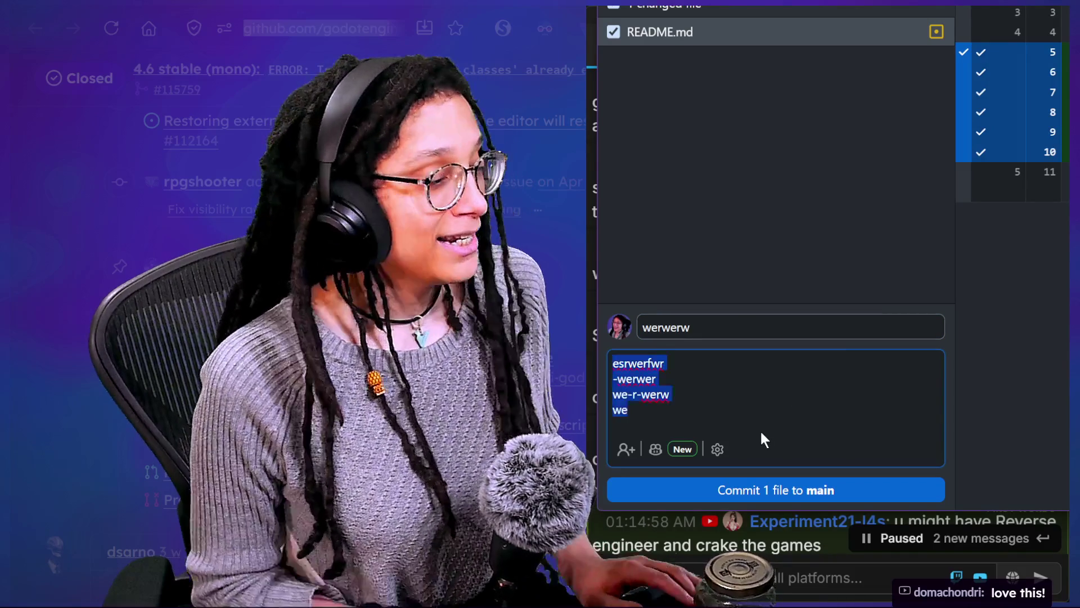
pyautogui.press('BackSpace')
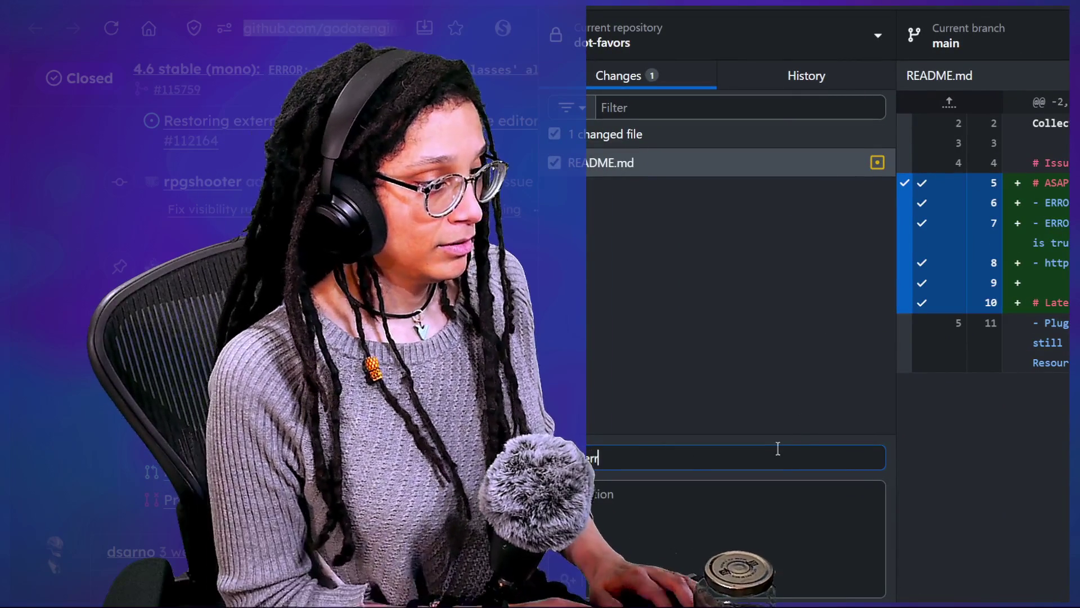
pyautogui.write('ed')
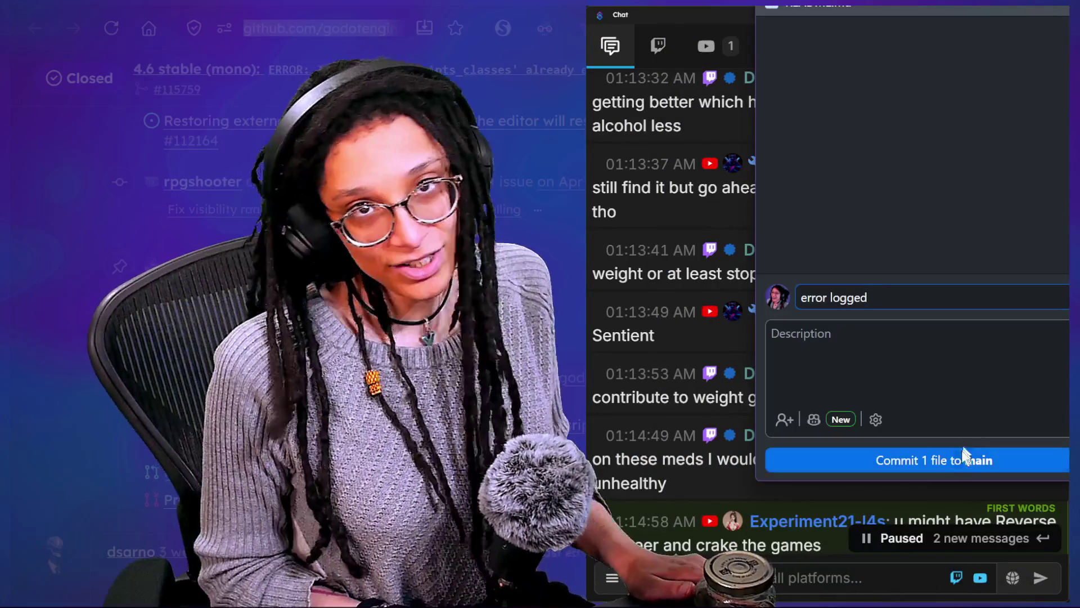
pyautogui.click(934, 457)
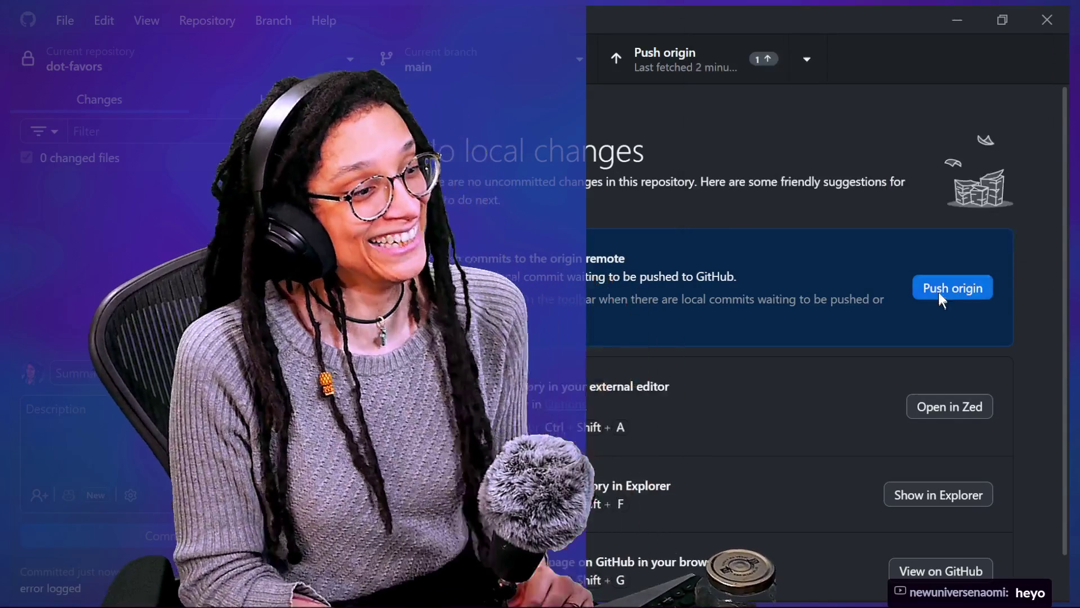
# Step: Push the 'error logged' commit to origin
pyautogui.click(939, 291)
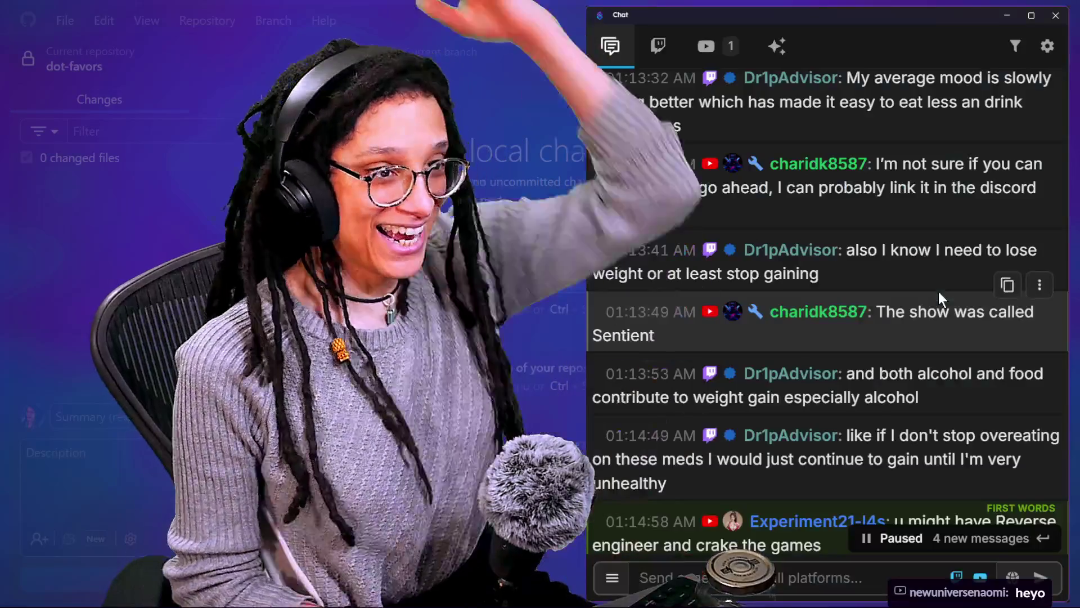
pyautogui.scroll(-15, 913, 336)
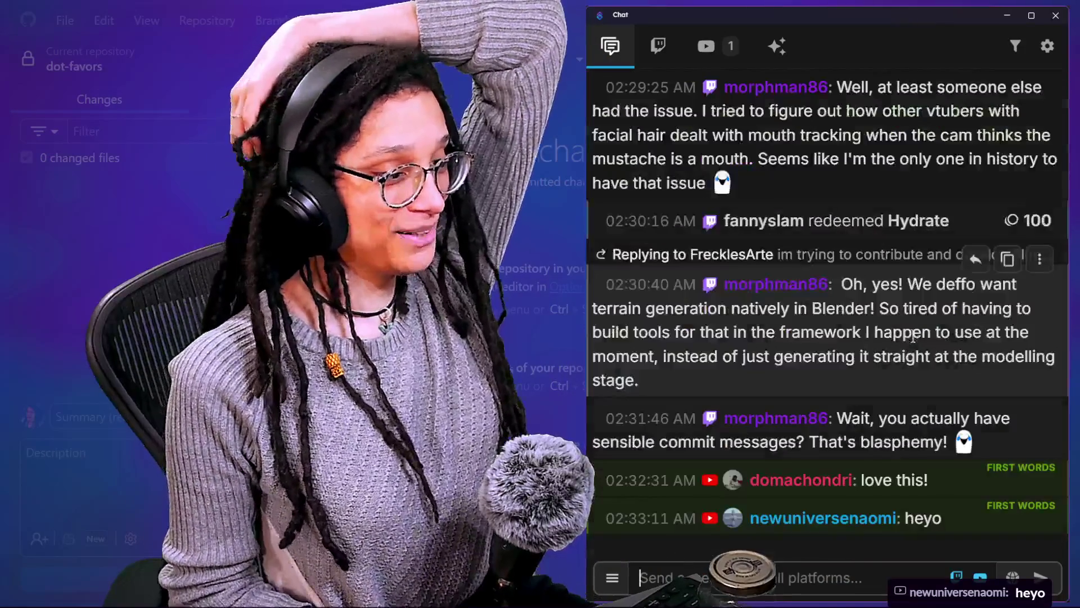
pyautogui.scroll(15, 913, 336)
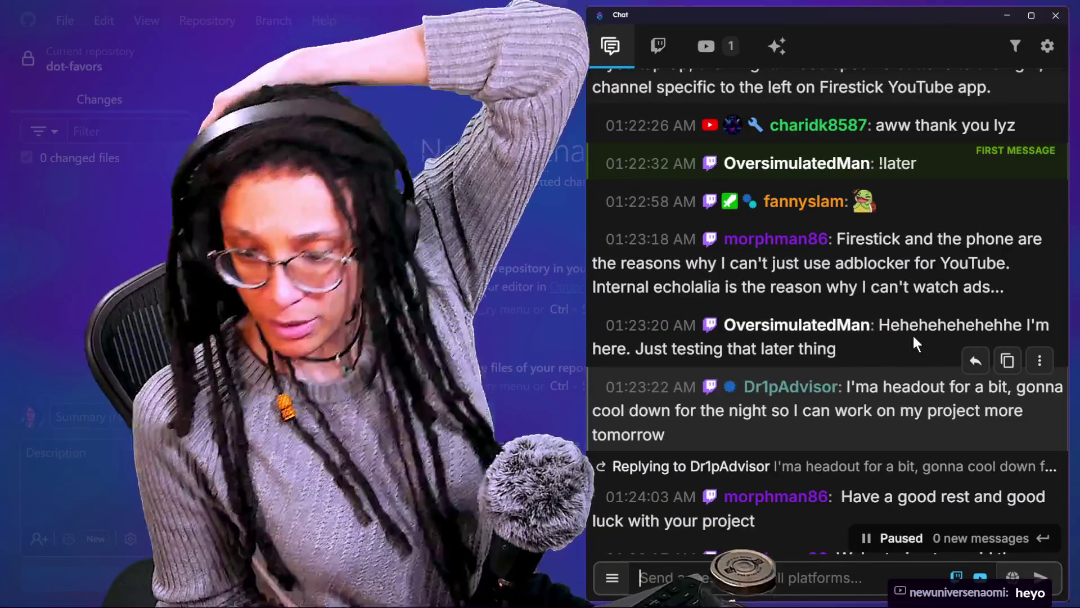
pyautogui.scroll(-3, 913, 333)
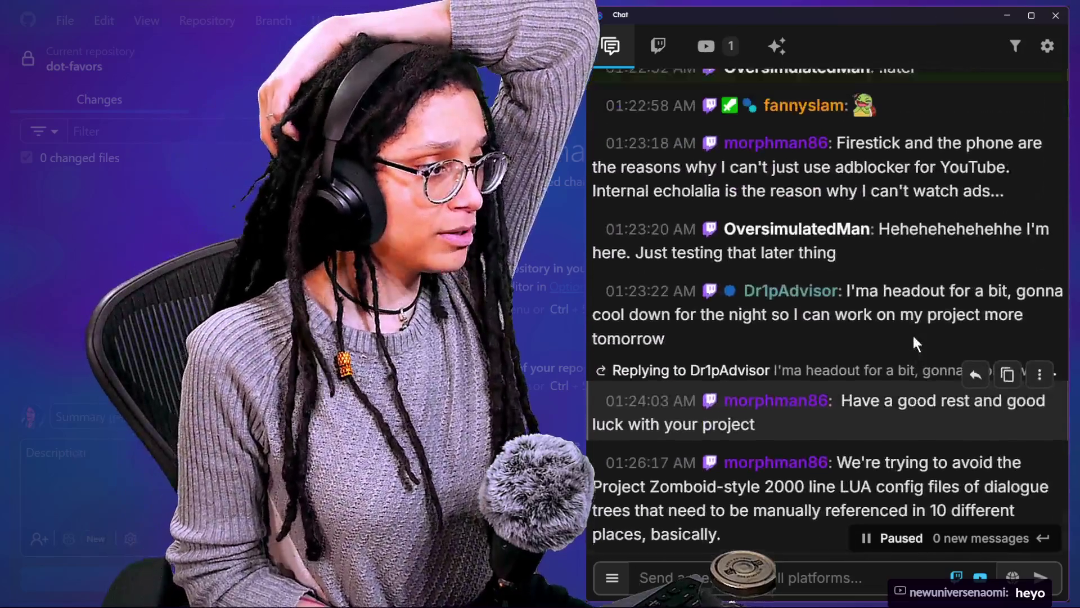
pyautogui.scroll(-2, 912, 333)
pyautogui.tripleClick(949, 279)
pyautogui.scroll(1, 949, 279)
pyautogui.scroll(6, 949, 279)
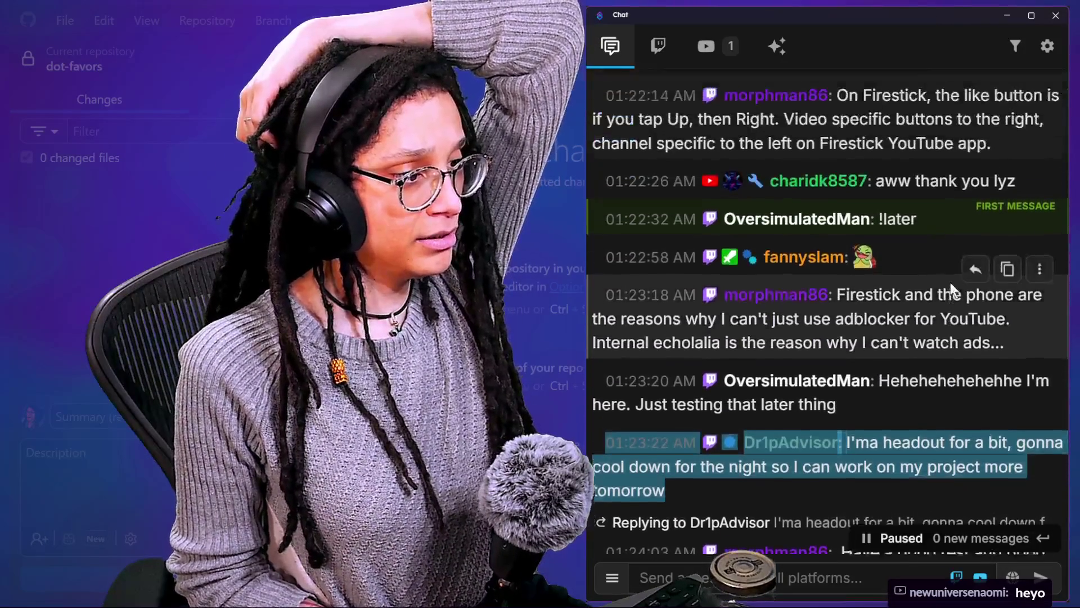
pyautogui.scroll(1, 950, 283)
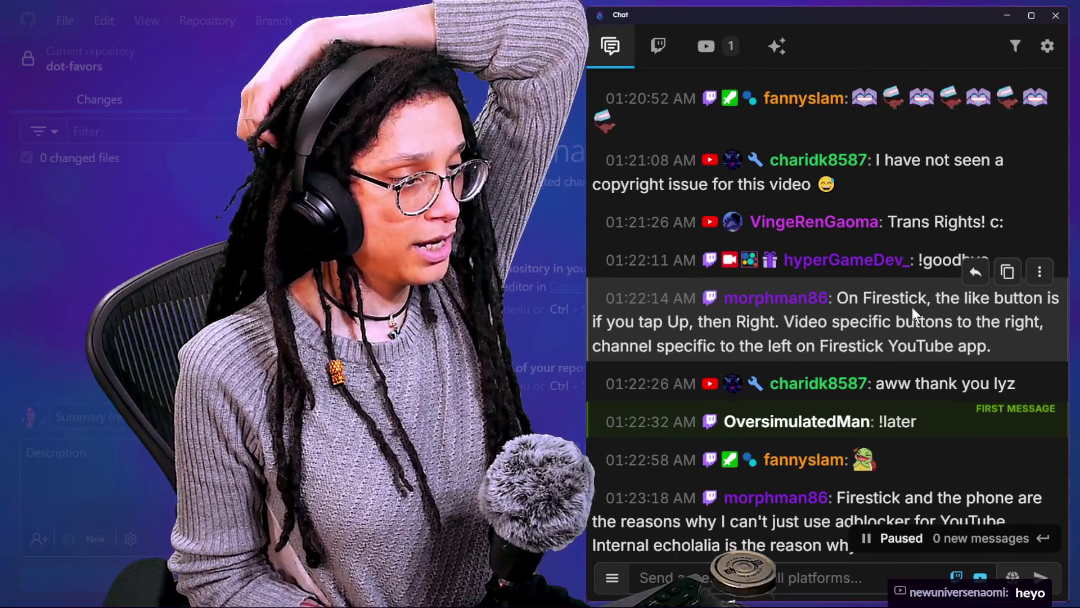
pyautogui.scroll(5, 913, 306)
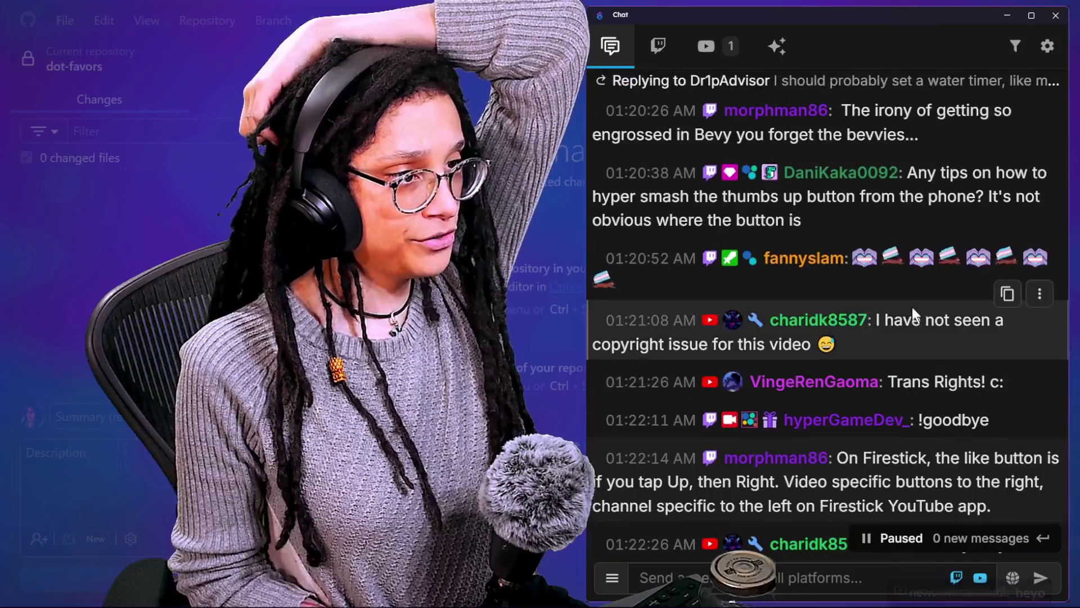
pyautogui.scroll(2, 912, 306)
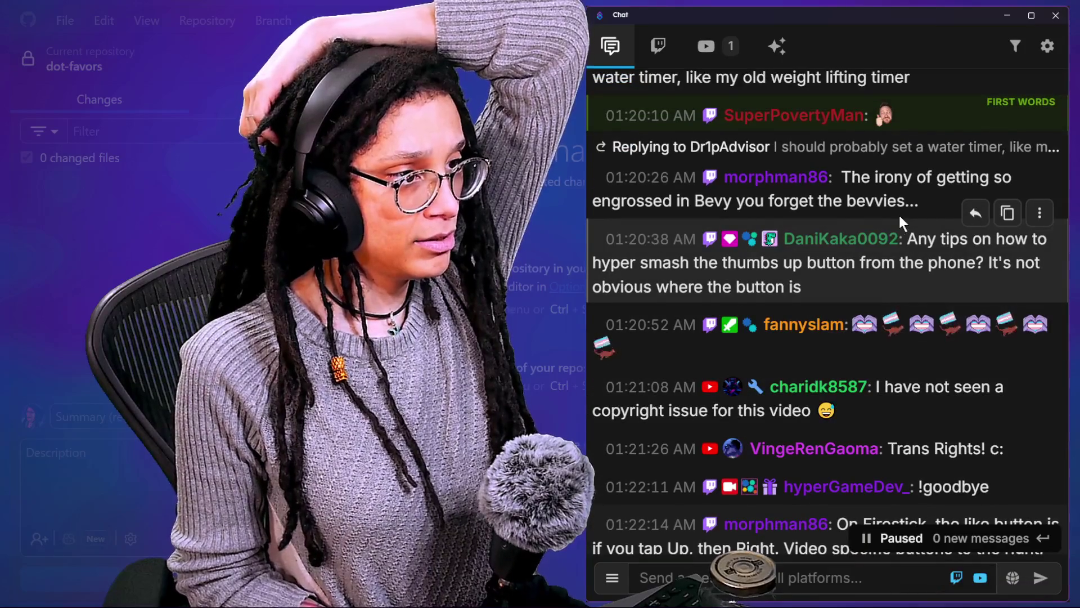
pyautogui.scroll(10, 898, 212)
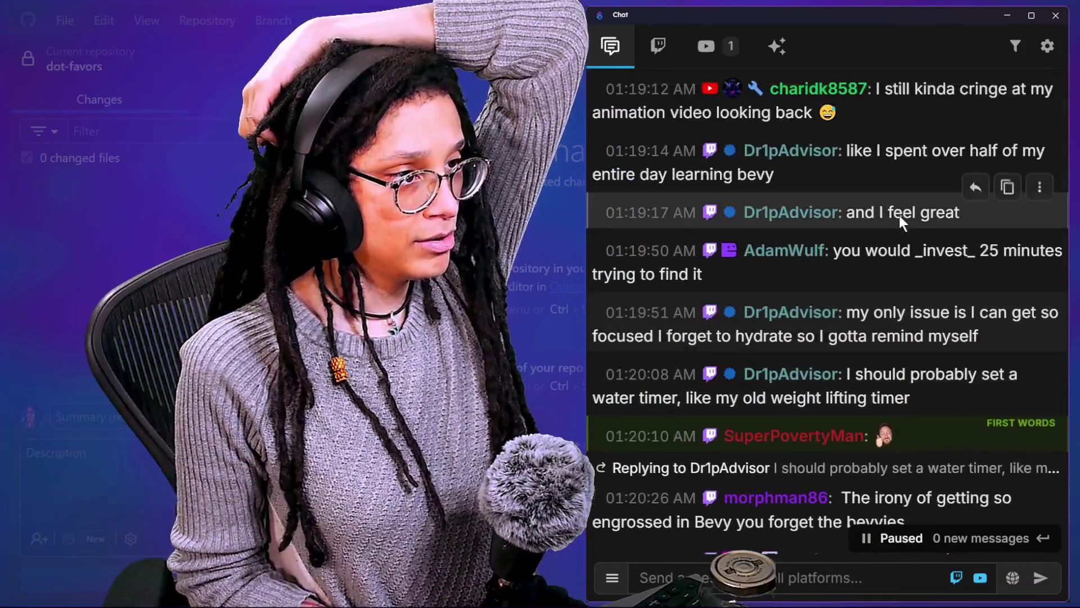
pyautogui.scroll(6, 897, 213)
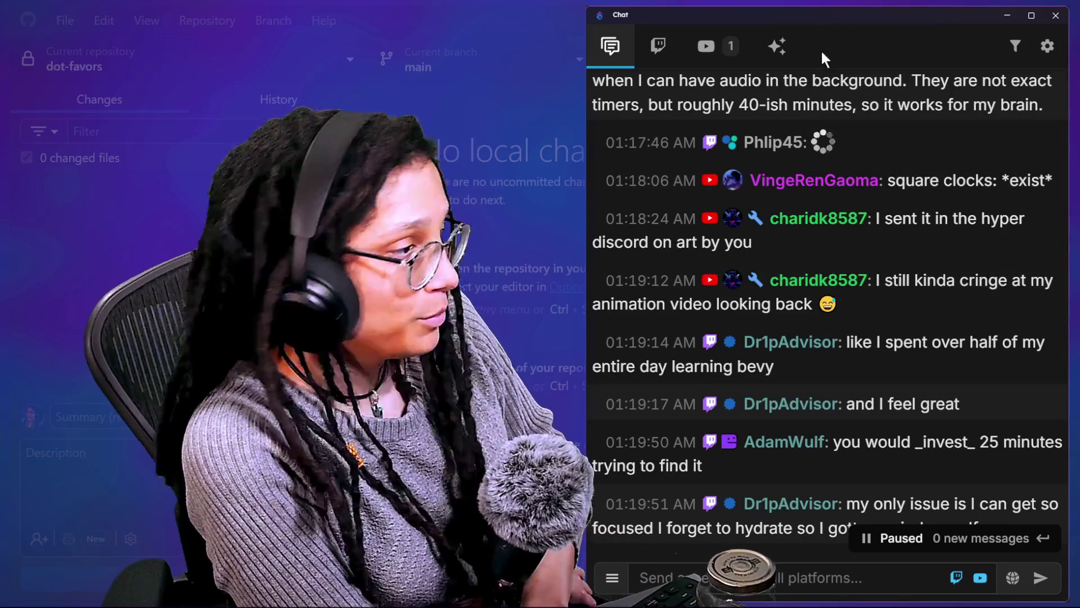
pyautogui.scroll(-1, 971, 165)
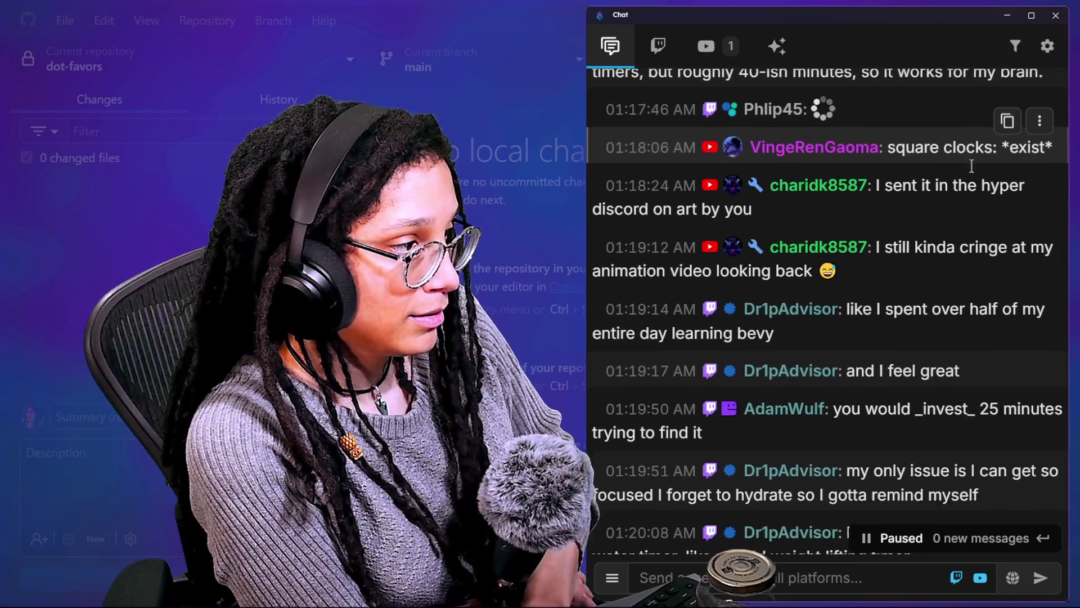
pyautogui.scroll(-2, 951, 343)
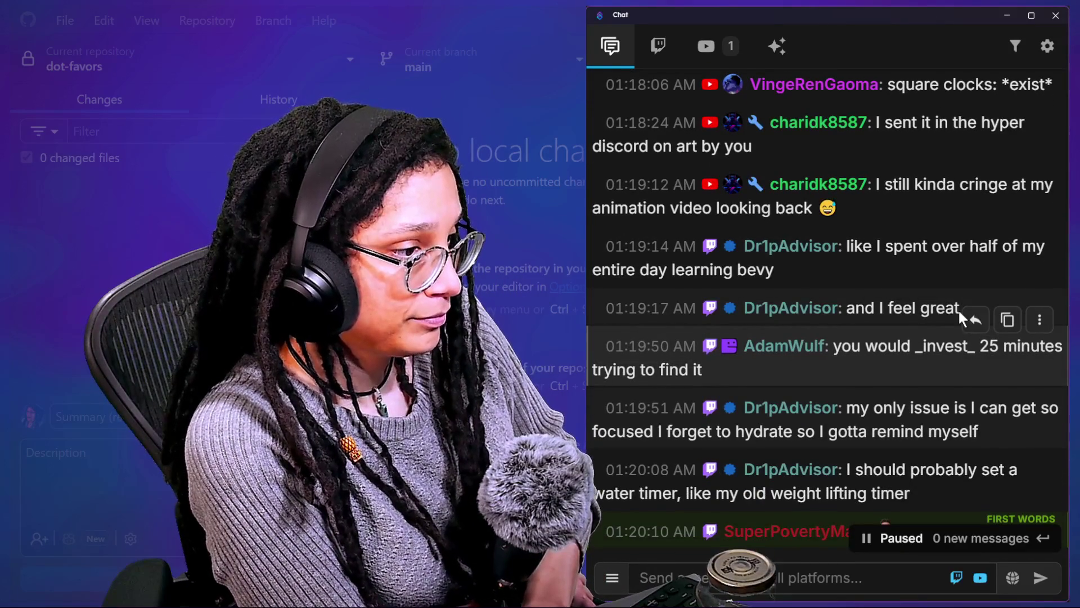
pyautogui.scroll(-5, 958, 308)
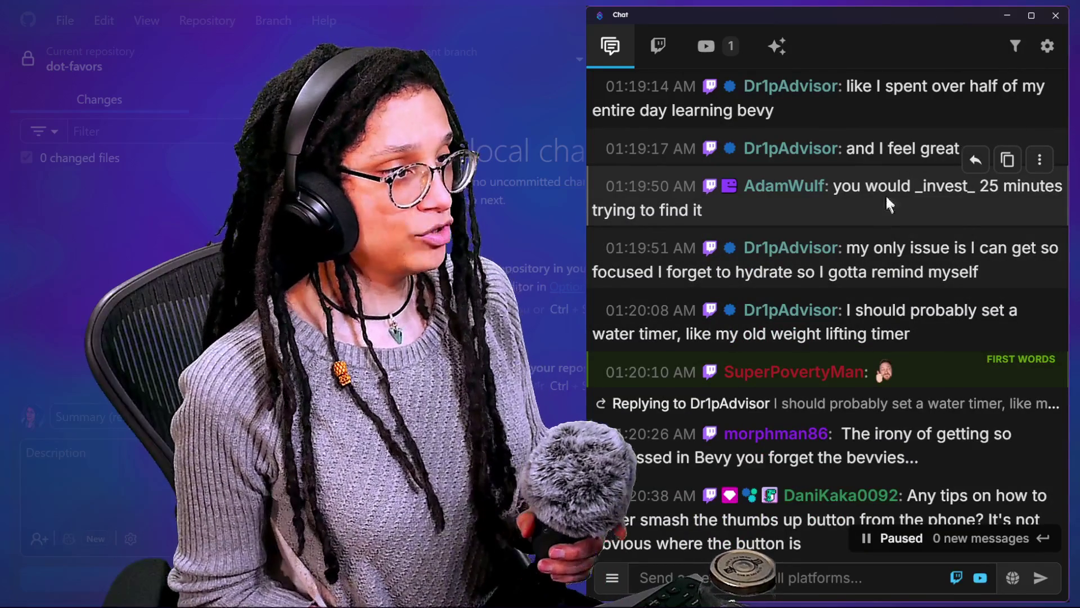
pyautogui.moveTo(907, 247); pyautogui.dragTo(948, 275)
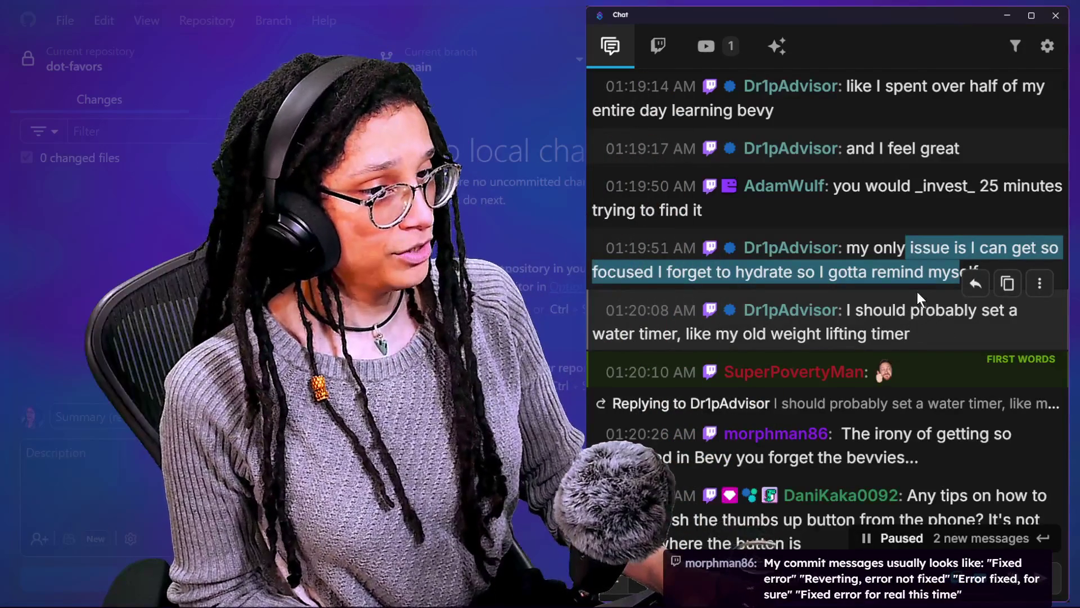
pyautogui.scroll(-1, 917, 292)
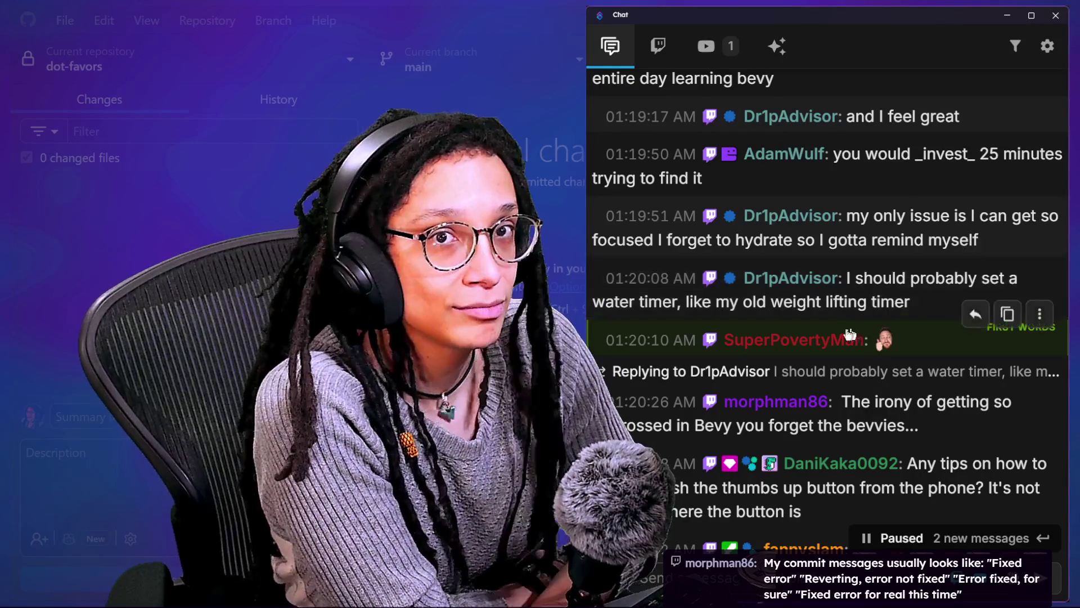
pyautogui.scroll(-1, 833, 343)
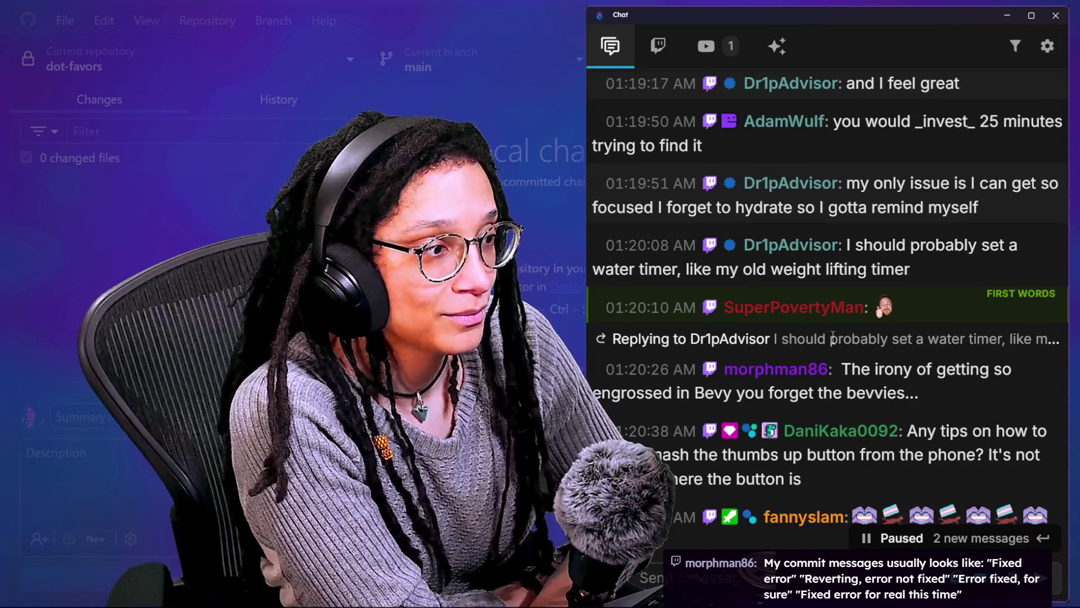
pyautogui.scroll(-1, 982, 315)
pyautogui.scroll(-1, 1040, 314)
pyautogui.scroll(-1, 1040, 314)
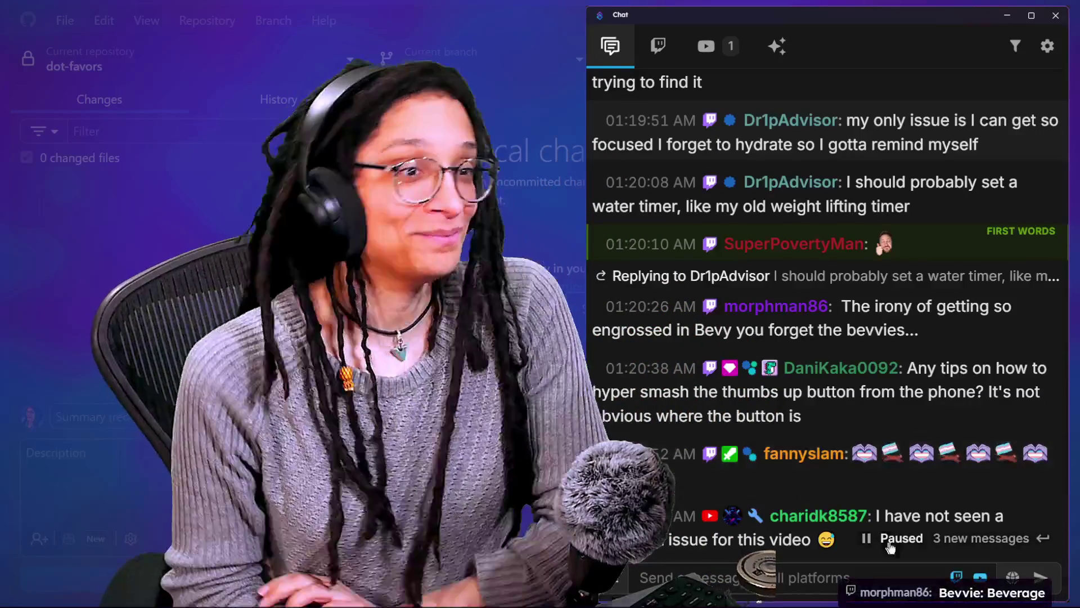
pyautogui.scroll(-1, 860, 362)
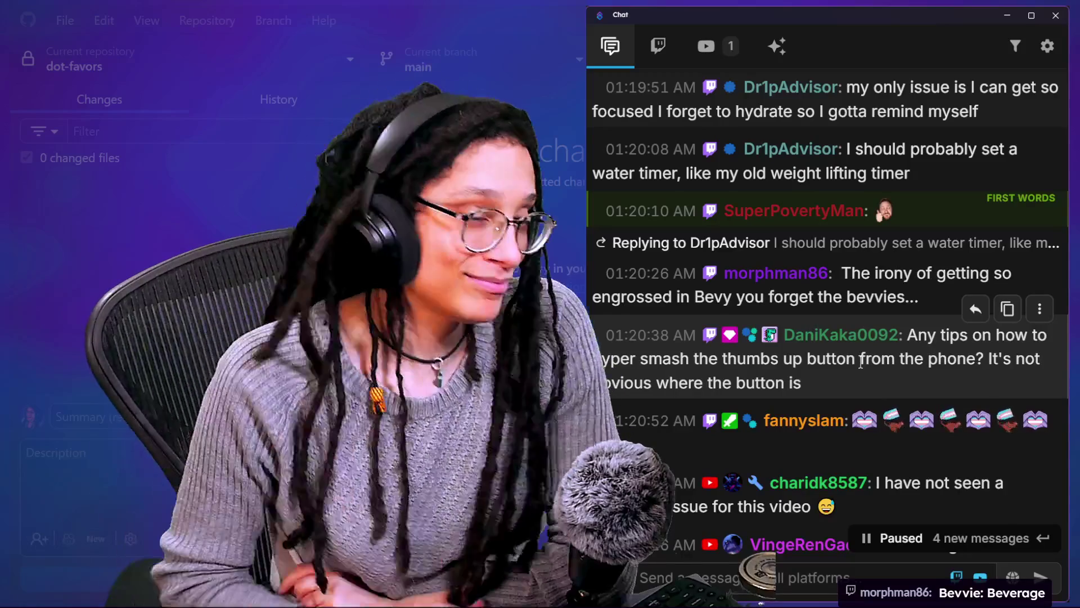
pyautogui.scroll(-1, 1001, 295)
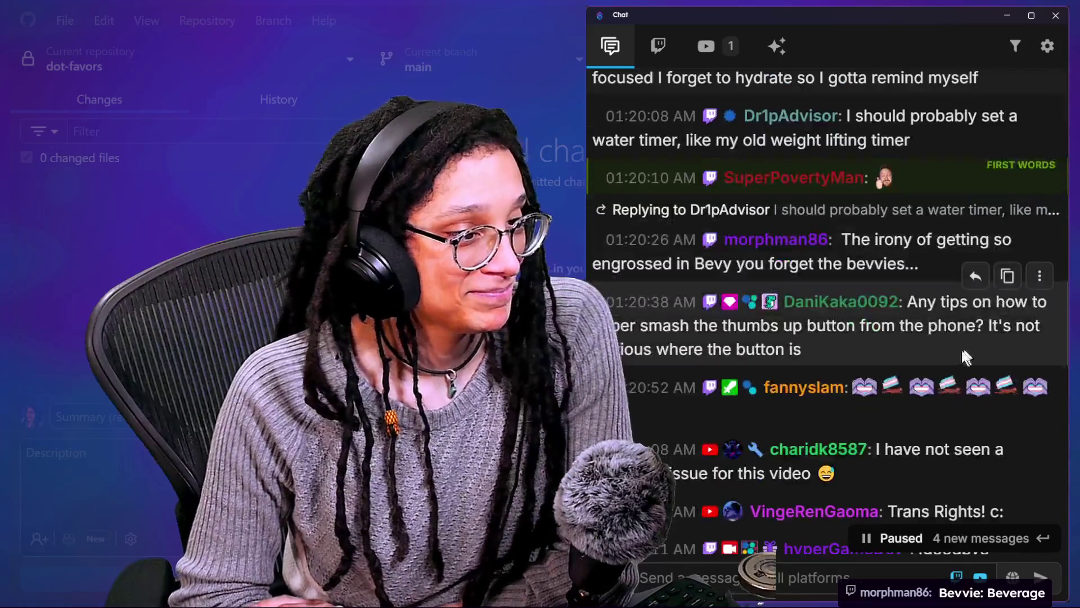
pyautogui.scroll(-4, 917, 296)
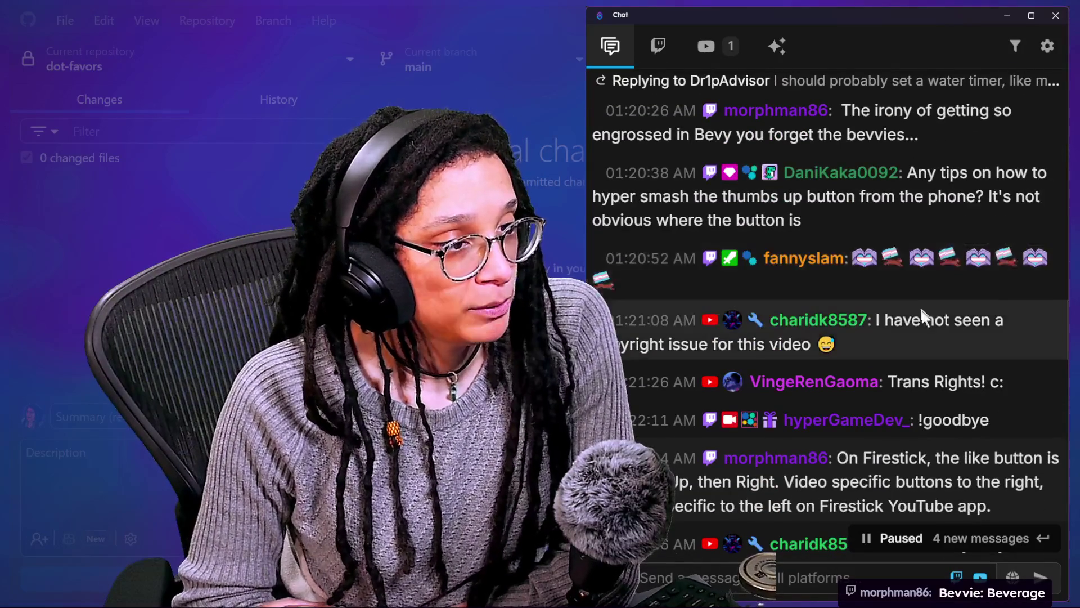
pyautogui.moveTo(894, 260)
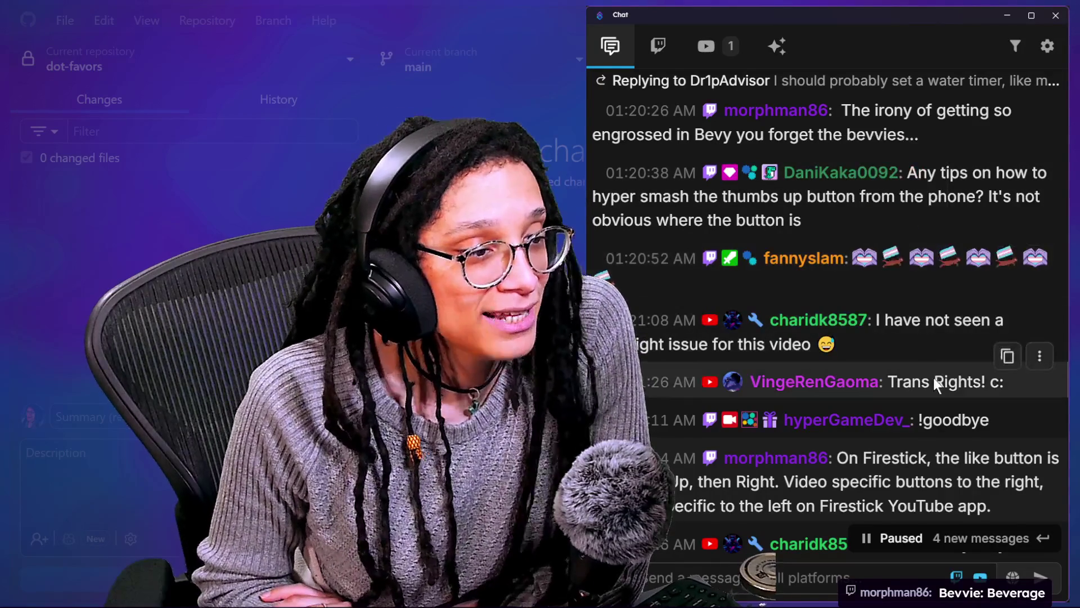
pyautogui.scroll(-5, 934, 377)
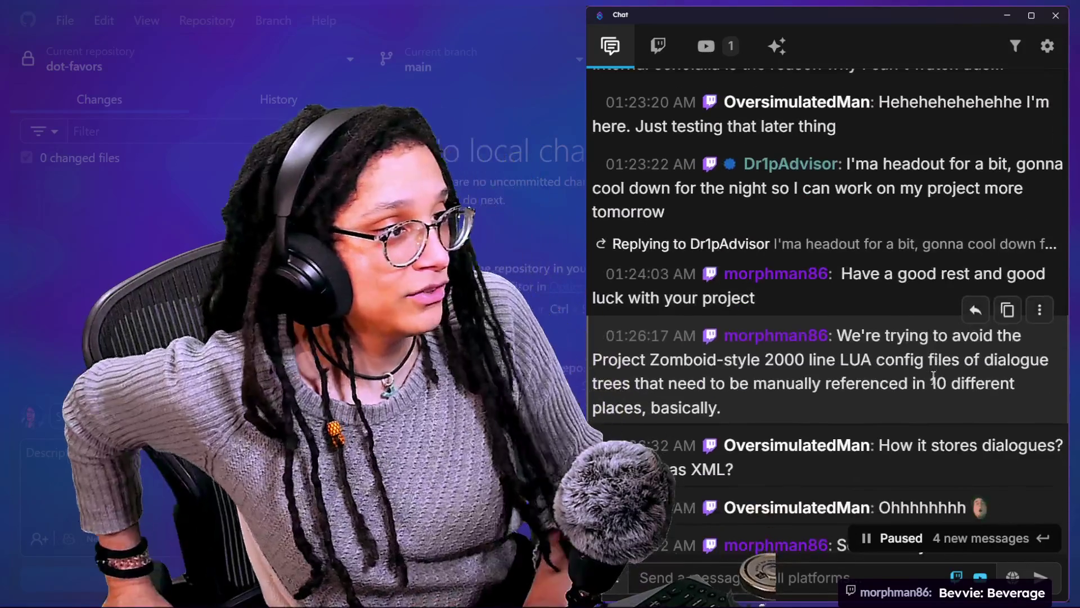
pyautogui.scroll(3, 936, 369)
pyautogui.scroll(5, 941, 363)
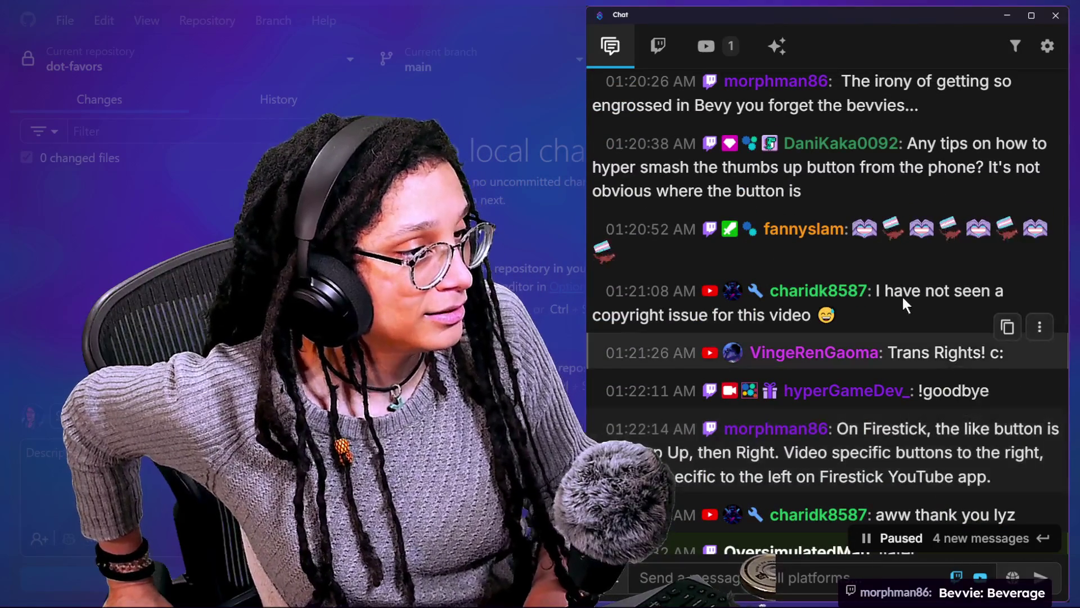
pyautogui.scroll(-1, 913, 402)
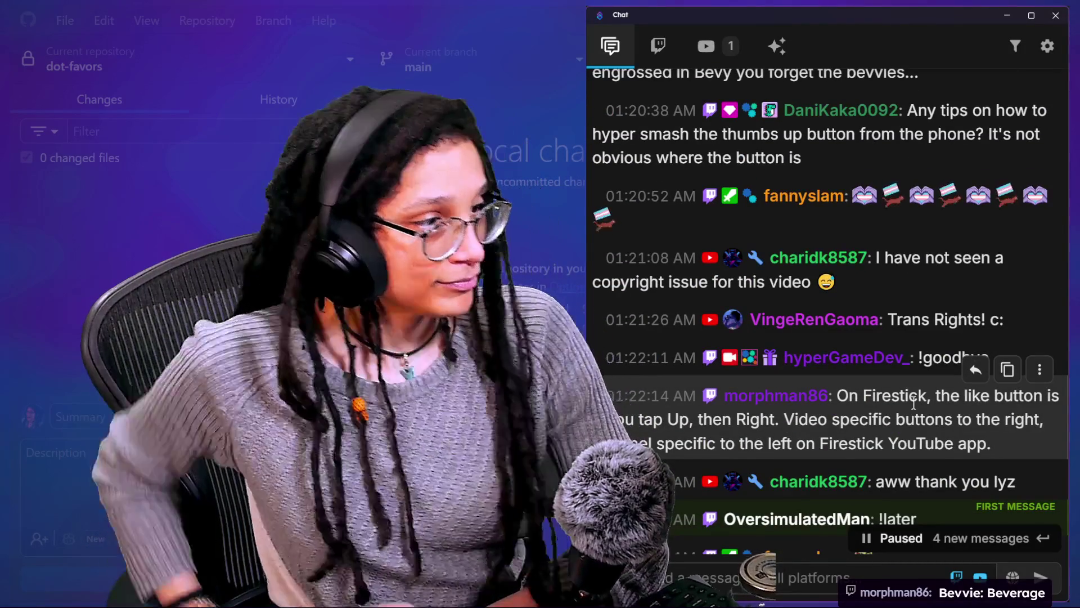
pyautogui.scroll(-5, 887, 433)
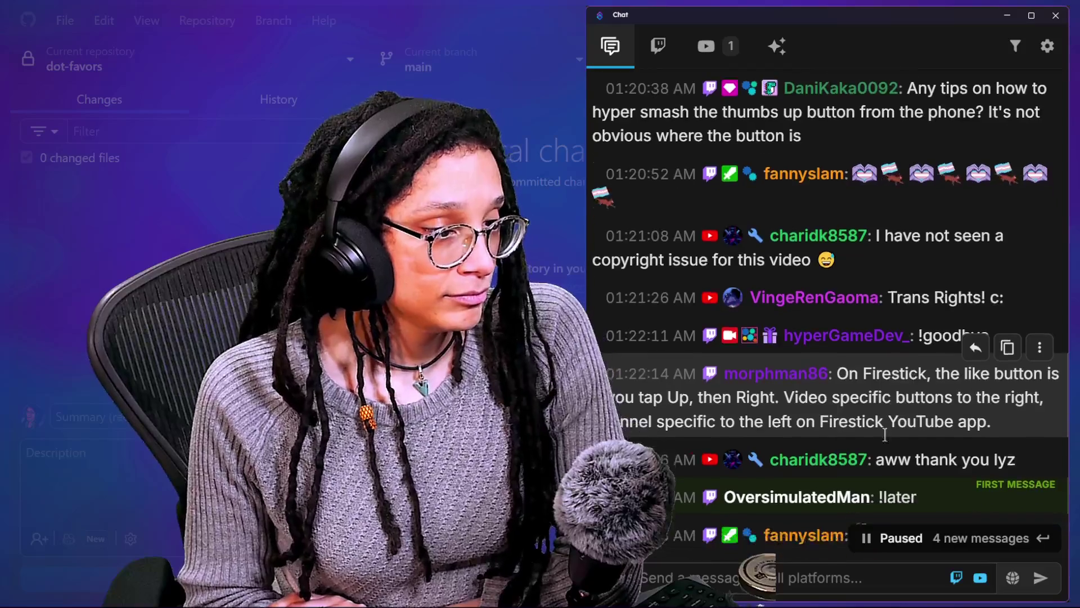
pyautogui.scroll(-2, 909, 299)
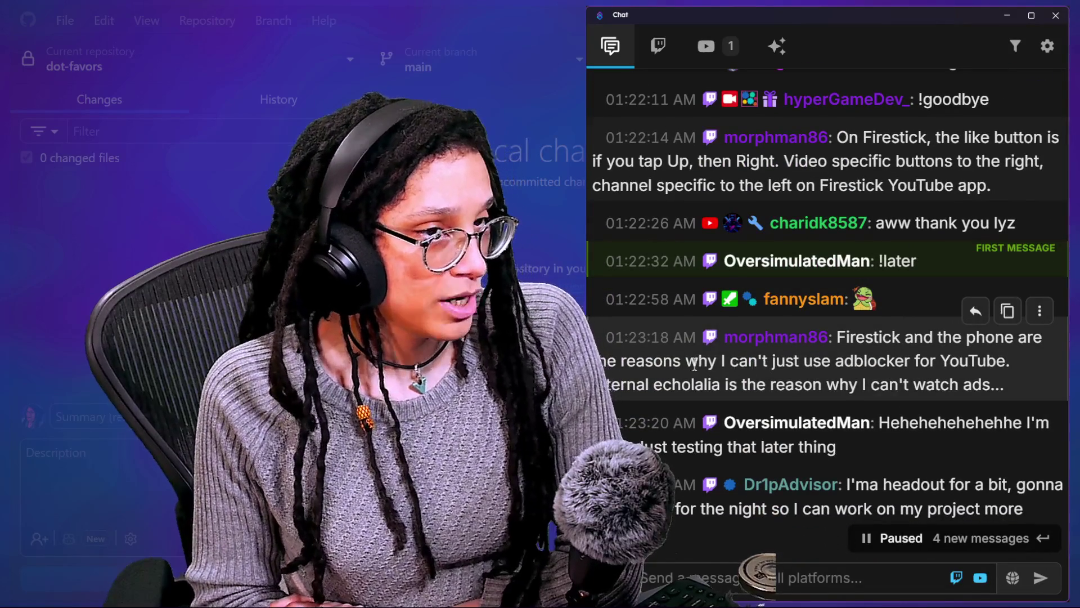
pyautogui.scroll(-2, 695, 364)
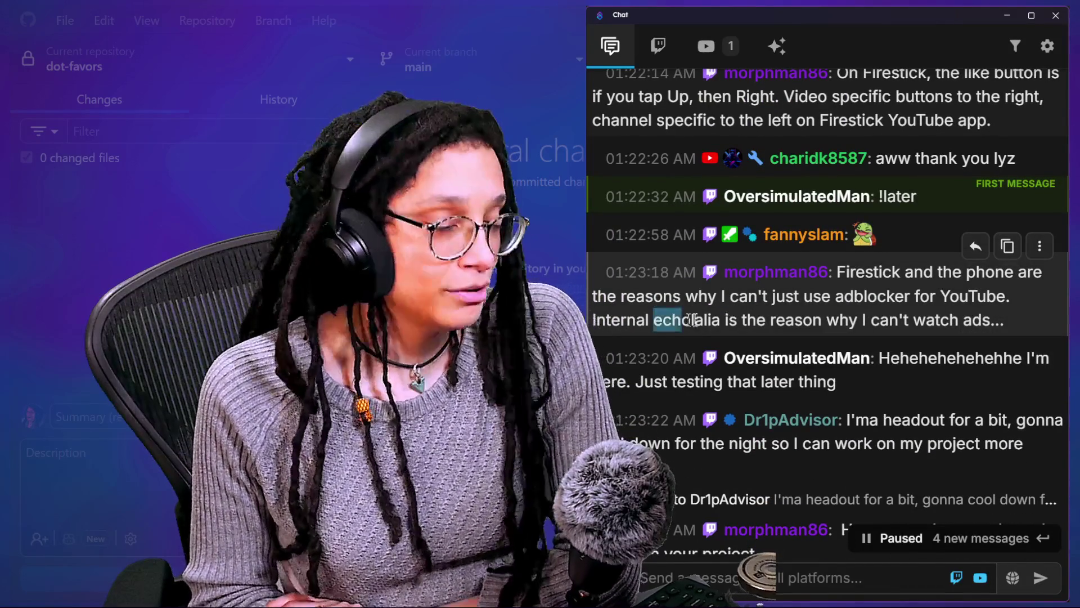
pyautogui.click(673, 319)
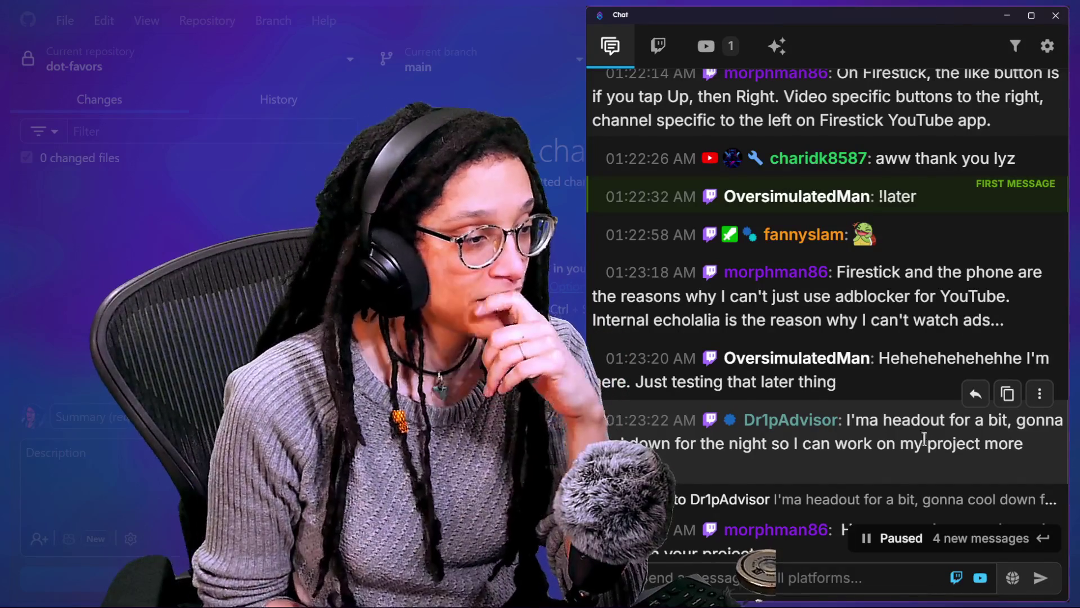
pyautogui.scroll(-2, 720, 372)
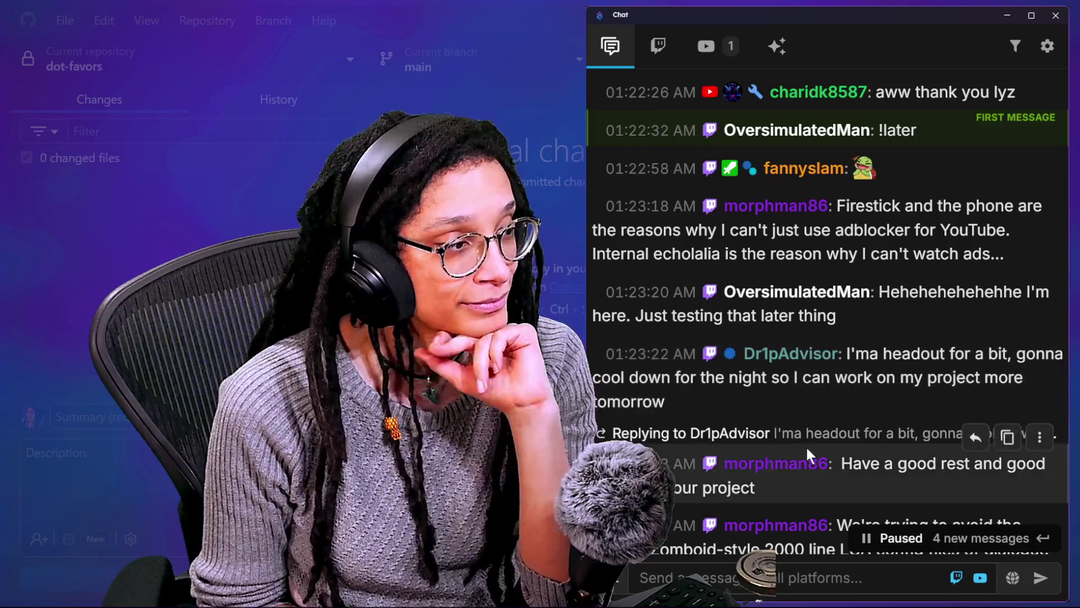
pyautogui.moveTo(617, 315)
pyautogui.mouseDown()
pyautogui.moveTo(838, 318)
pyautogui.moveTo(892, 353)
pyautogui.mouseUp()
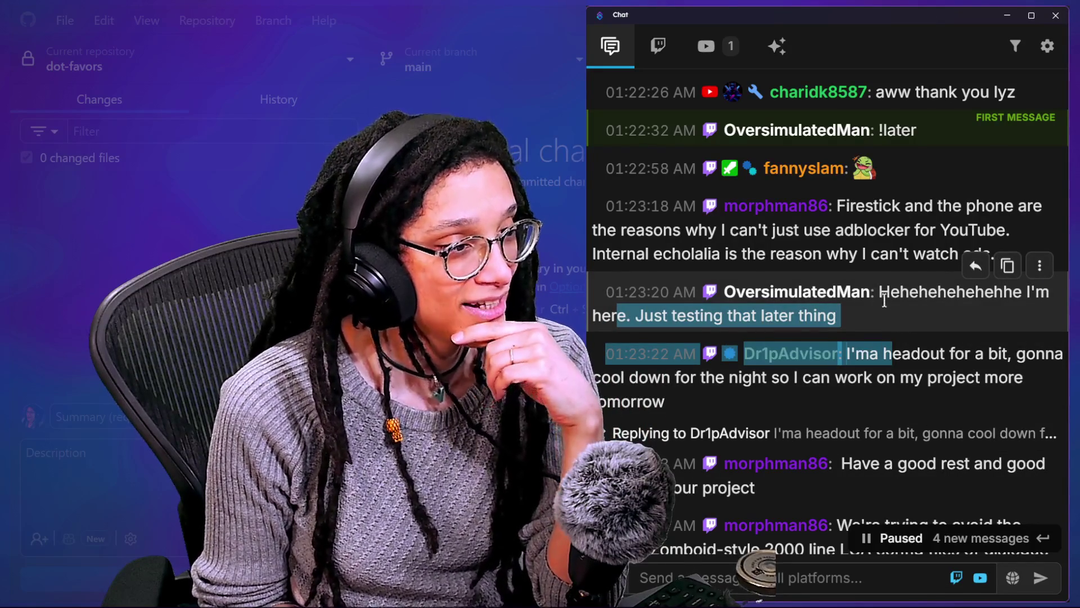
pyautogui.click(882, 310)
pyautogui.scroll(-1, 886, 304)
pyautogui.moveTo(879, 328); pyautogui.dragTo(890, 360)
pyautogui.click(891, 357)
pyautogui.scroll(-2, 892, 360)
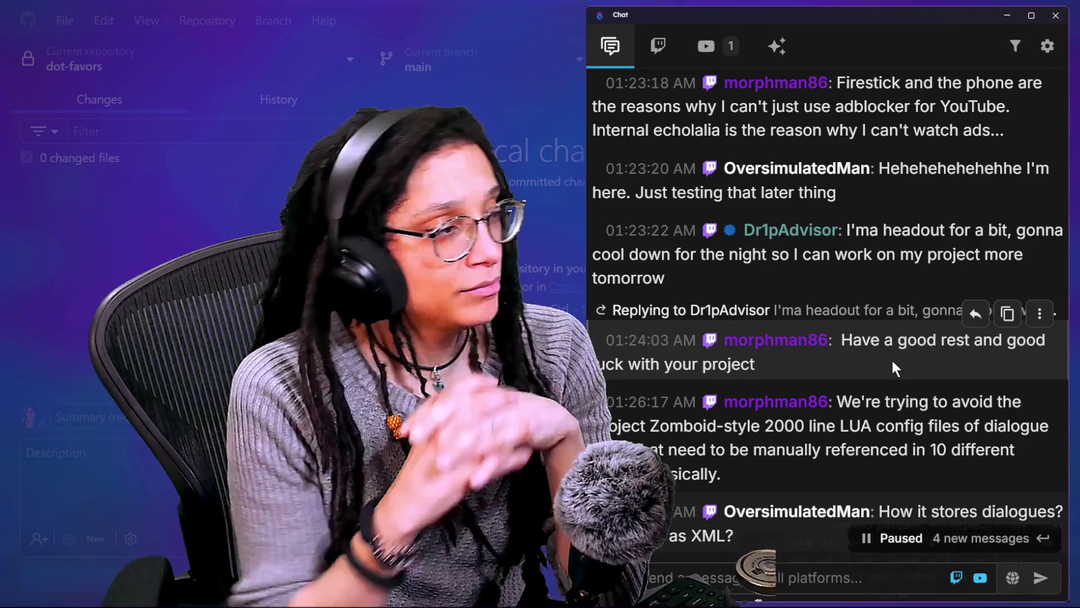
pyautogui.scroll(-1, 891, 358)
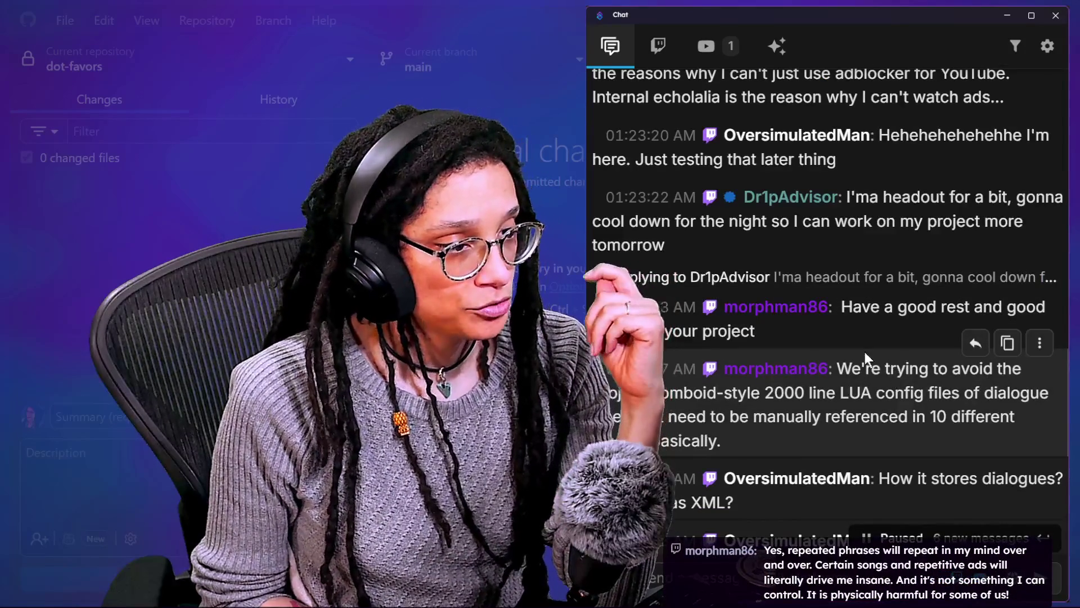
pyautogui.moveTo(890, 380); pyautogui.dragTo(892, 419)
pyautogui.scroll(-2, 894, 412)
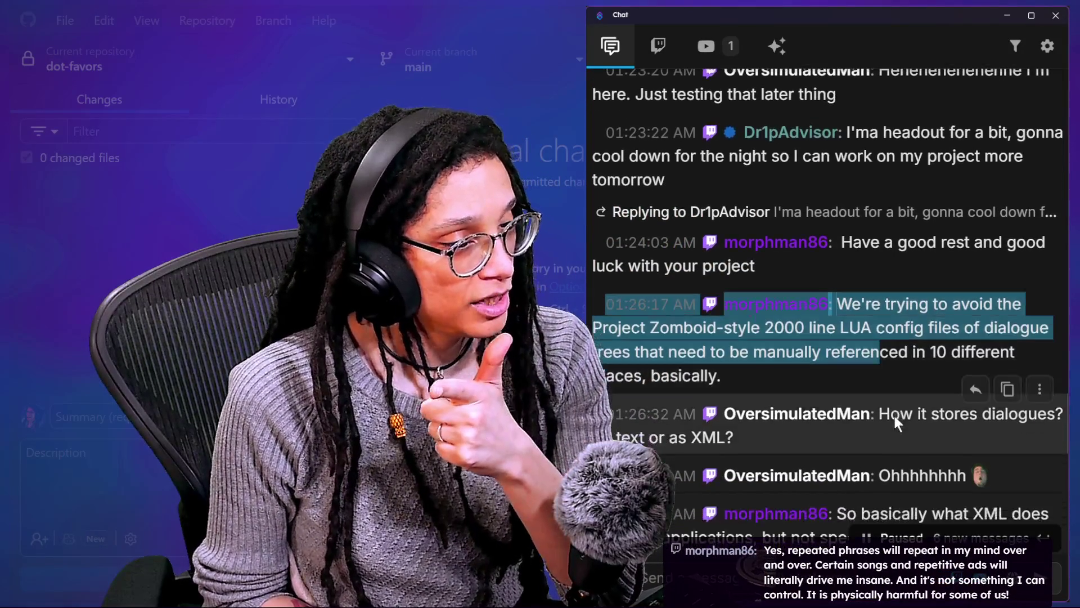
pyautogui.click(895, 415)
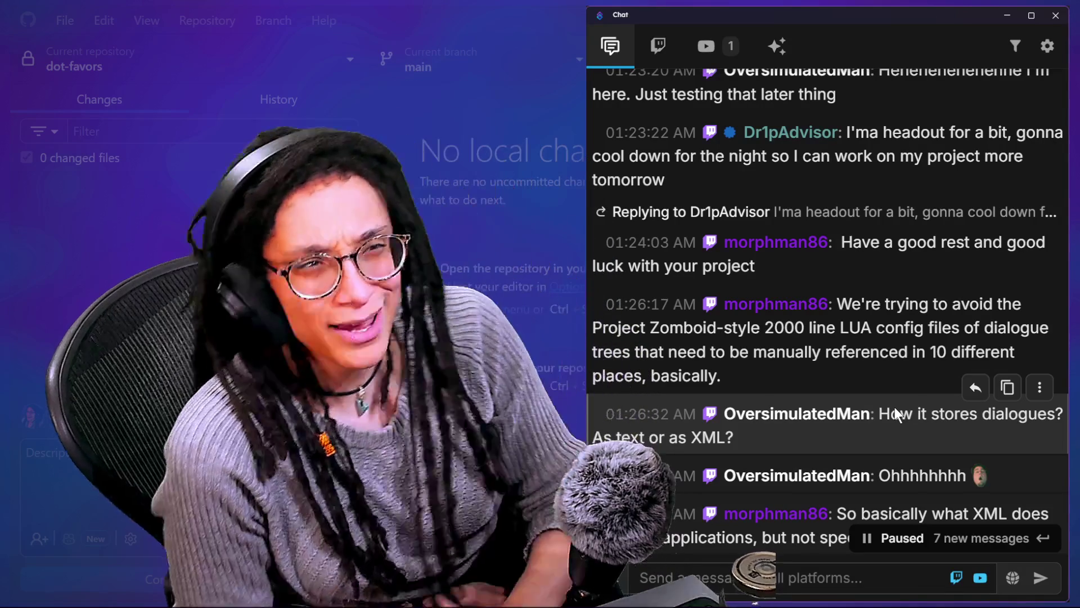
pyautogui.moveTo(951, 329); pyautogui.dragTo(946, 340)
pyautogui.click(947, 339)
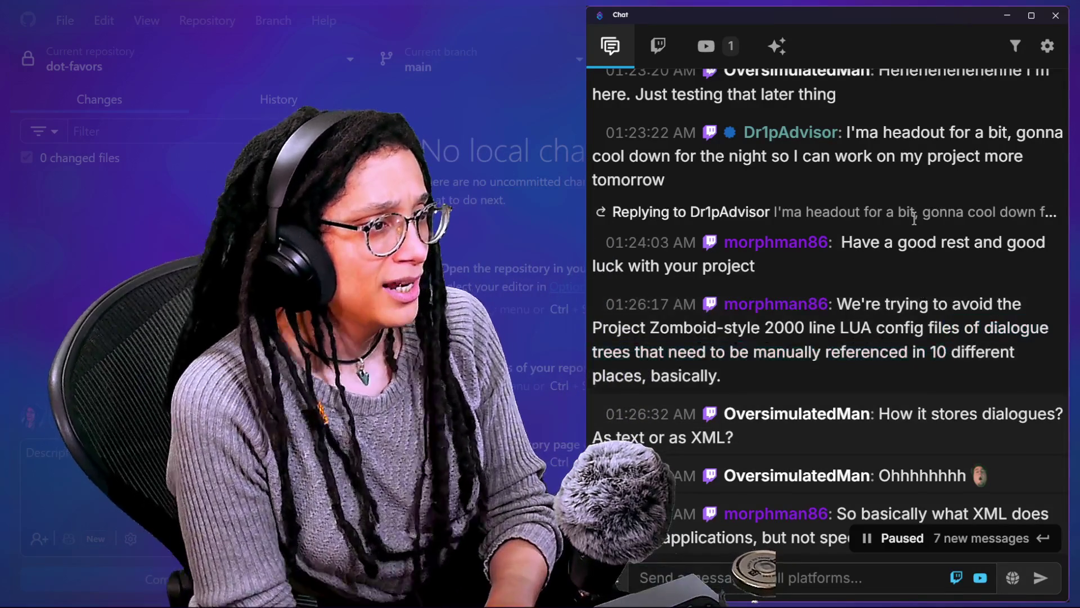
pyautogui.scroll(-2, 912, 215)
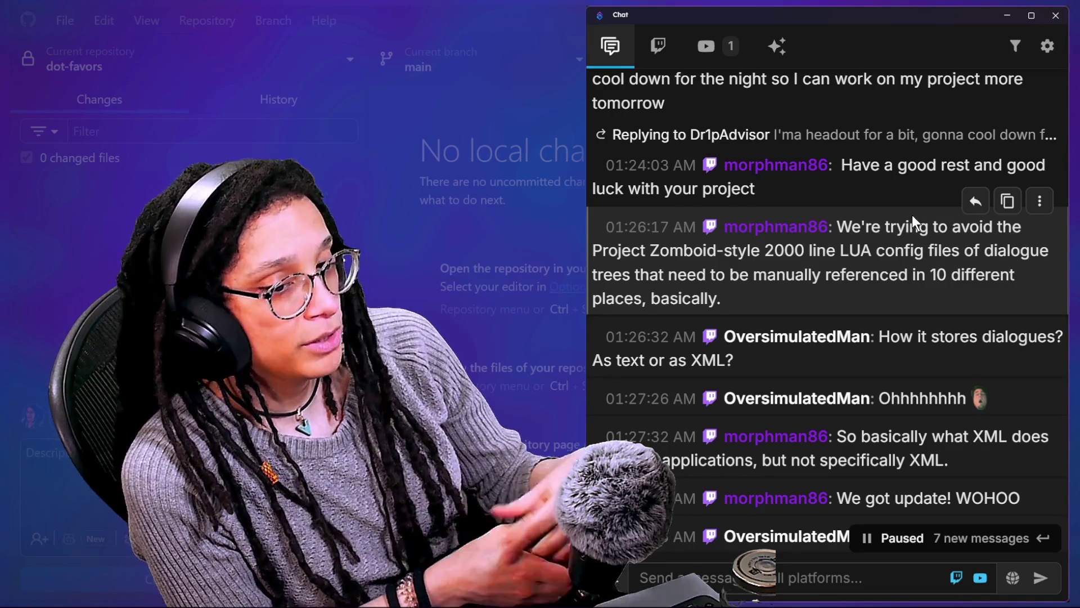
pyautogui.scroll(-2, 912, 214)
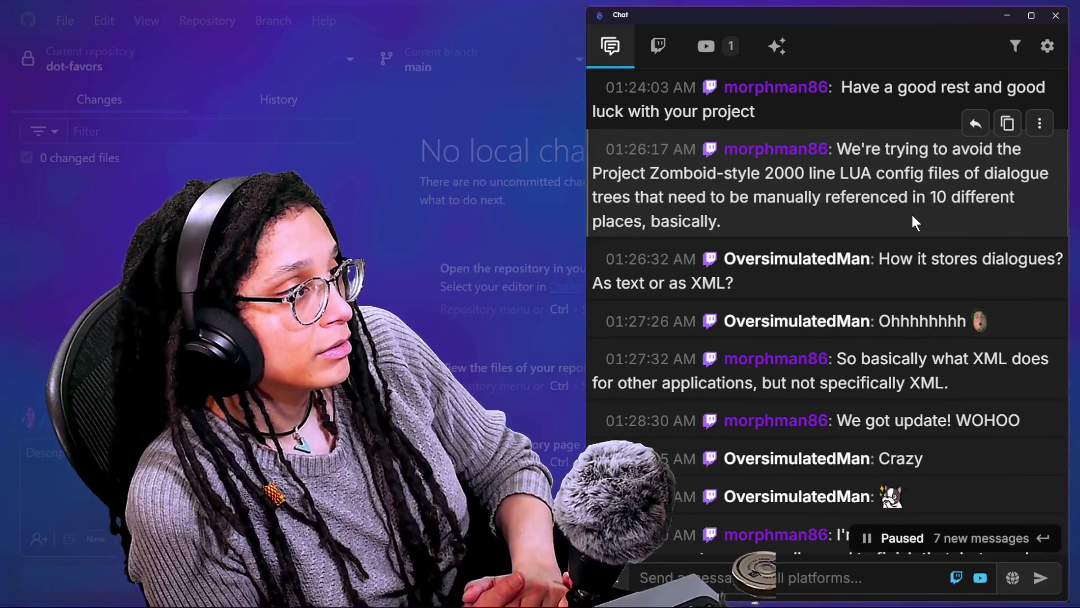
pyautogui.scroll(2, 912, 215)
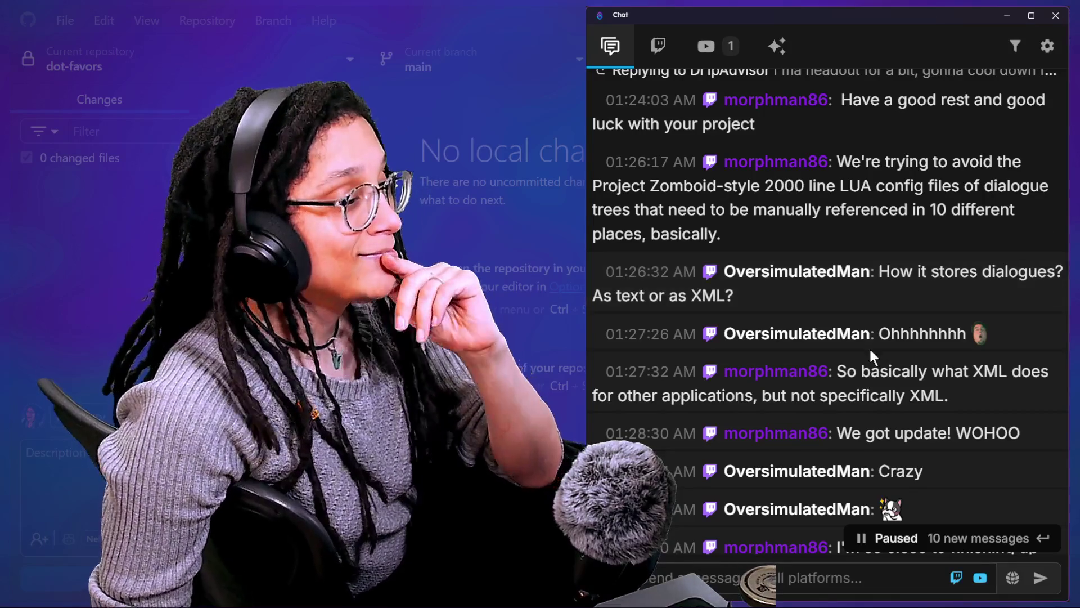
pyautogui.scroll(-1, 864, 338)
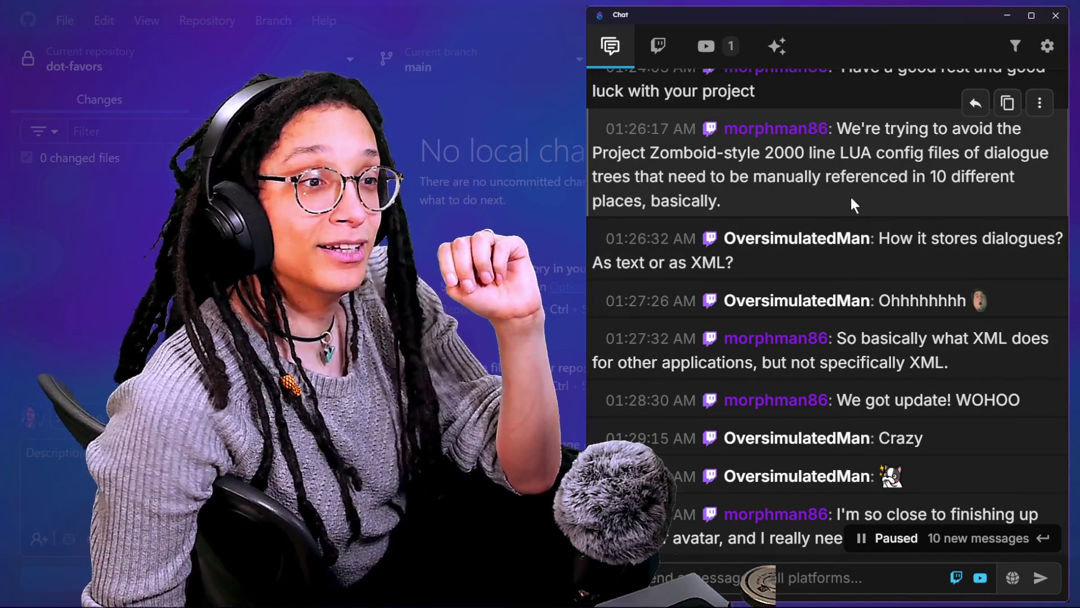
pyautogui.scroll(-2, 849, 194)
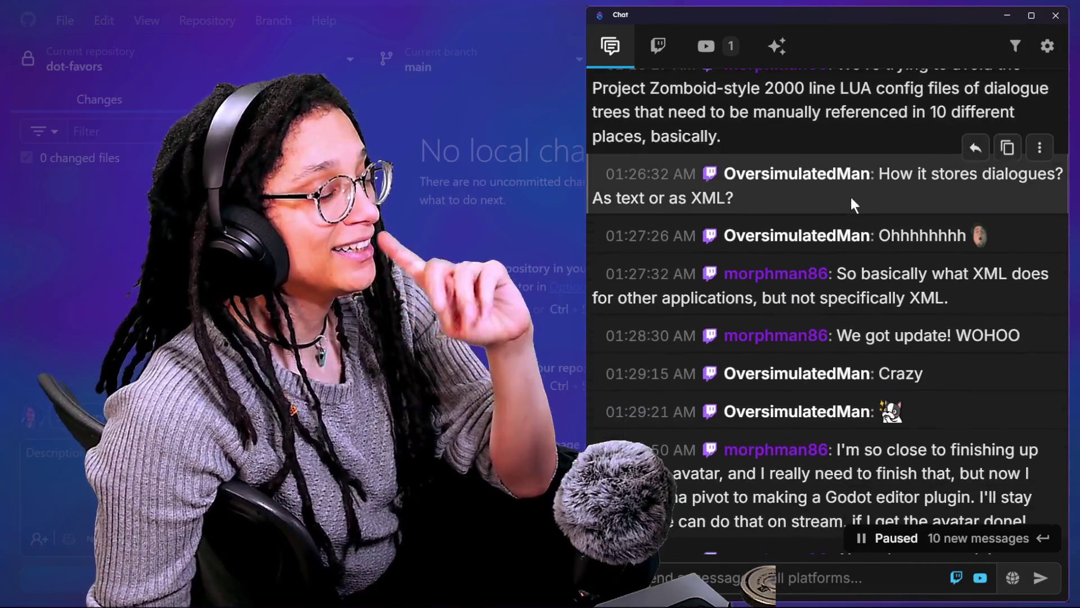
pyautogui.scroll(-1, 872, 247)
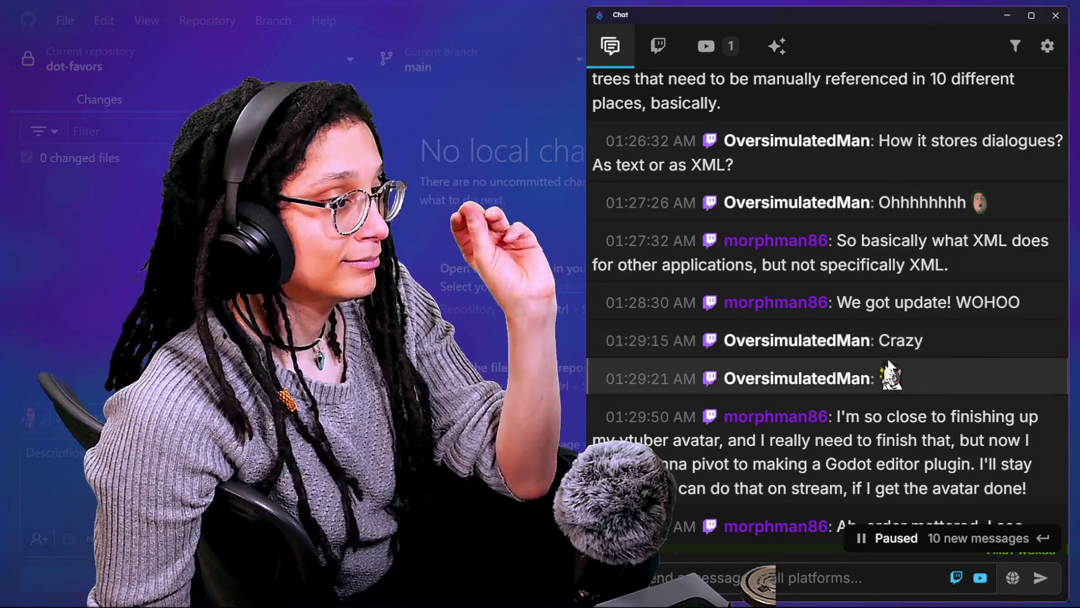
pyautogui.scroll(-2, 874, 380)
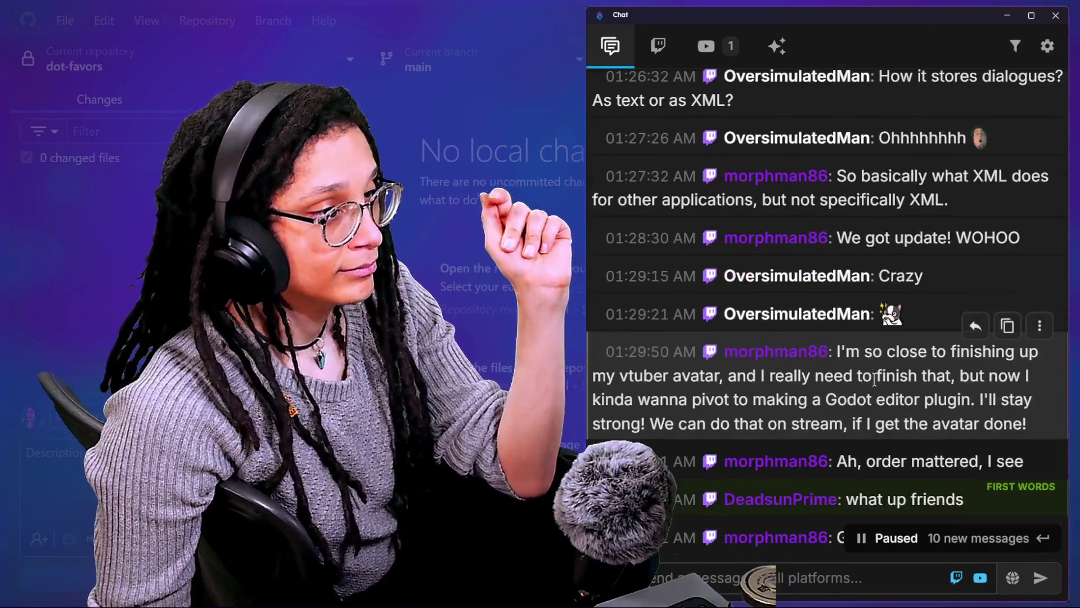
pyautogui.scroll(-1, 875, 379)
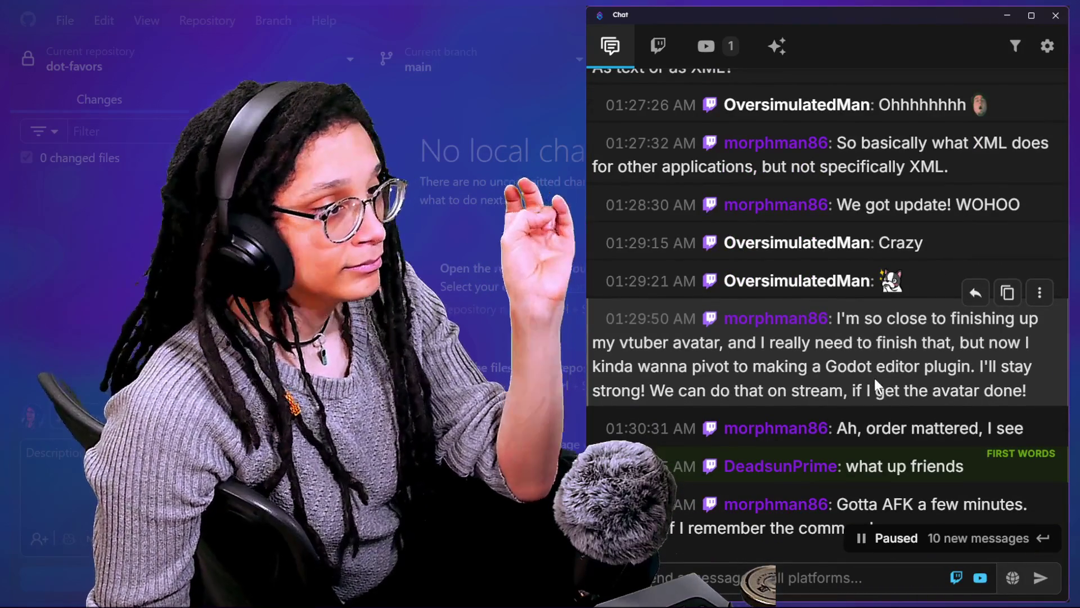
pyautogui.scroll(-1, 874, 378)
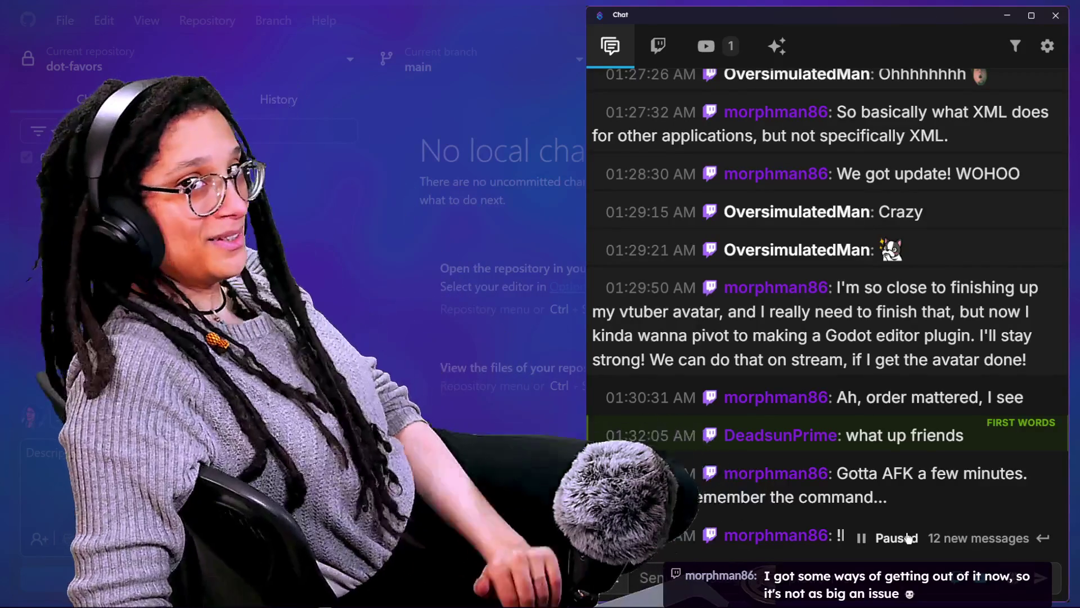
pyautogui.moveTo(853, 434)
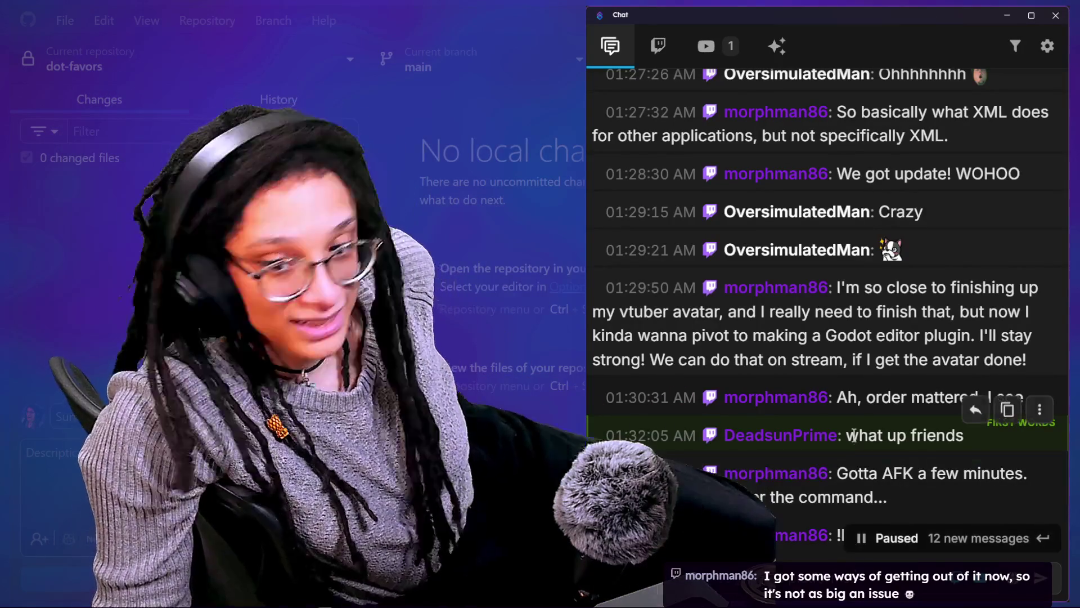
pyautogui.scroll(-1, 853, 435)
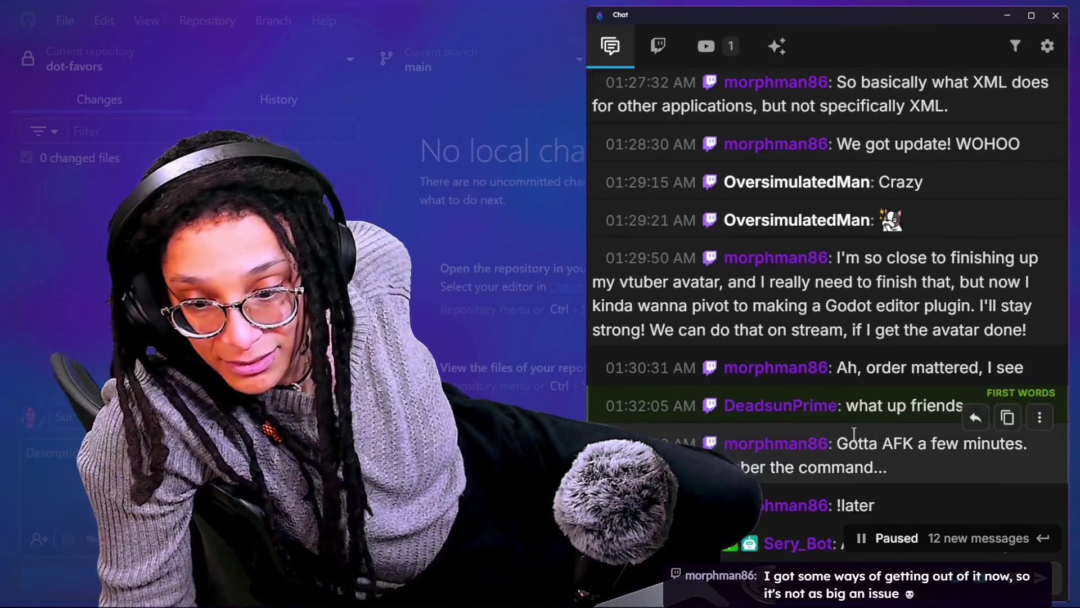
pyautogui.scroll(-3, 854, 434)
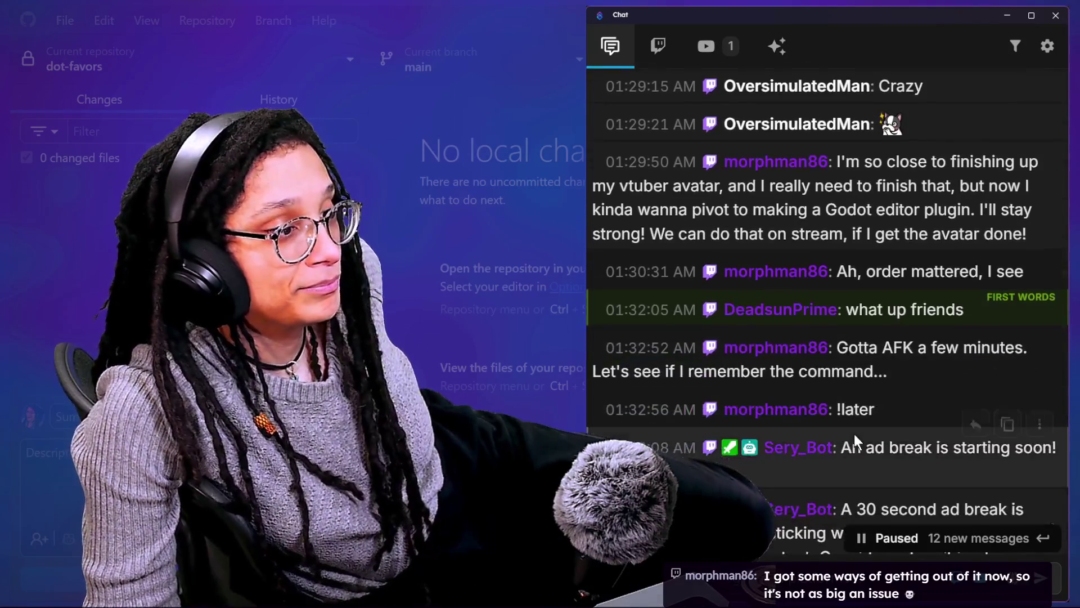
pyautogui.scroll(-1, 854, 434)
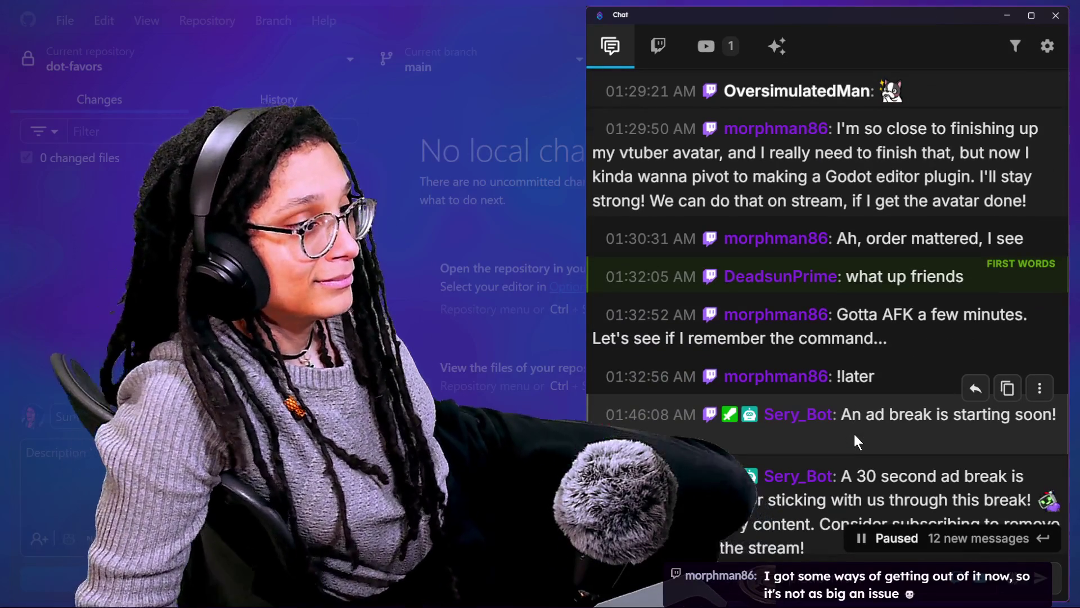
pyautogui.scroll(-8, 854, 433)
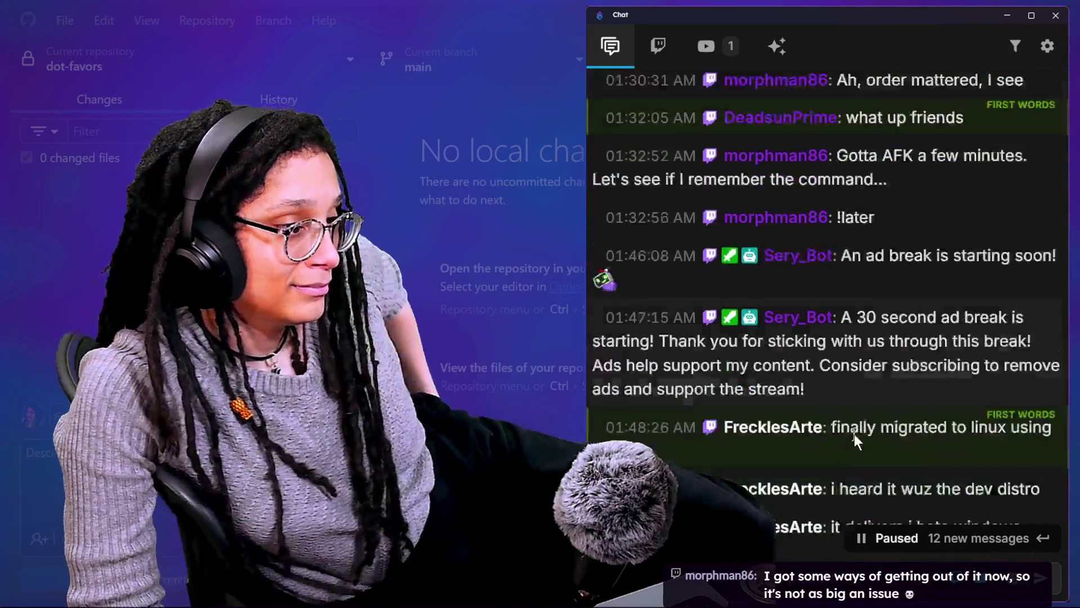
pyautogui.scroll(-2, 854, 434)
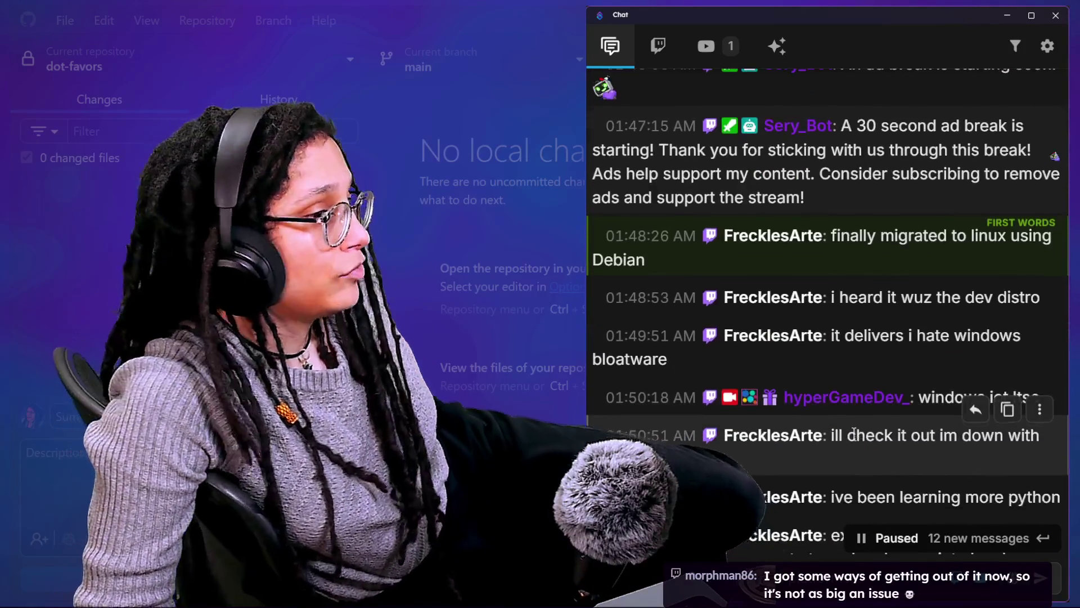
pyautogui.scroll(-4, 876, 413)
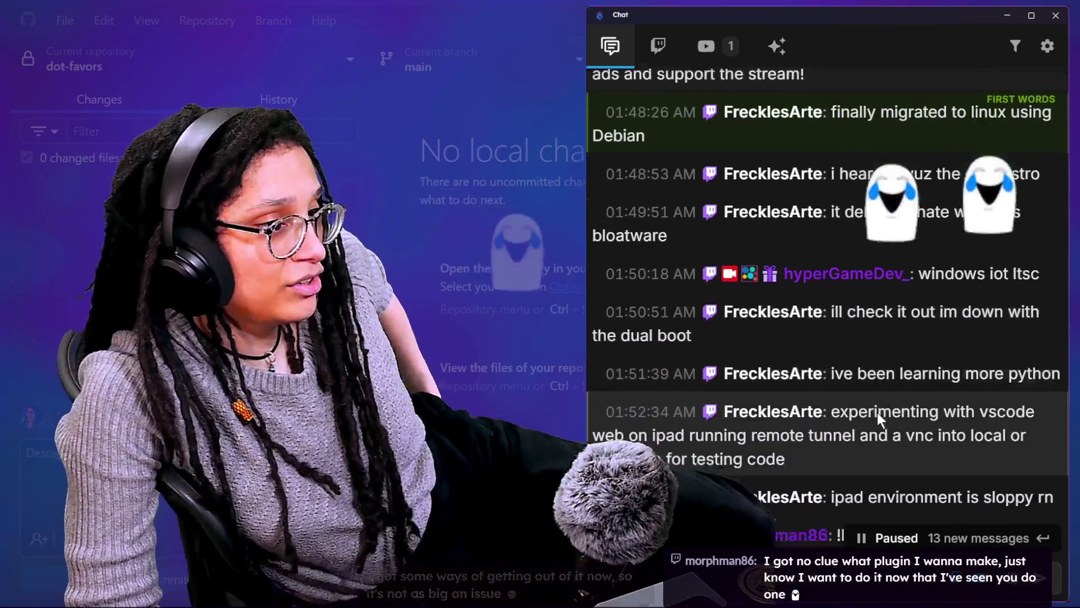
pyautogui.scroll(-2, 877, 413)
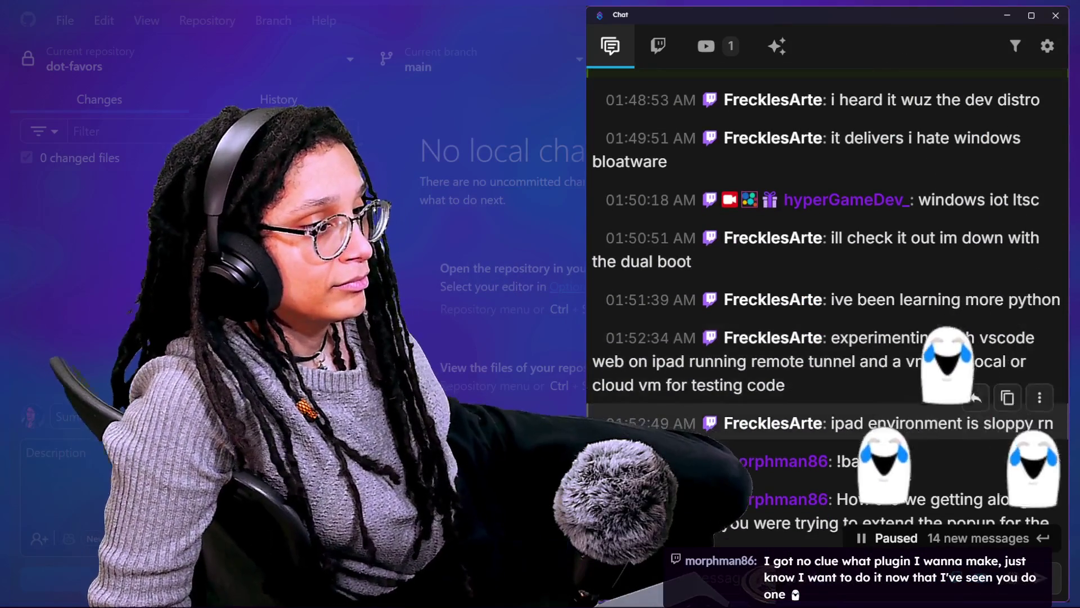
pyautogui.scroll(-1, 897, 448)
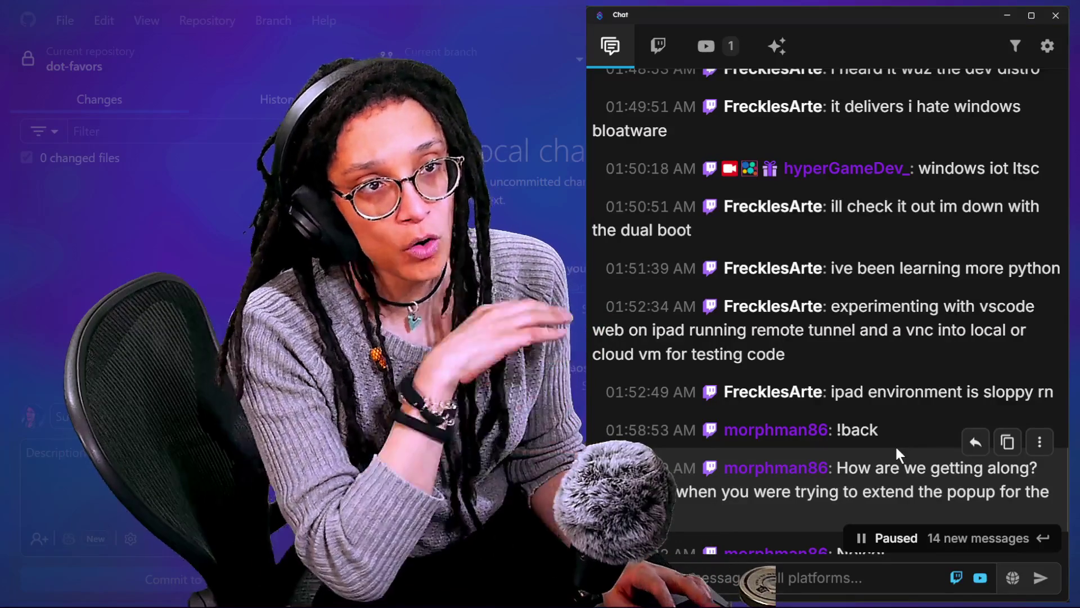
pyautogui.hotkey('alt', 'Tab')
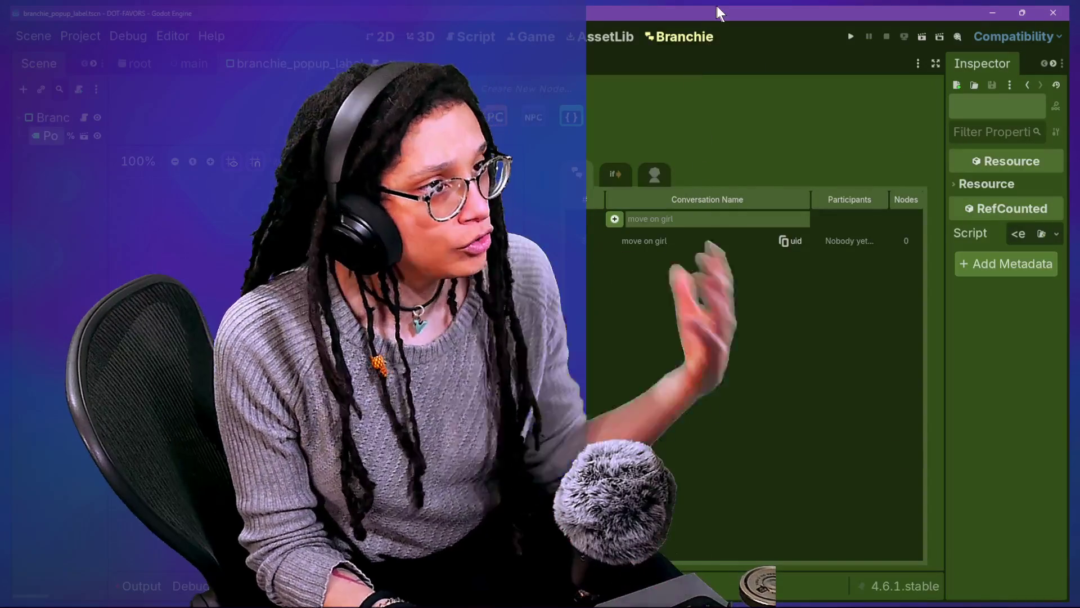
# Step: Restore Godot to a smaller window moved right, cycle Script, 2D, 3D and Game views, then return to chat
pyautogui.doubleClick(718, 9)
pyautogui.moveTo(545, 114)
pyautogui.mouseDown()
pyautogui.moveTo(983, 100)
pyautogui.moveTo(748, 103)
pyautogui.moveTo(778, 103)
pyautogui.mouseUp()
pyautogui.click(799, 125)
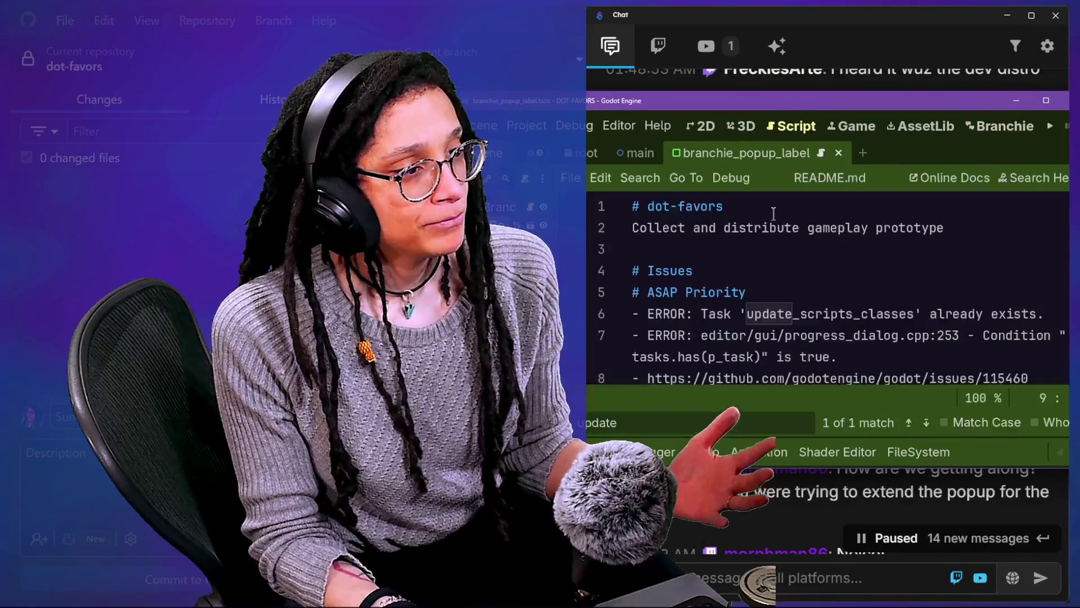
pyautogui.scroll(-1, 773, 213)
pyautogui.click(701, 125)
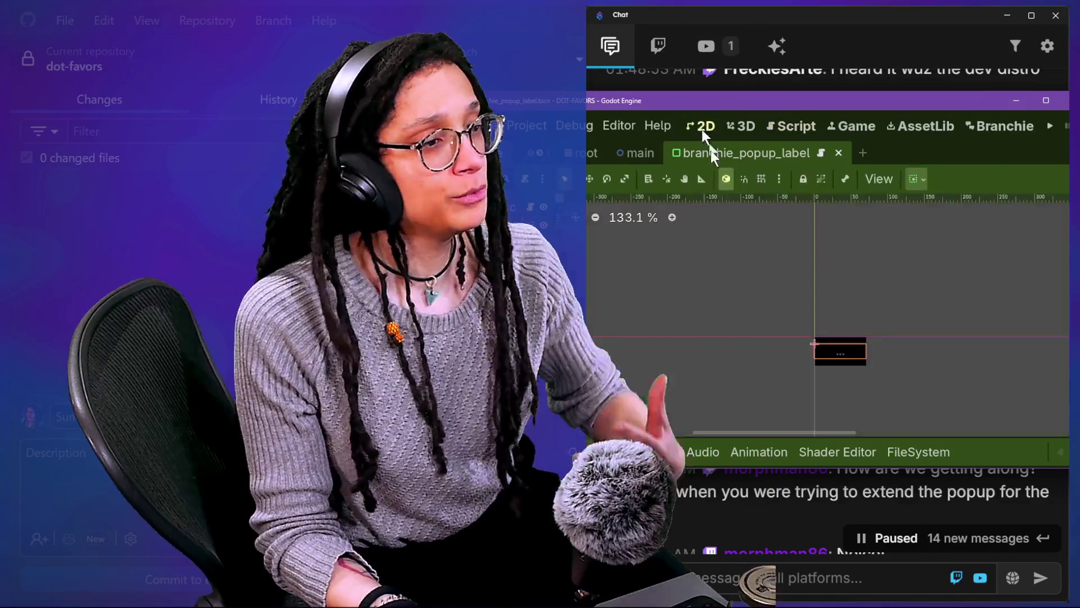
pyautogui.click(739, 127)
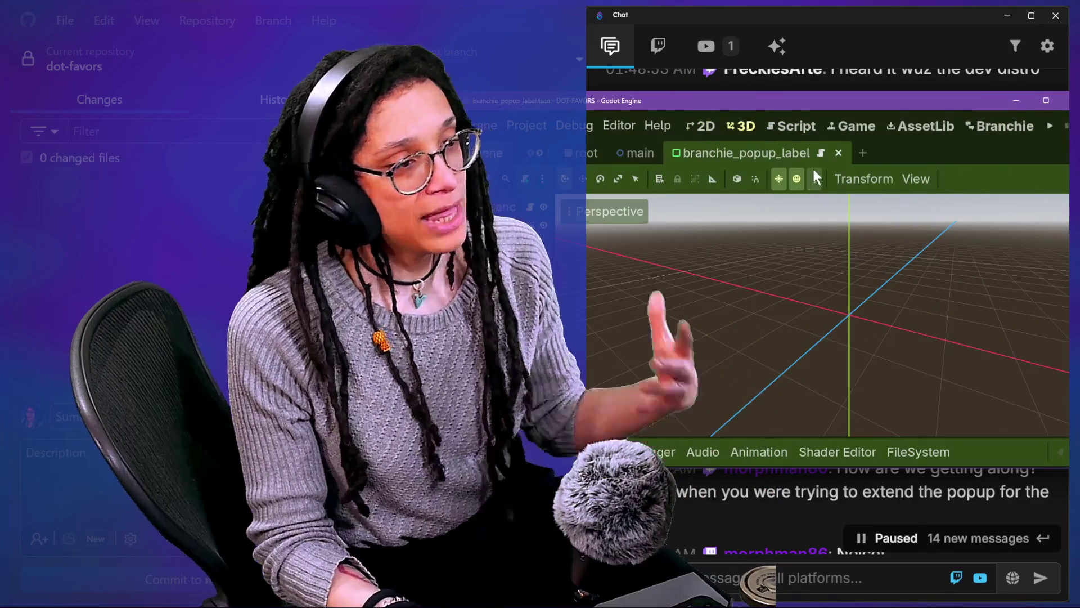
pyautogui.click(812, 125)
pyautogui.click(849, 127)
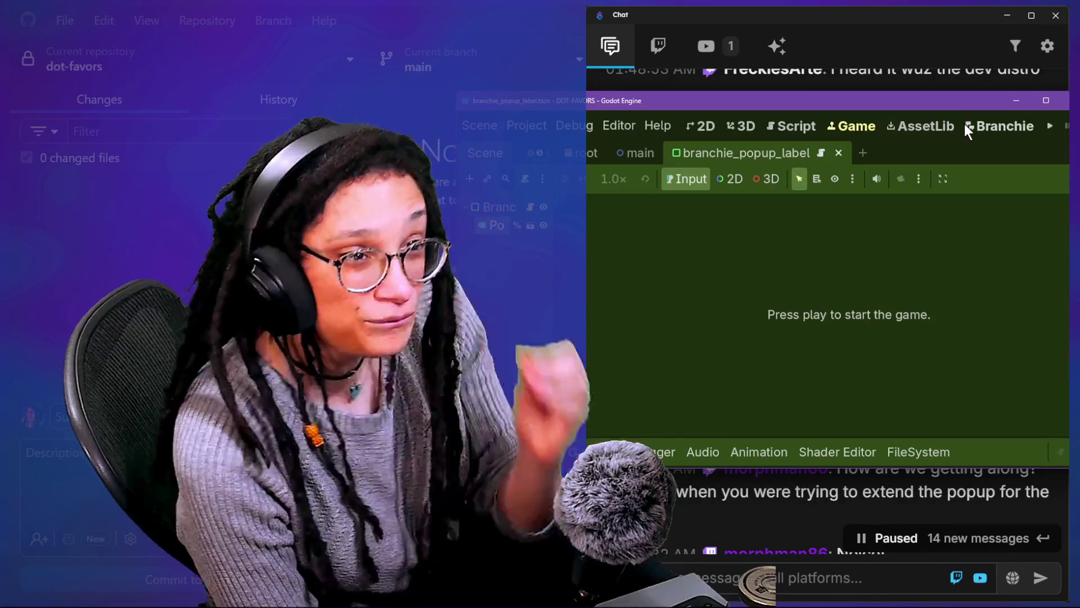
pyautogui.hotkey('alt', 'Tab')
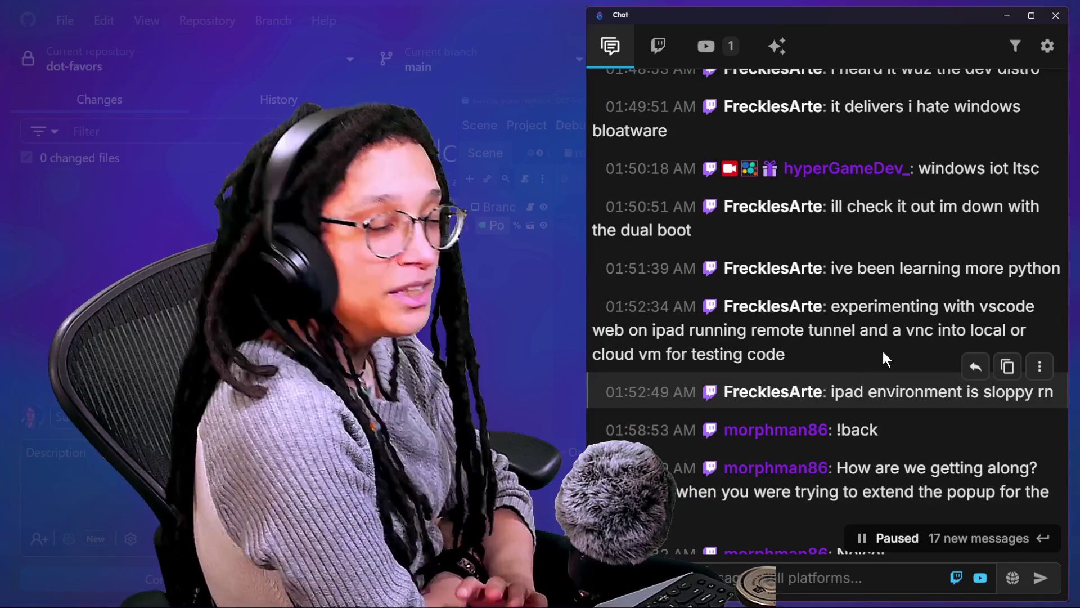
pyautogui.scroll(-1, 883, 351)
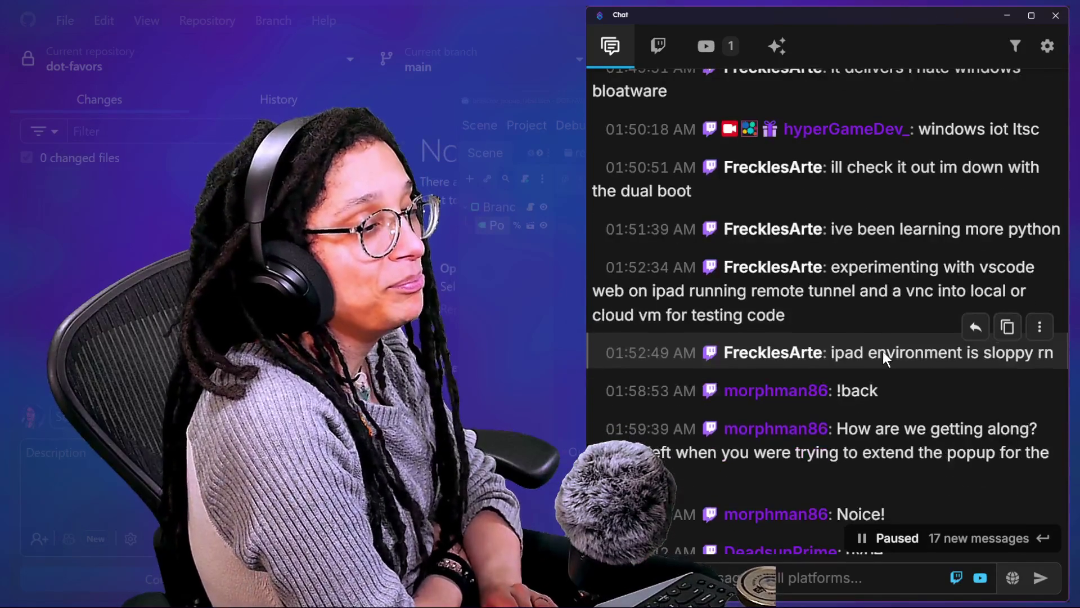
pyautogui.scroll(-3, 882, 351)
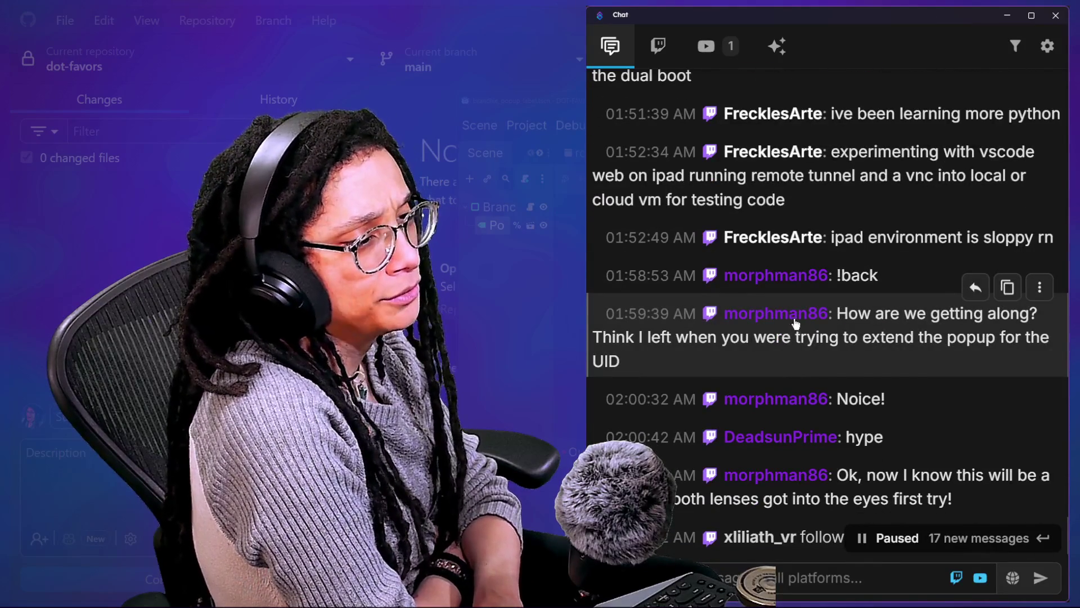
pyautogui.click(794, 315)
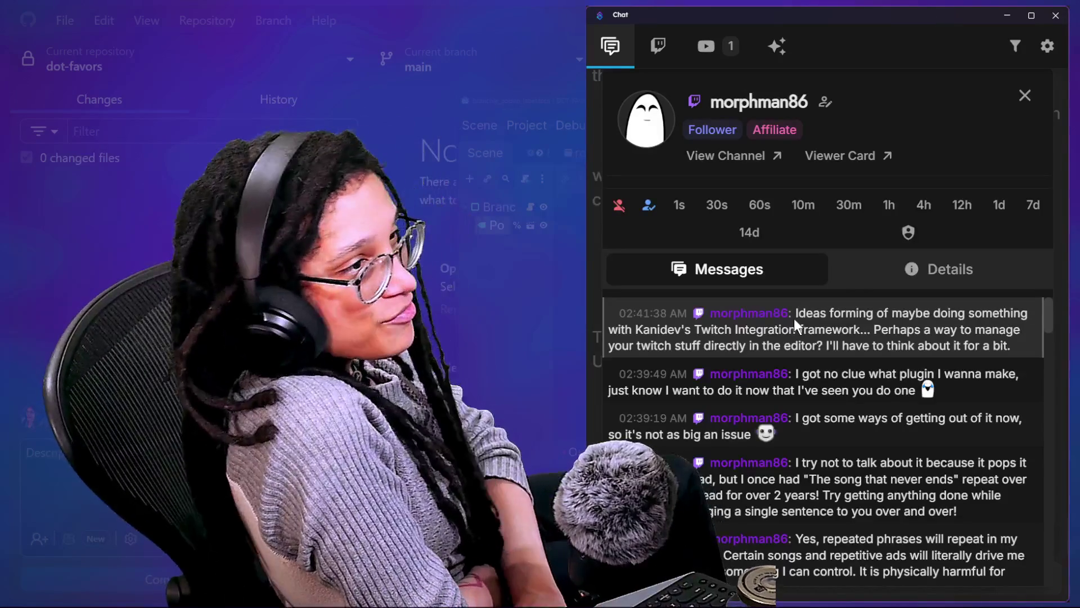
pyautogui.click(1029, 97)
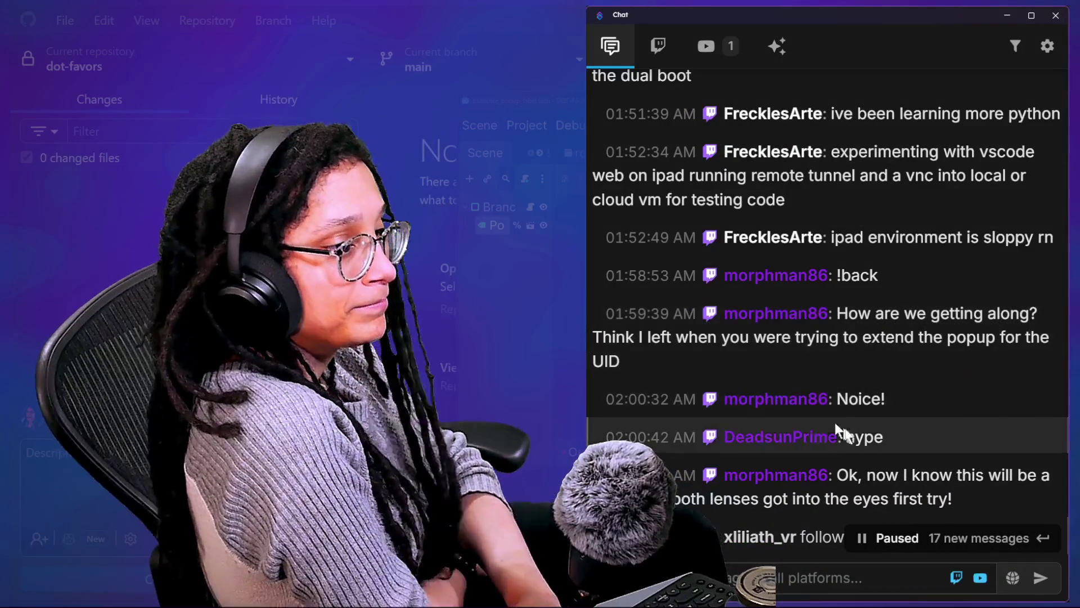
pyautogui.scroll(-2, 855, 432)
pyautogui.scroll(-2, 855, 432)
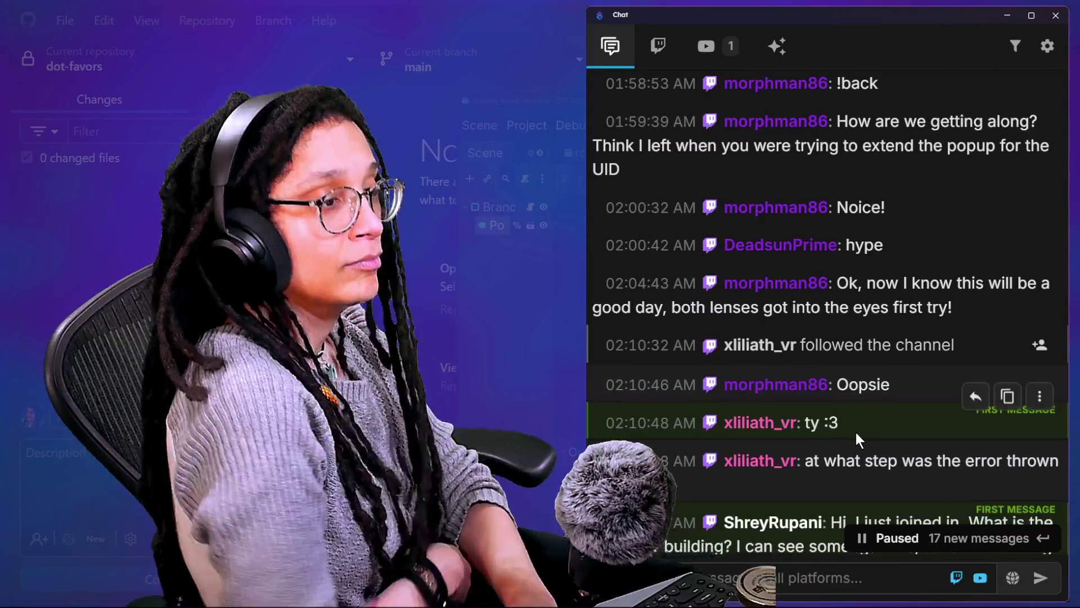
pyautogui.scroll(-1, 855, 432)
pyautogui.scroll(-1, 855, 432)
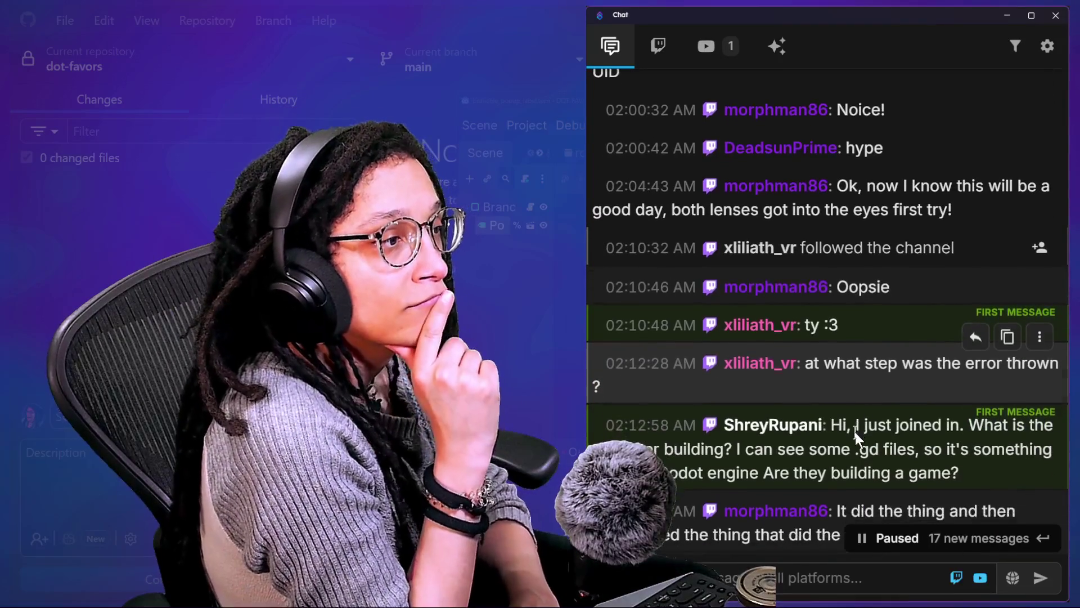
pyautogui.moveTo(753, 213); pyautogui.dragTo(961, 241)
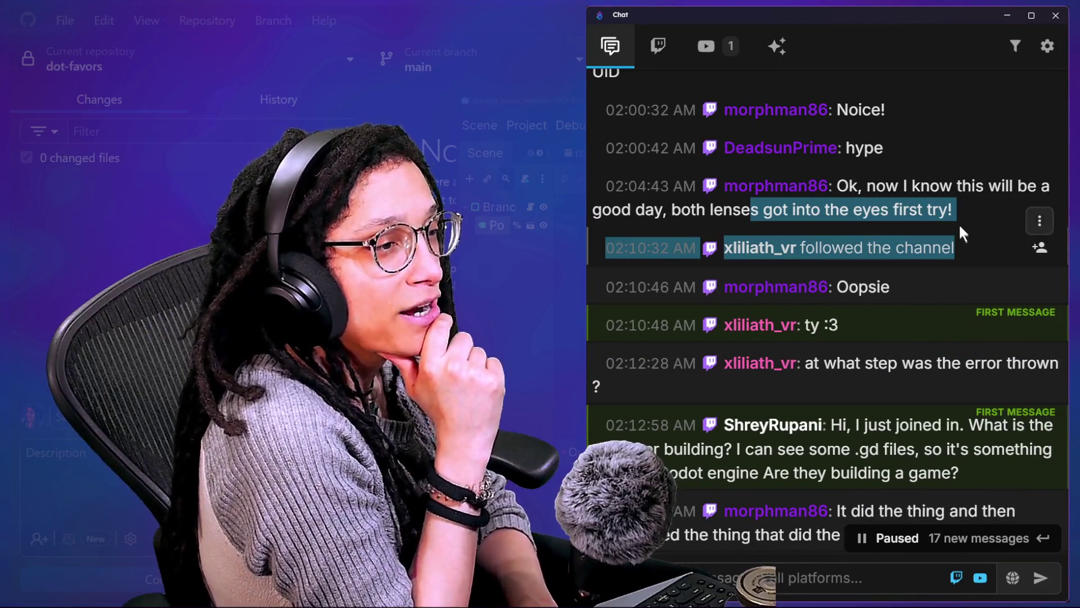
pyautogui.click(959, 226)
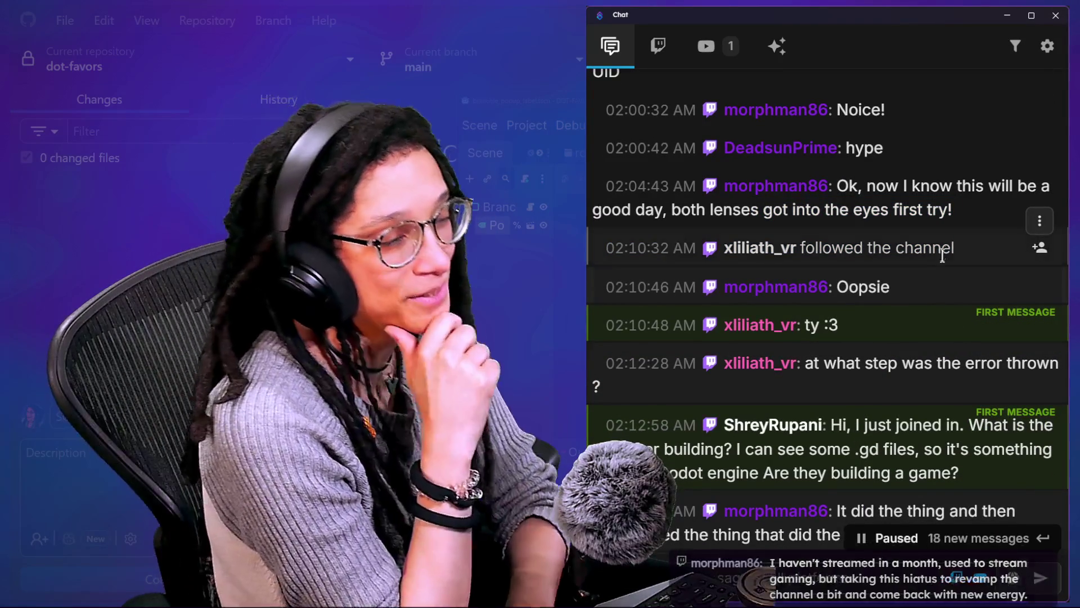
pyautogui.scroll(-2, 940, 281)
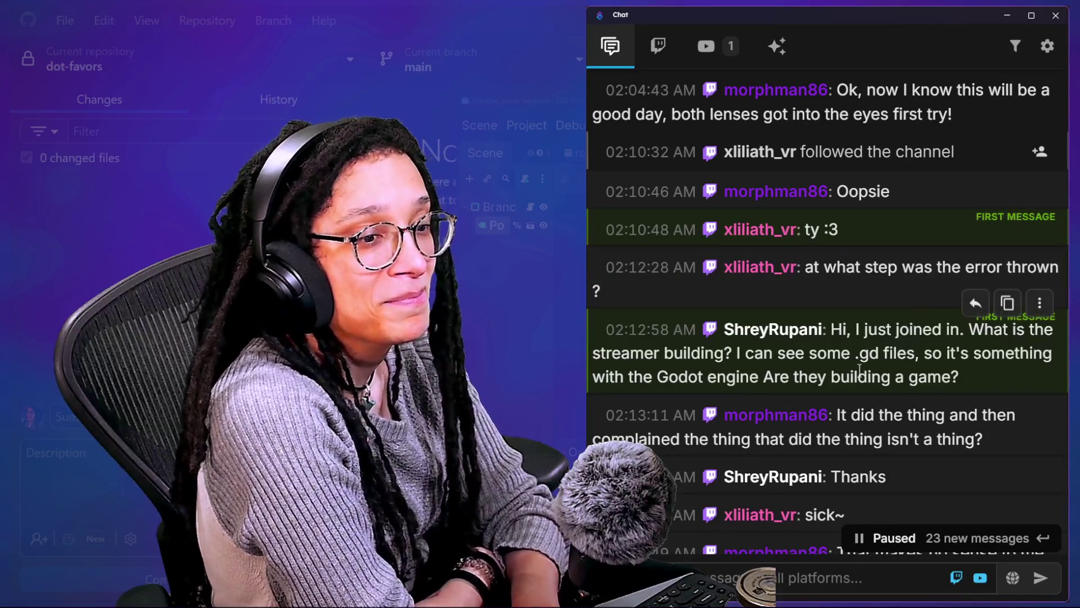
pyautogui.scroll(-1, 860, 370)
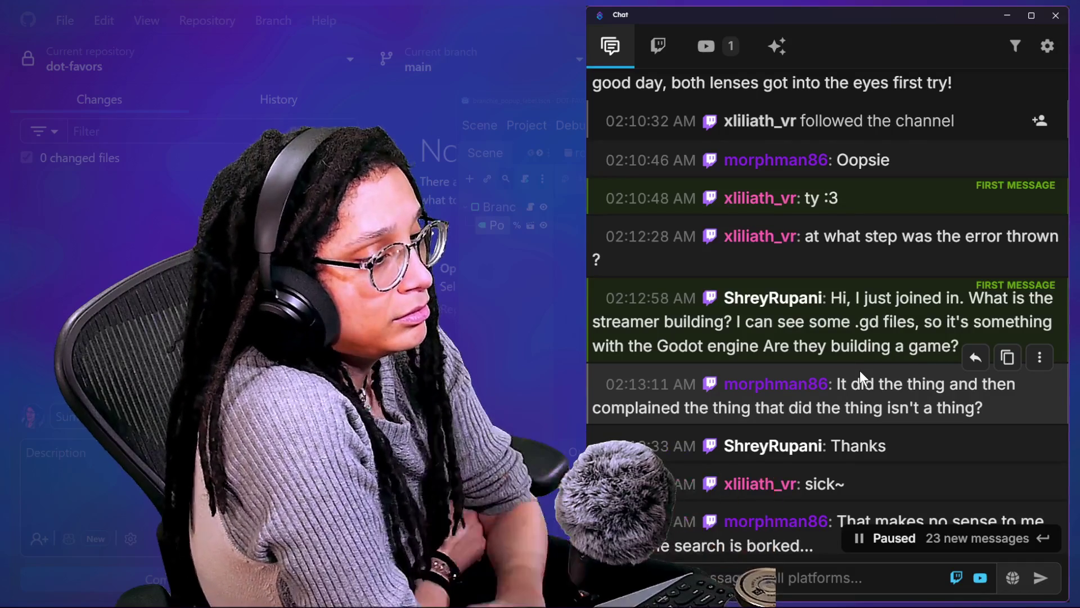
pyautogui.scroll(-4, 859, 371)
pyautogui.scroll(-2, 896, 383)
pyautogui.scroll(-2, 897, 383)
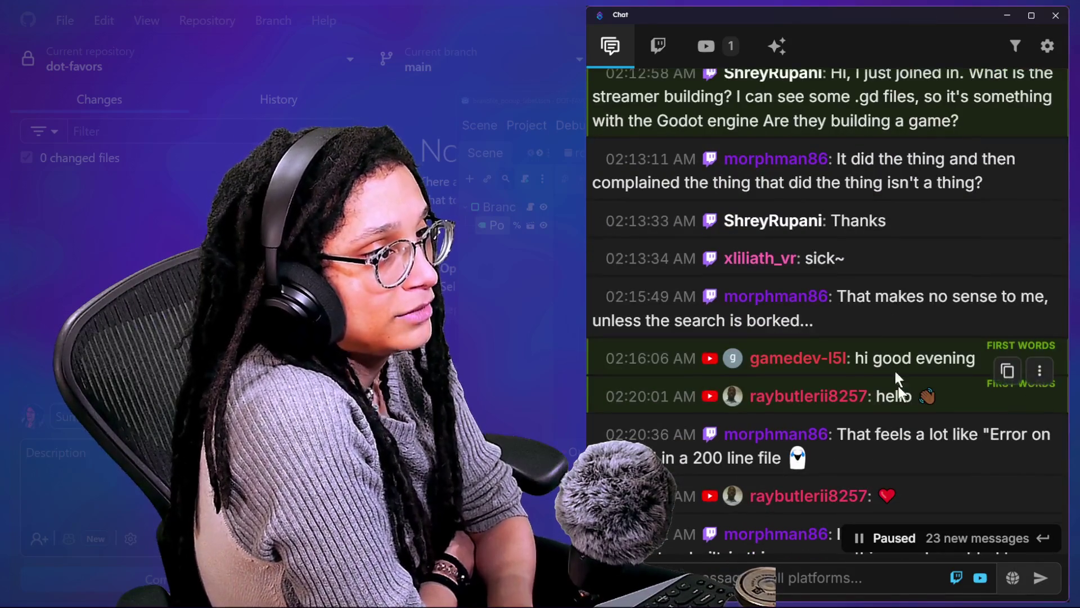
pyautogui.moveTo(742, 182); pyautogui.dragTo(909, 183)
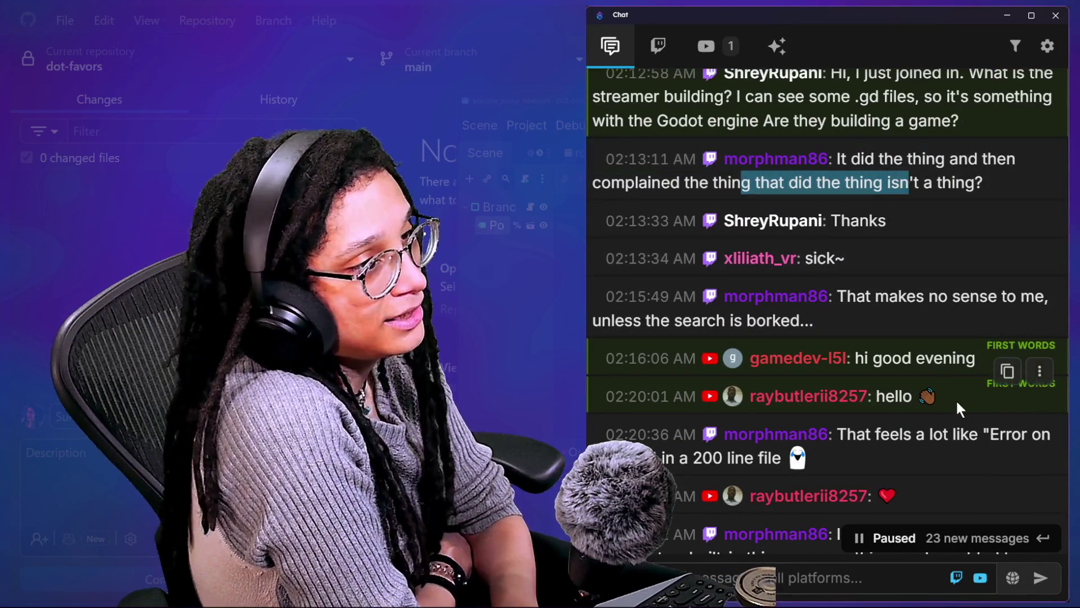
pyautogui.scroll(-2, 956, 399)
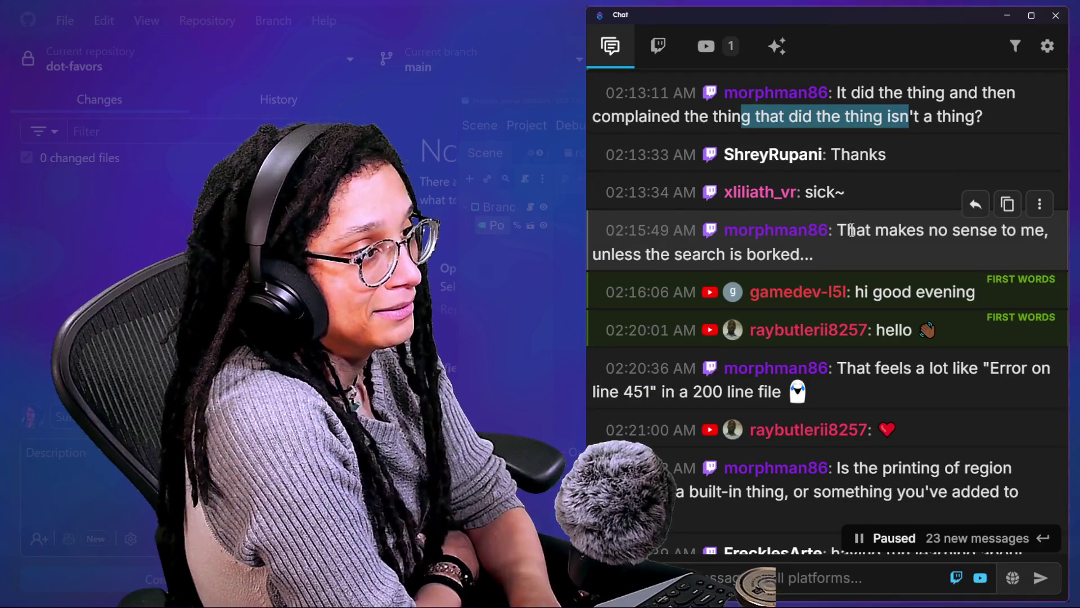
pyautogui.scroll(-1, 851, 230)
pyautogui.scroll(-2, 868, 245)
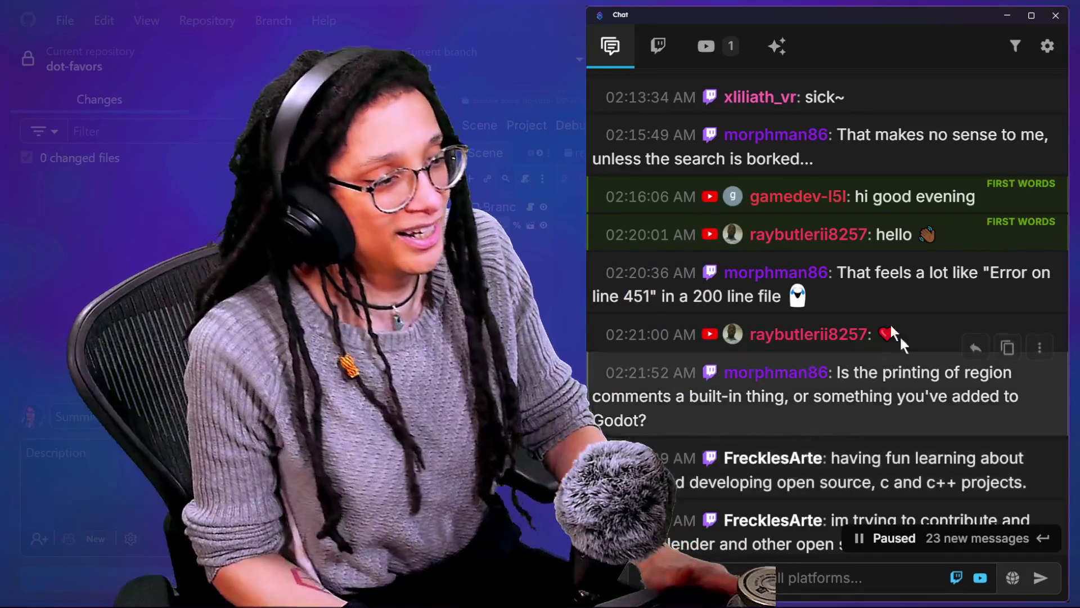
pyautogui.scroll(-1, 812, 288)
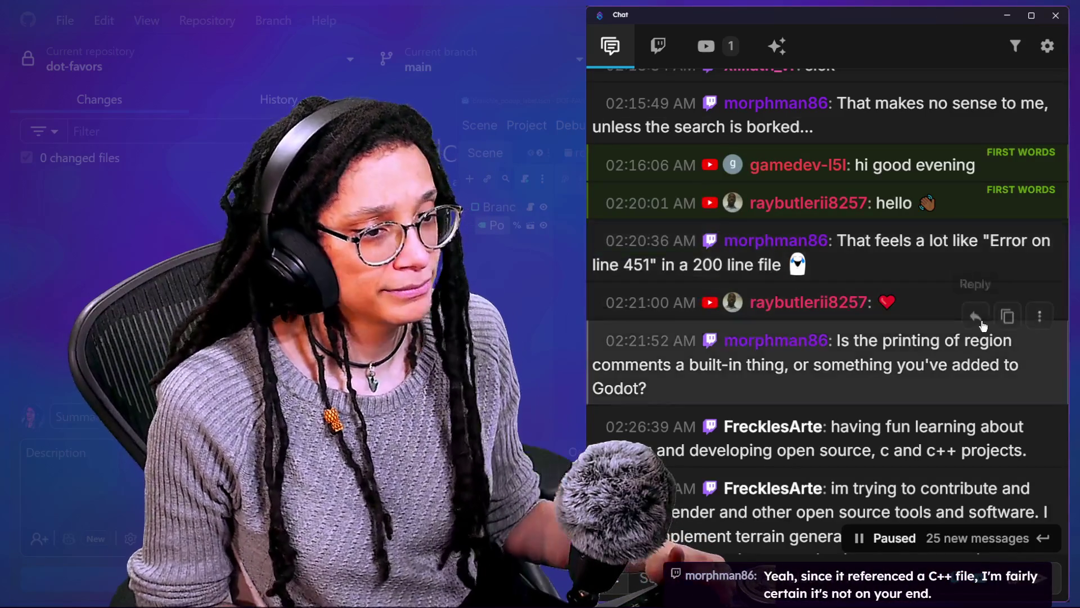
pyautogui.scroll(-1, 981, 320)
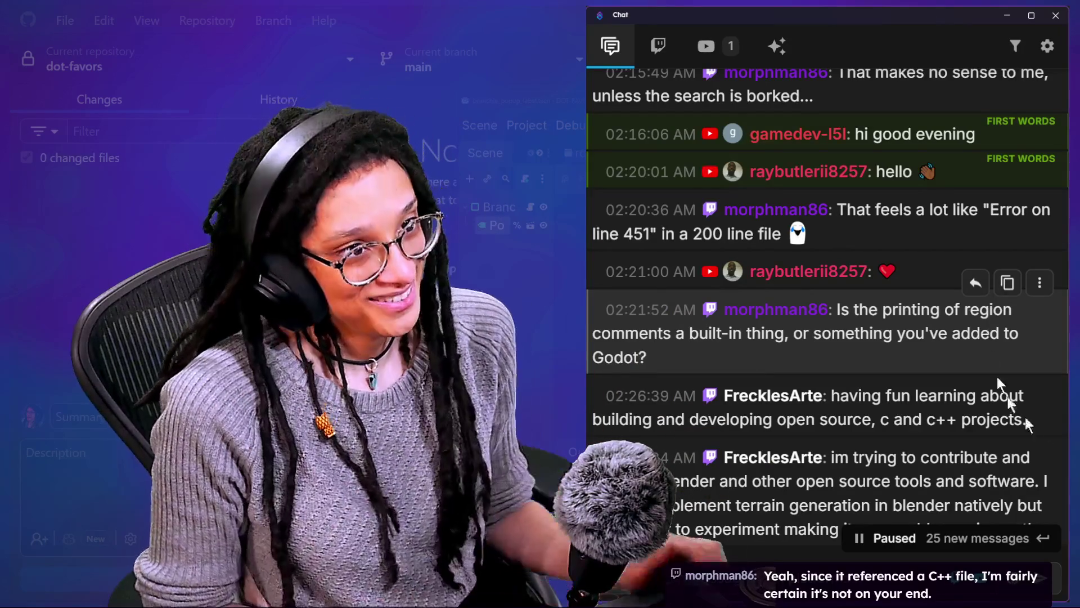
pyautogui.scroll(-1, 889, 357)
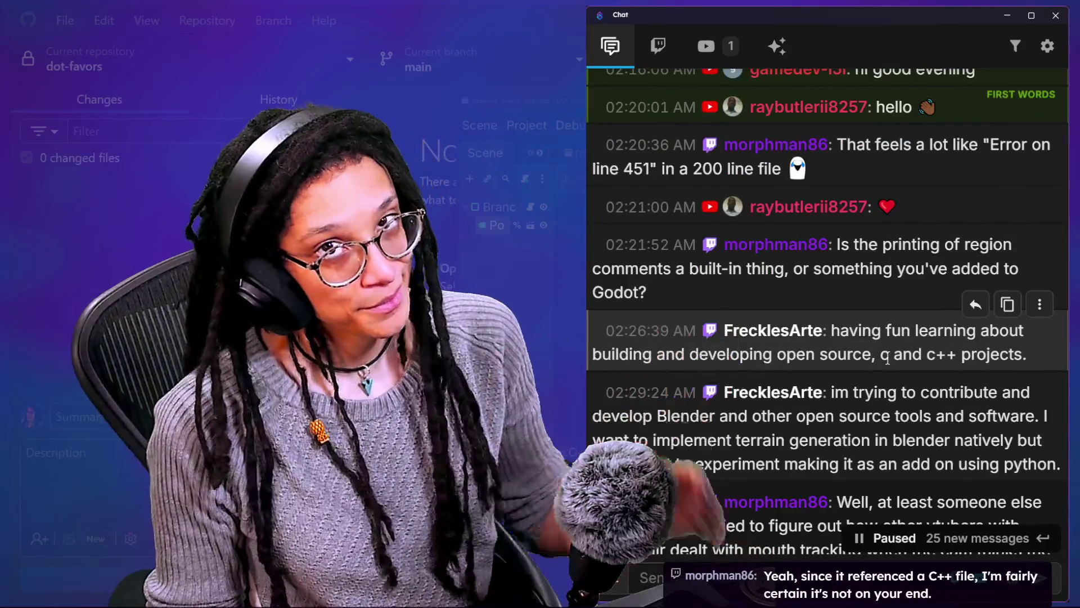
pyautogui.scroll(-1, 888, 358)
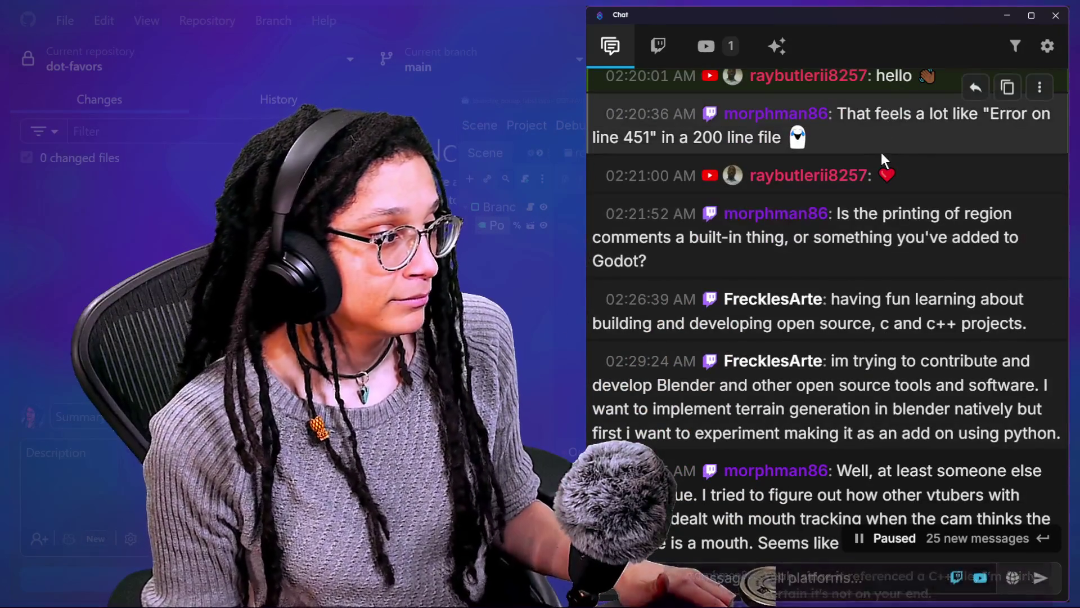
pyautogui.scroll(-1, 881, 158)
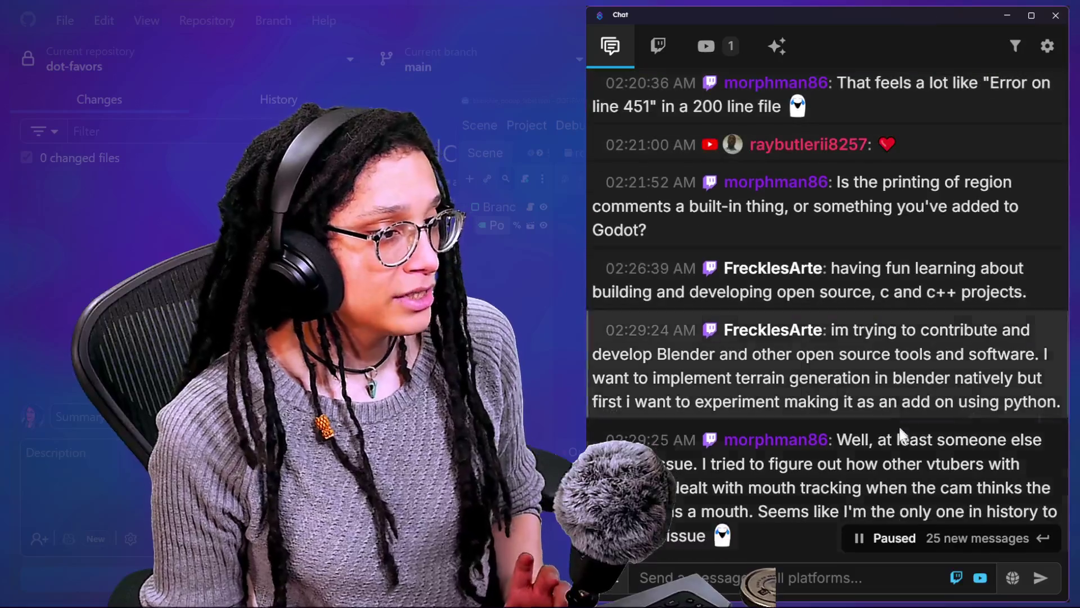
pyautogui.moveTo(723, 329)
pyautogui.mouseDown()
pyautogui.moveTo(821, 330)
pyautogui.moveTo(1025, 394)
pyautogui.moveTo(1052, 417)
pyautogui.mouseUp()
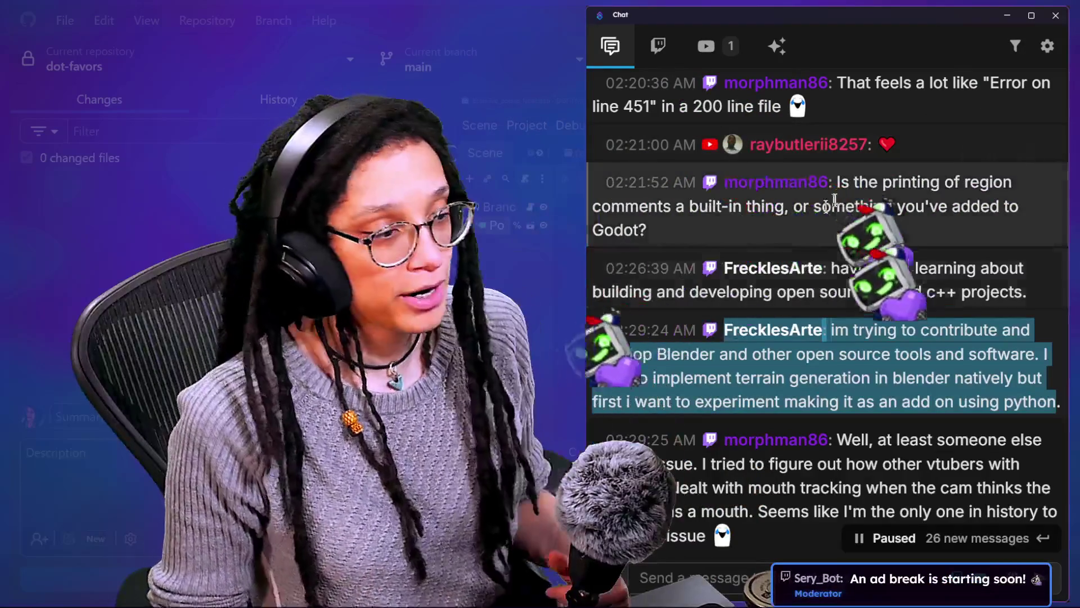
pyautogui.scroll(-1, 895, 258)
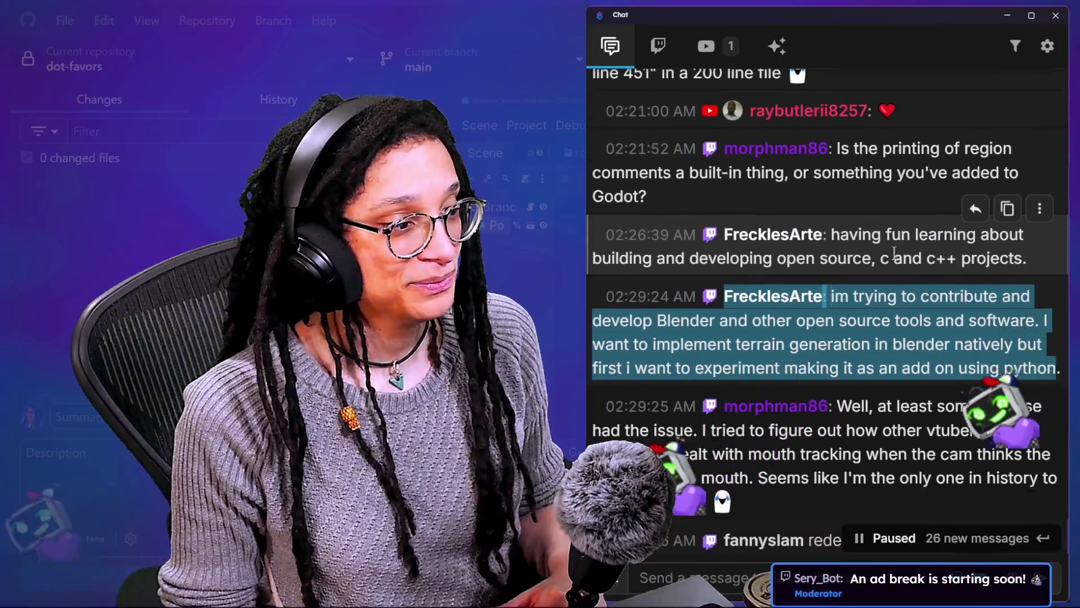
pyautogui.scroll(-4, 939, 355)
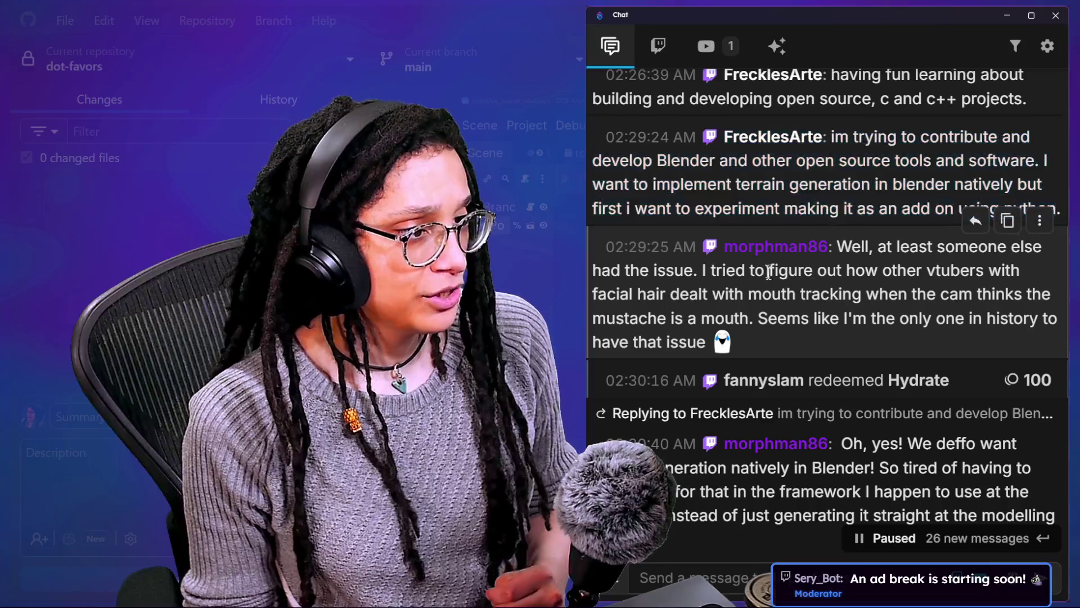
pyautogui.moveTo(769, 271); pyautogui.dragTo(879, 334)
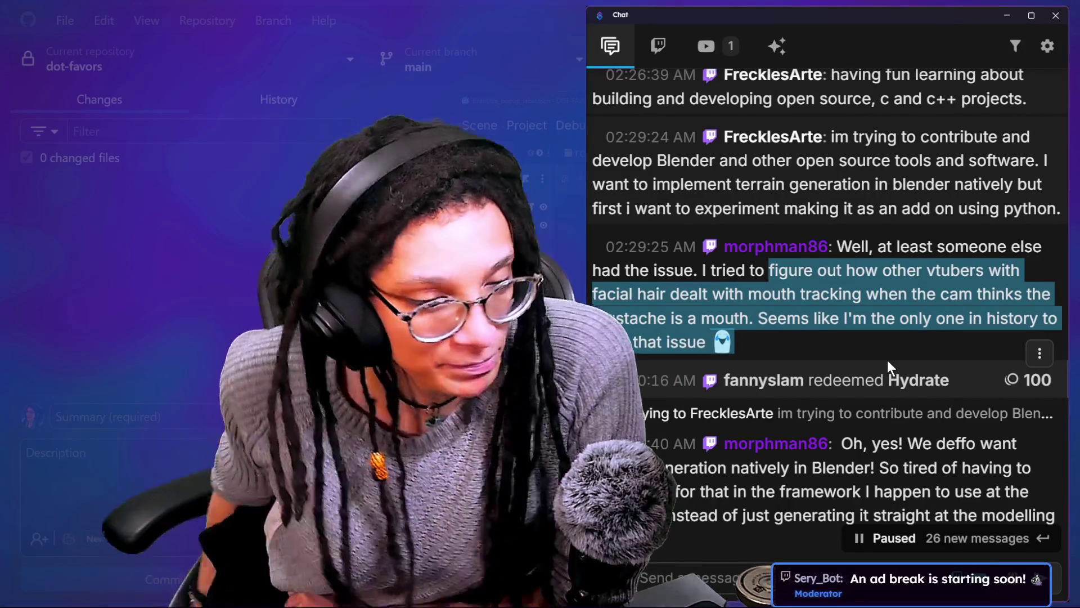
pyautogui.scroll(-1, 796, 353)
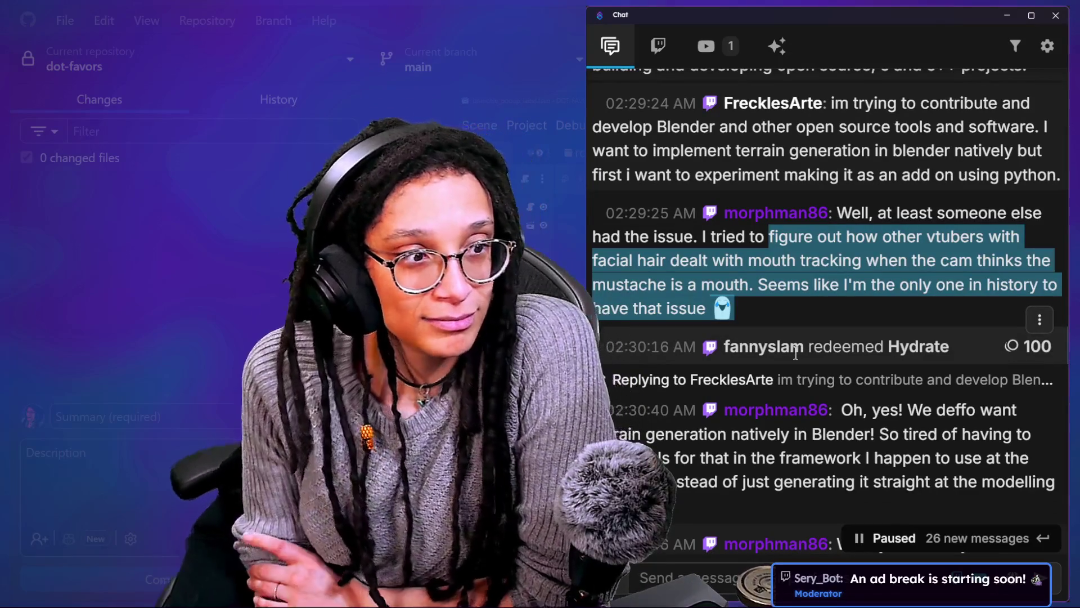
pyautogui.scroll(-10, 795, 352)
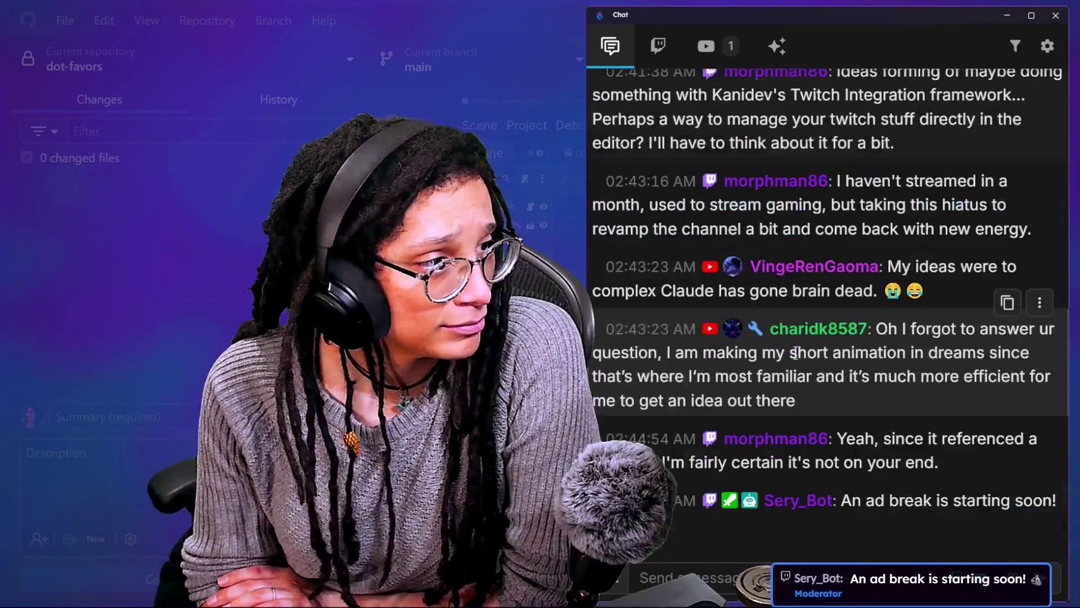
# Step: Scroll back briefly and highlight the Hydrate redemption and its reply line
pyautogui.scroll(8, 796, 353)
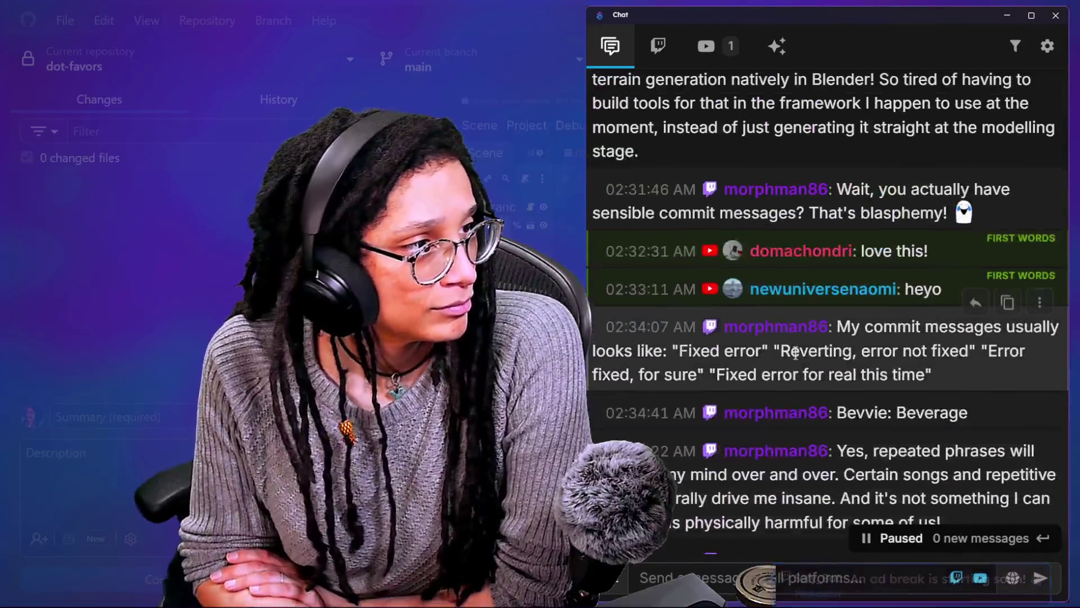
pyautogui.scroll(10, 795, 352)
pyautogui.scroll(-3, 796, 352)
pyautogui.moveTo(606, 383); pyautogui.dragTo(900, 417)
pyautogui.scroll(-2, 915, 415)
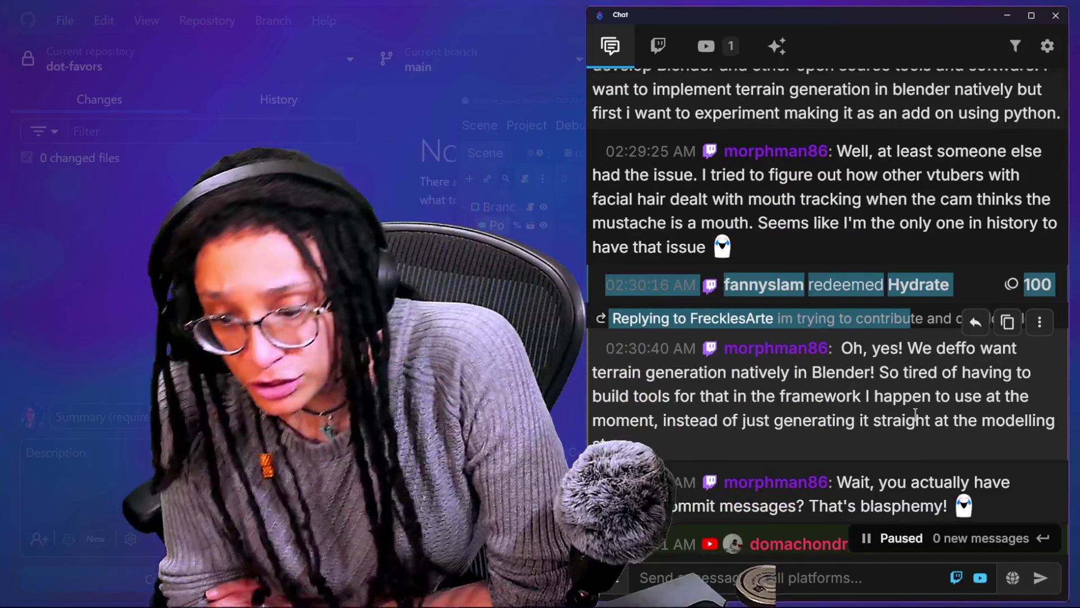
pyautogui.scroll(-1, 915, 415)
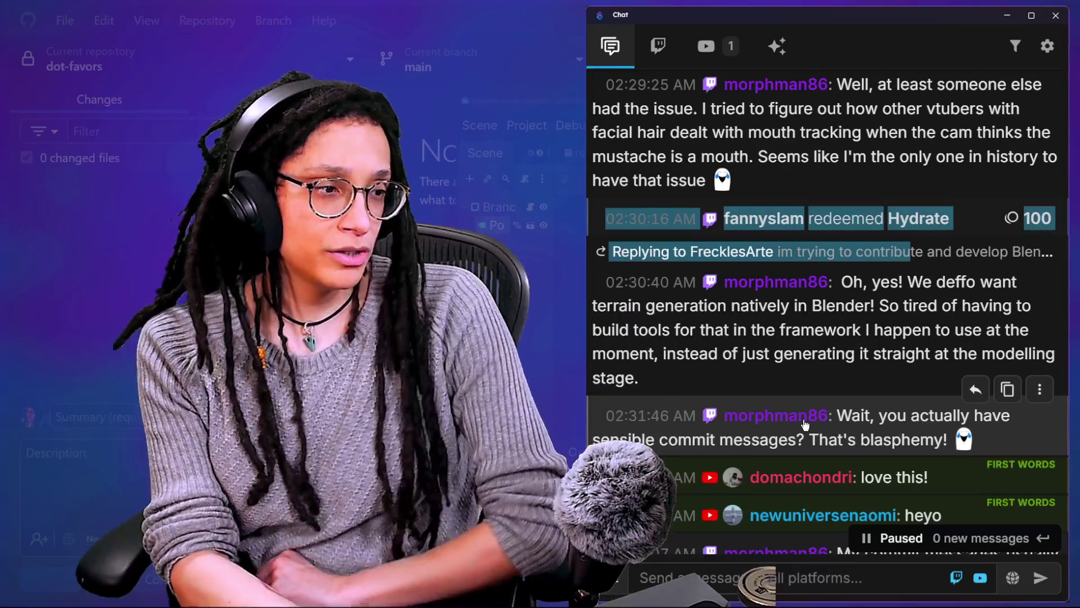
# Step: Scroll down through the remaining chat to reach the newest messages
pyautogui.scroll(-1, 804, 423)
pyautogui.scroll(-2, 804, 423)
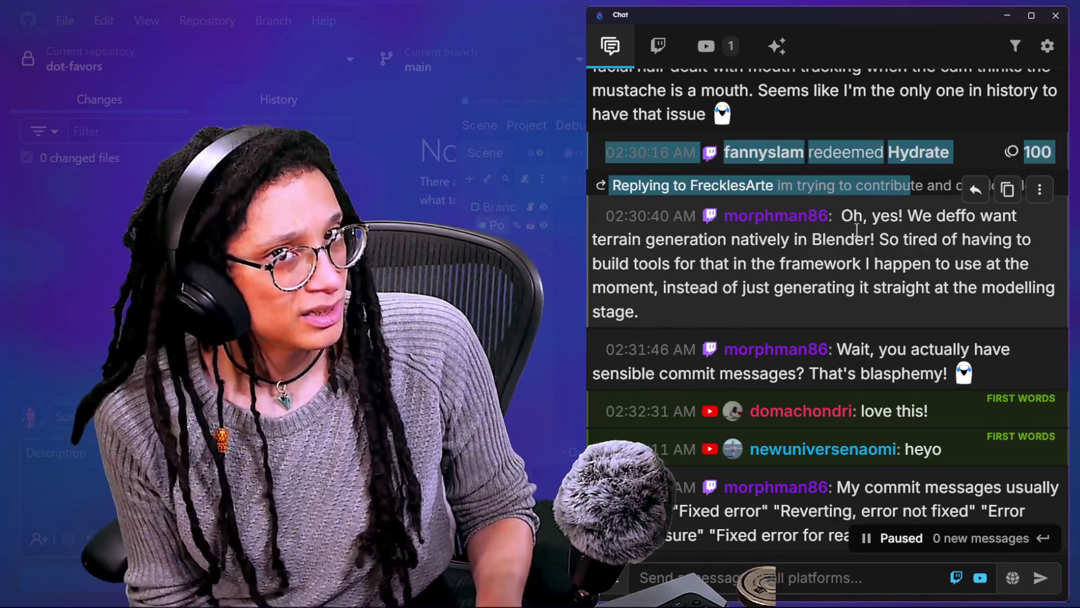
pyautogui.scroll(-3, 857, 231)
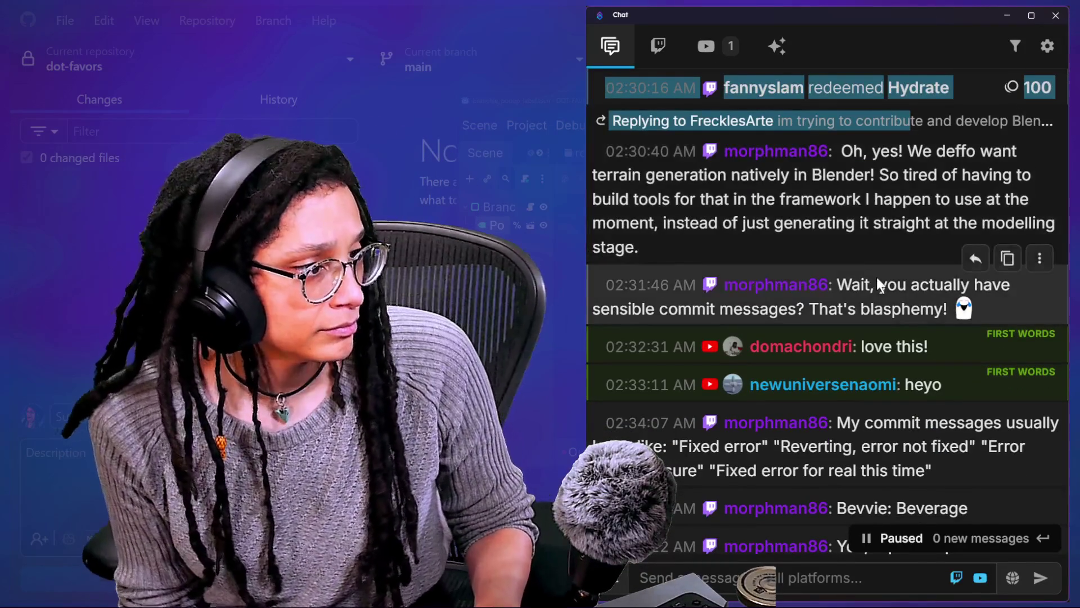
pyautogui.scroll(-1, 876, 278)
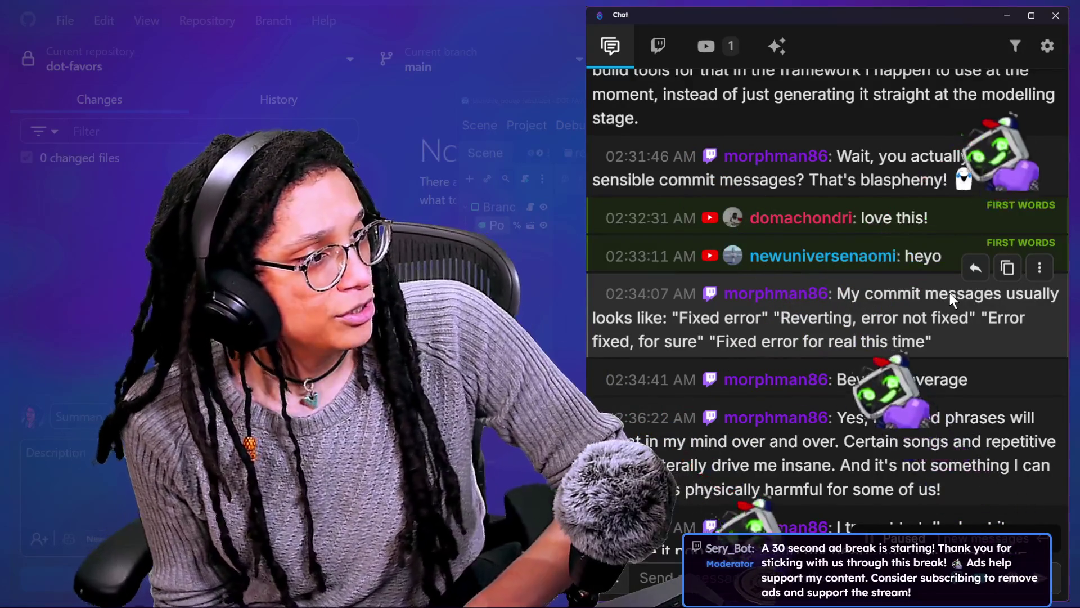
pyautogui.scroll(-2, 949, 292)
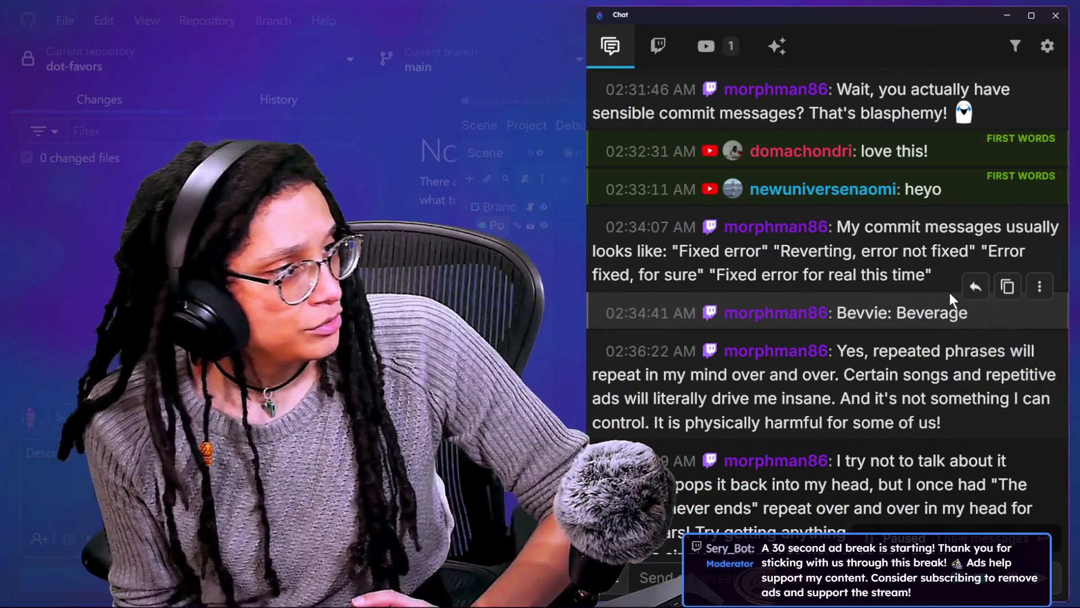
pyautogui.scroll(5, 952, 294)
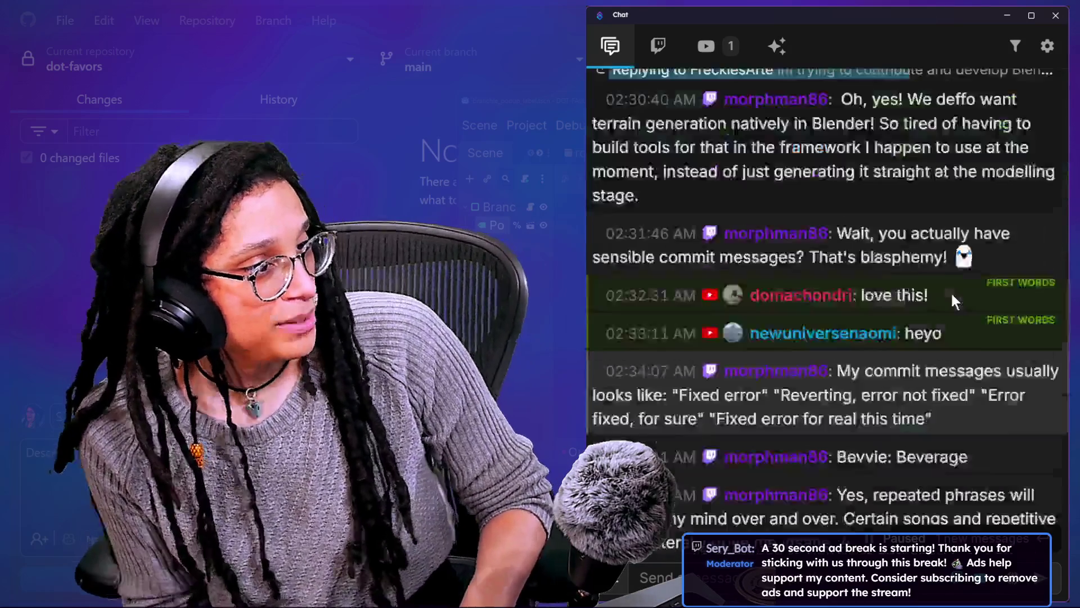
pyautogui.scroll(-10, 808, 358)
pyautogui.scroll(-3, 807, 357)
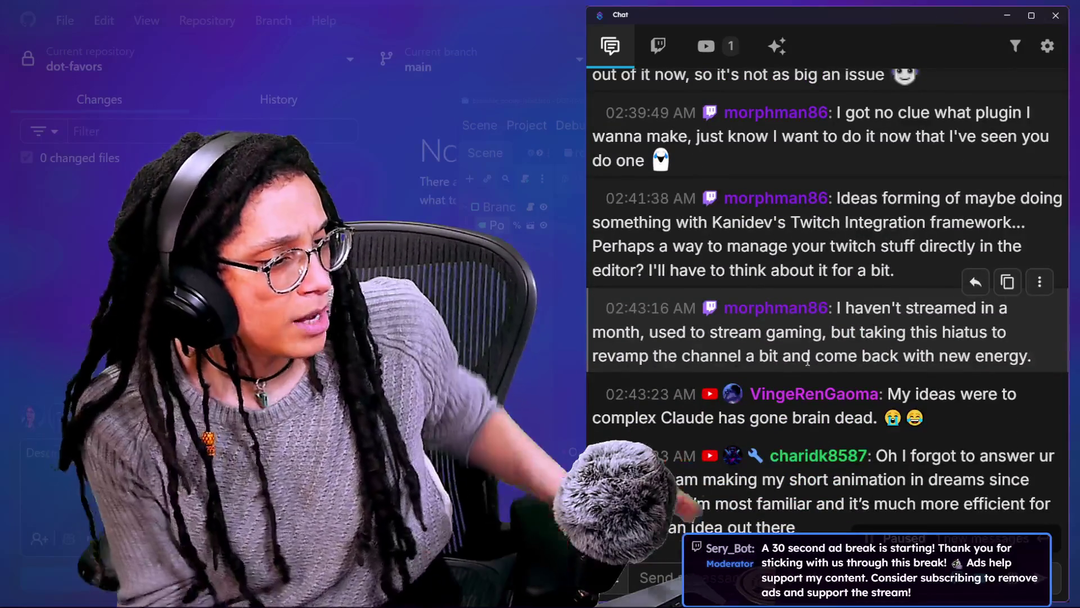
pyautogui.scroll(-8, 806, 315)
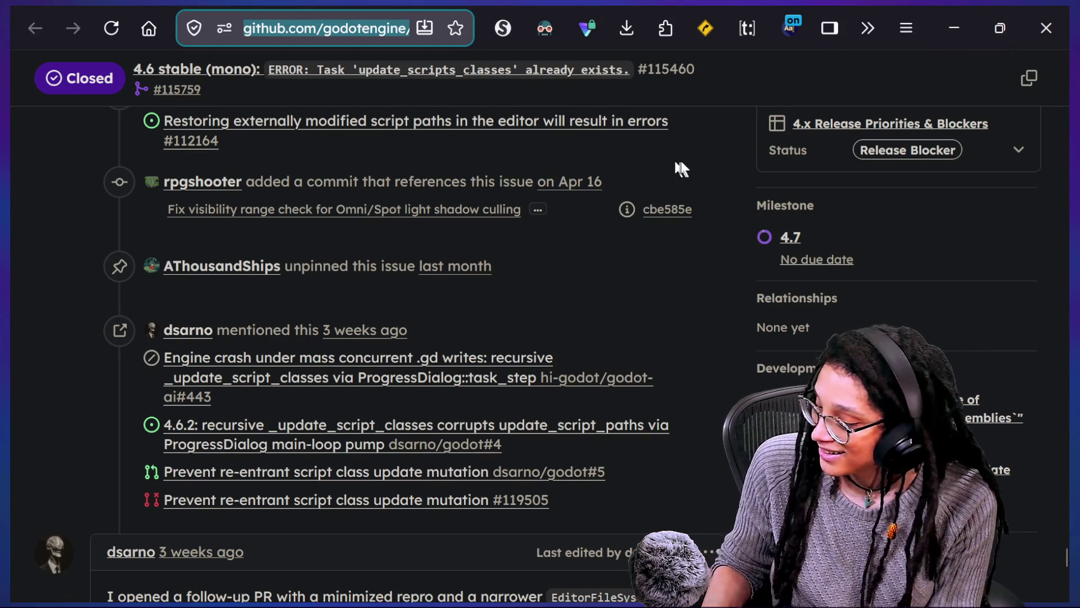
# Step: Switch to the James Randal Funny Moments video tab and open YouTube's section list
pyautogui.hotkey('ctrl', 'alt', 'z')
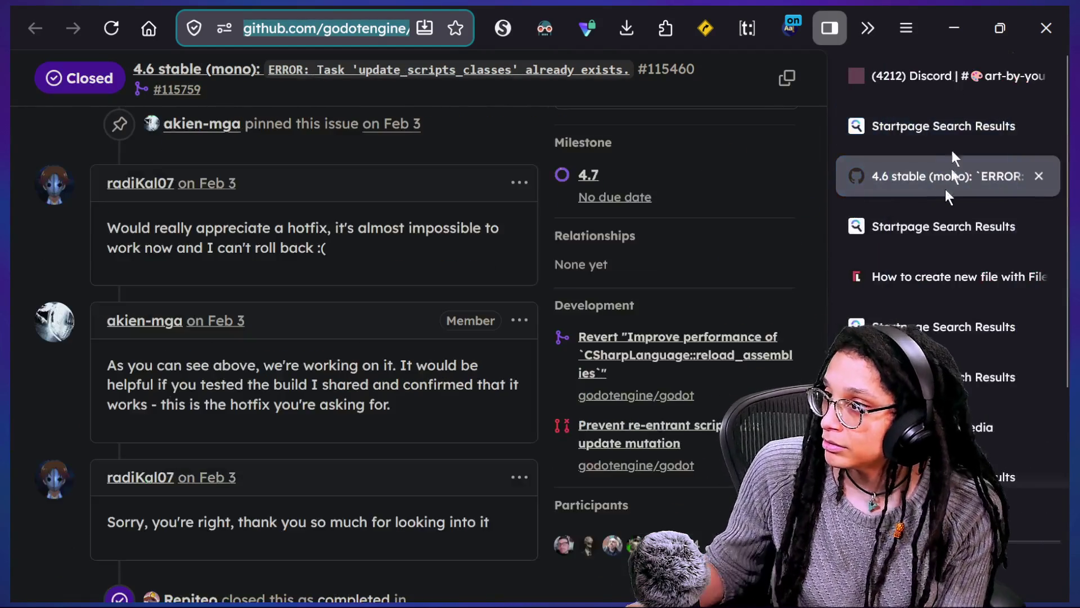
pyautogui.scroll(-2, 913, 284)
pyautogui.click(945, 413)
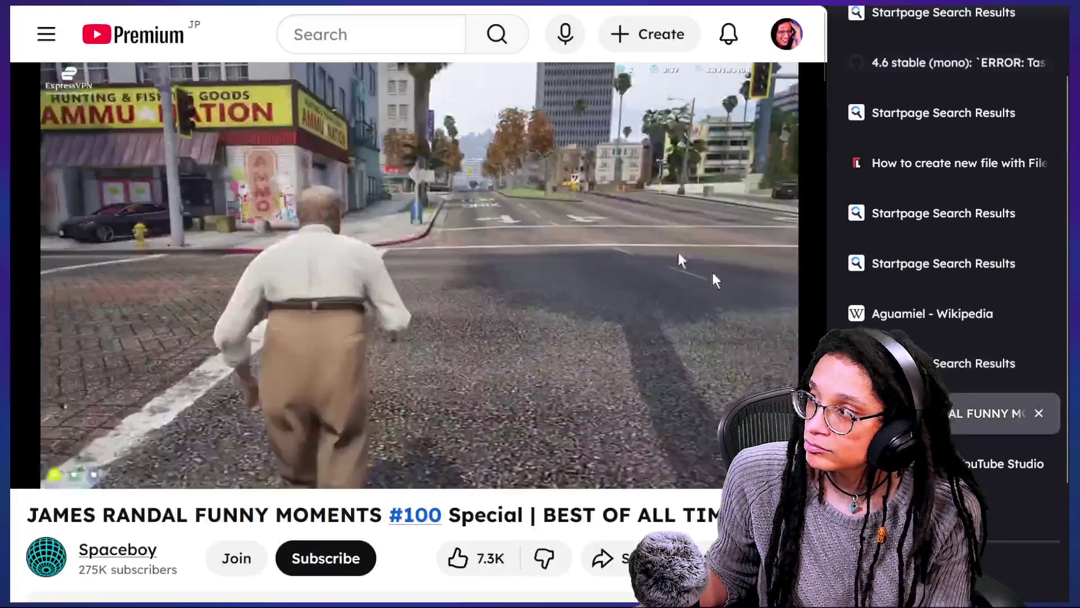
pyautogui.click(47, 34)
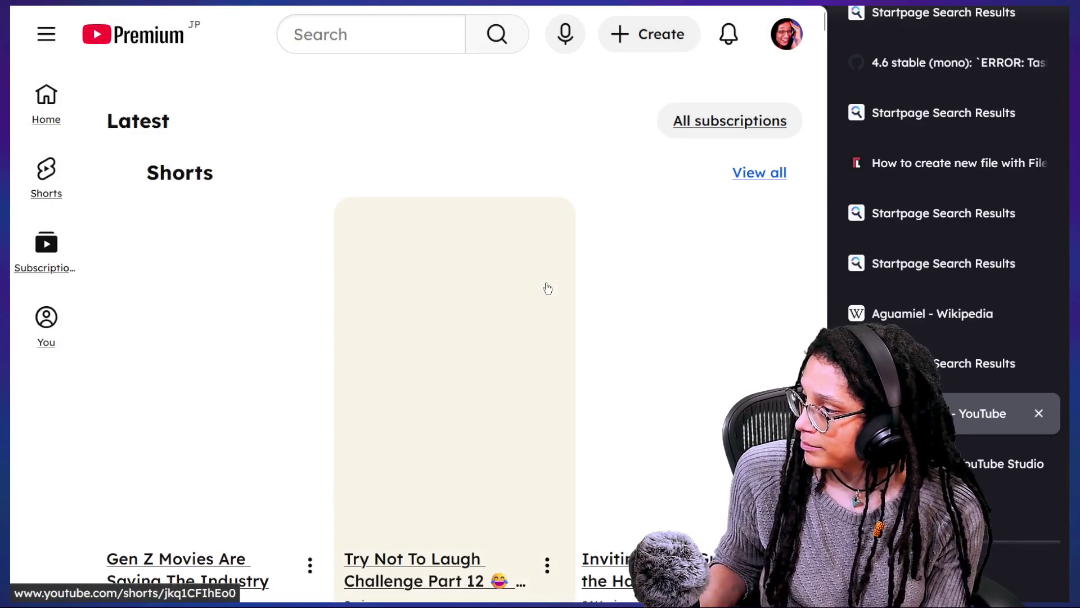
# Step: Scroll the Subscriptions feed to the HypnotiK Games live row, then bring the Chat window forward
pyautogui.scroll(-6, 663, 270)
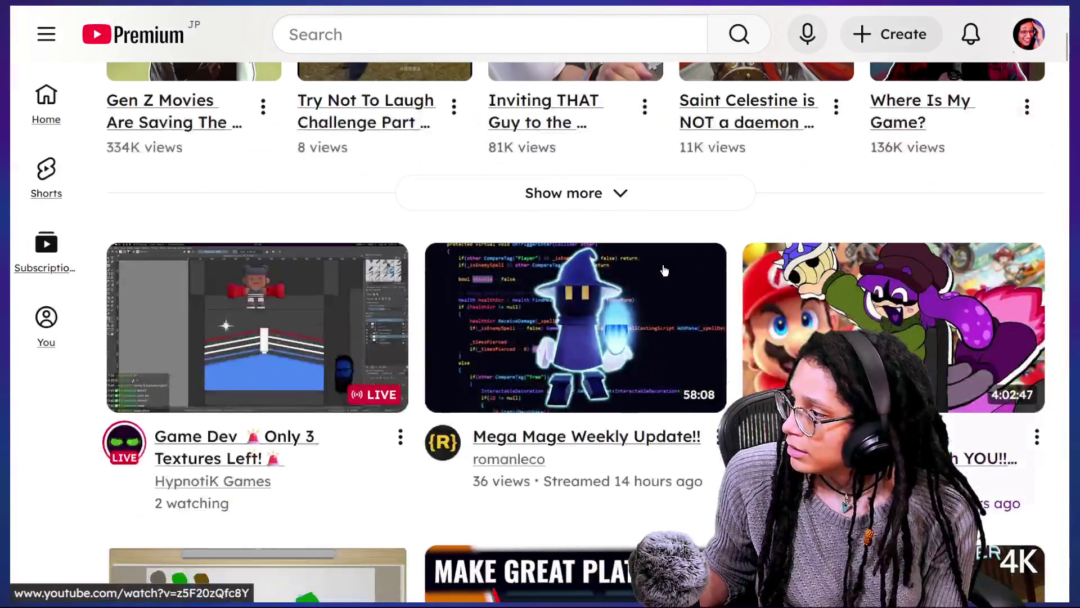
pyautogui.scroll(-6, 664, 271)
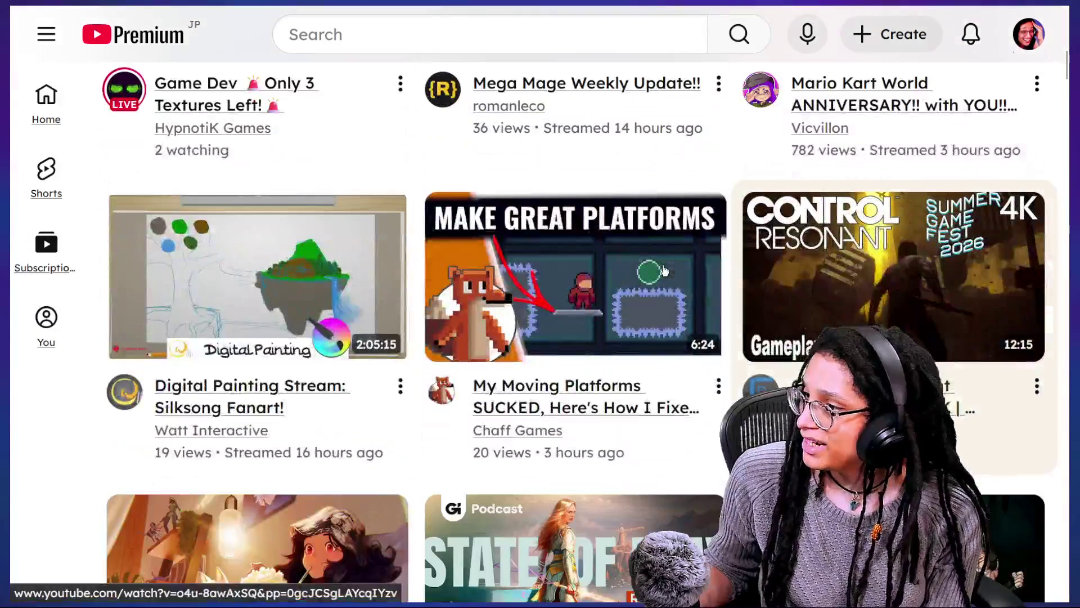
pyautogui.scroll(-10, 664, 270)
pyautogui.scroll(-6, 665, 271)
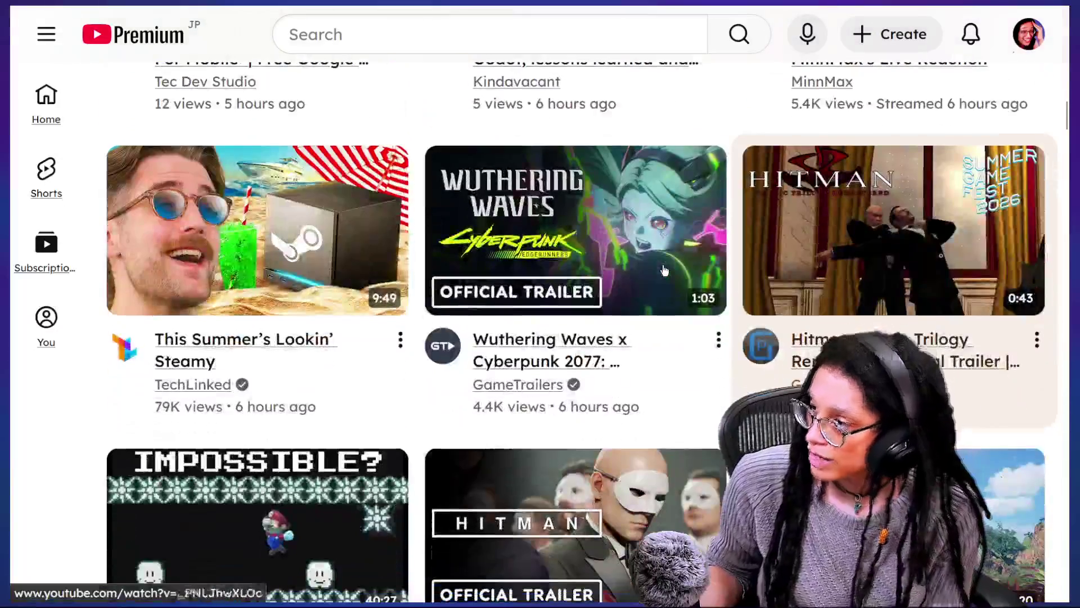
pyautogui.scroll(-15, 664, 271)
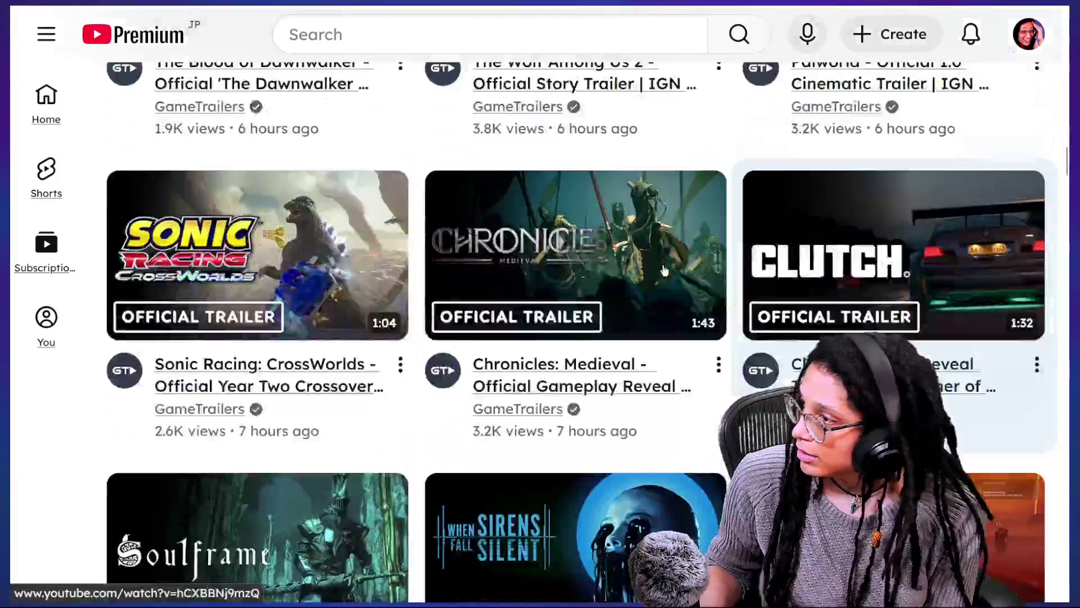
pyautogui.scroll(20, 664, 270)
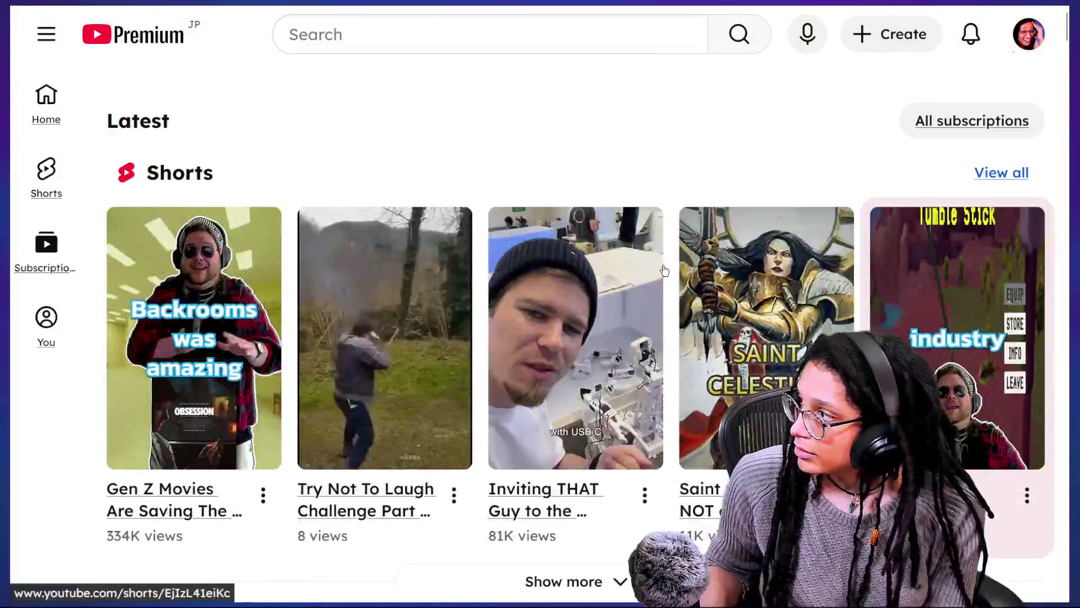
pyautogui.scroll(-9, 664, 271)
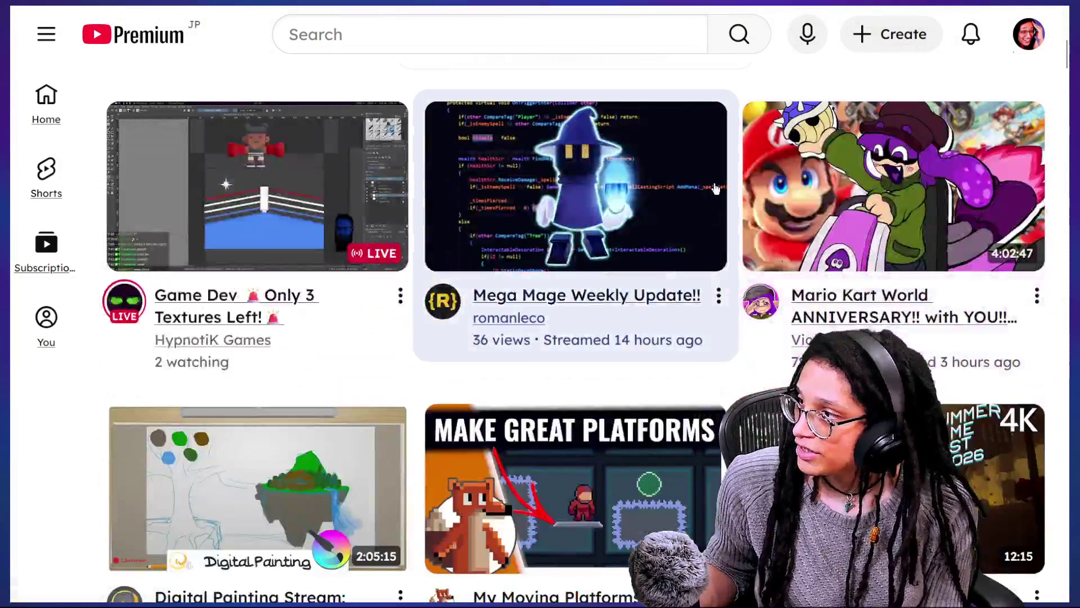
pyautogui.hotkey('alt', 'Tab')
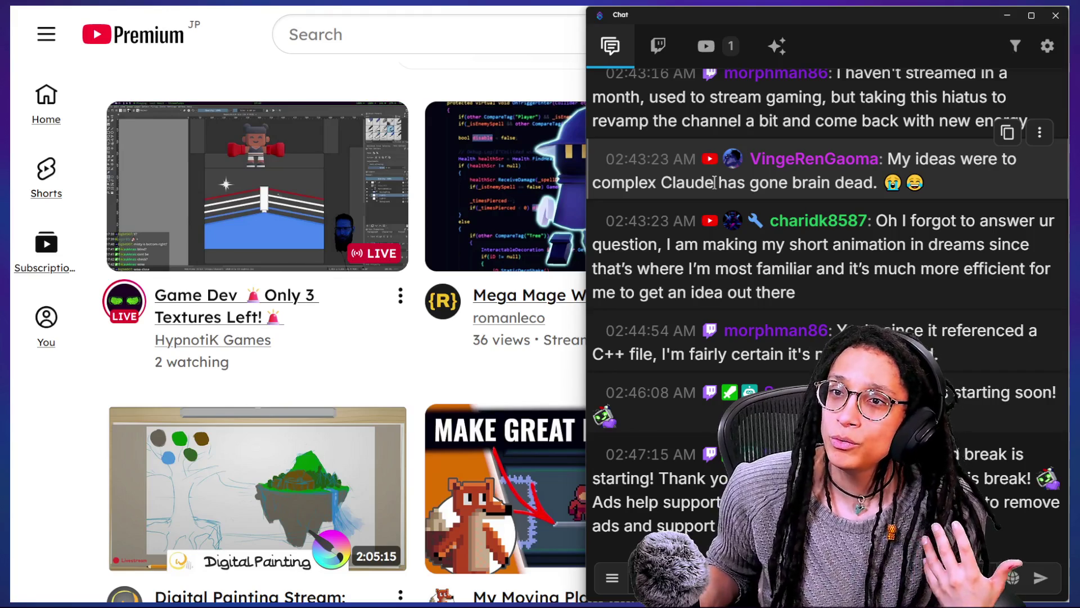
# Step: From the Stream Manager, close the PiP window and load twitch.tv in a new tab
pyautogui.hotkey('alt', 'Tab')
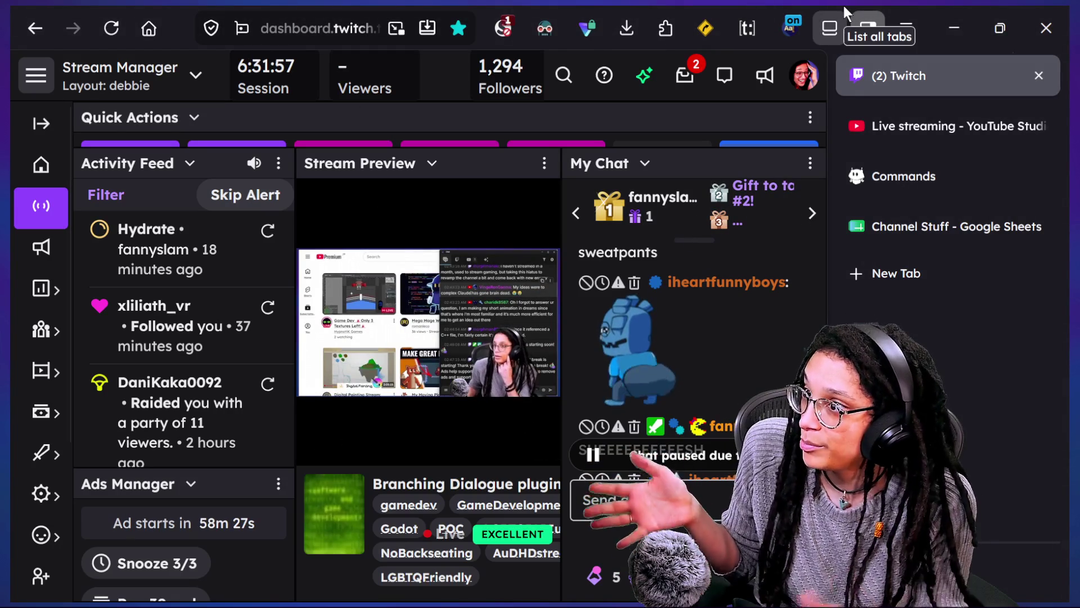
pyautogui.moveTo(885, 170)
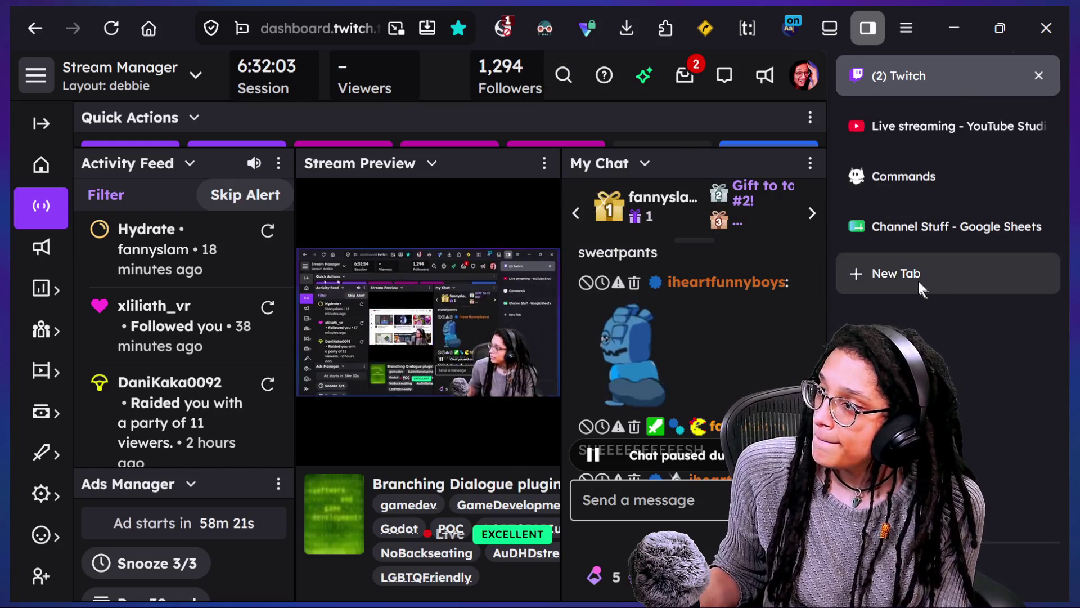
pyautogui.click(919, 280)
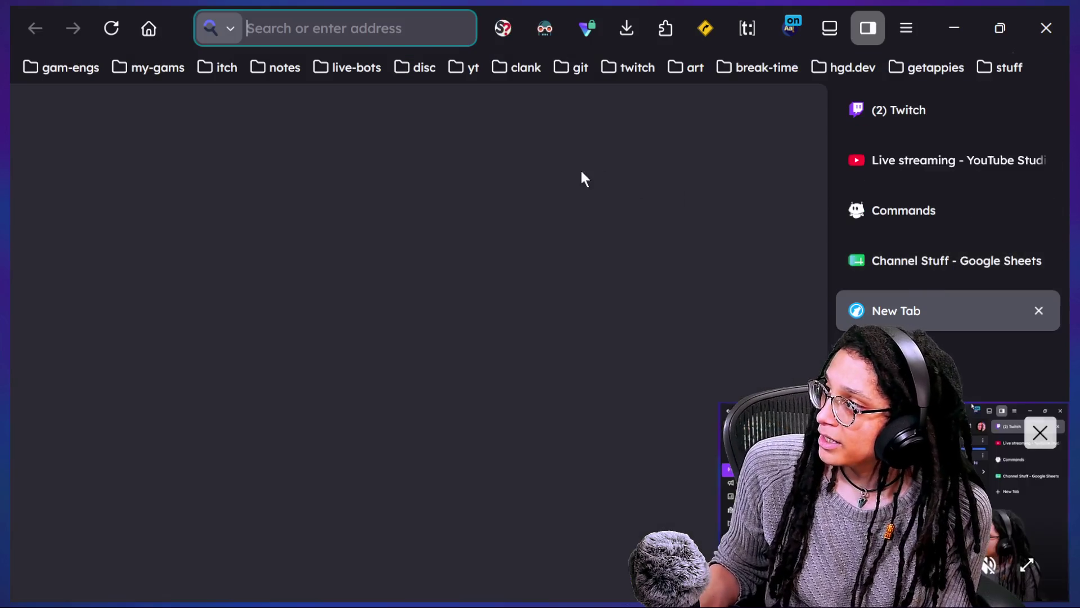
pyautogui.click(1039, 433)
pyautogui.write('twitch.tv')
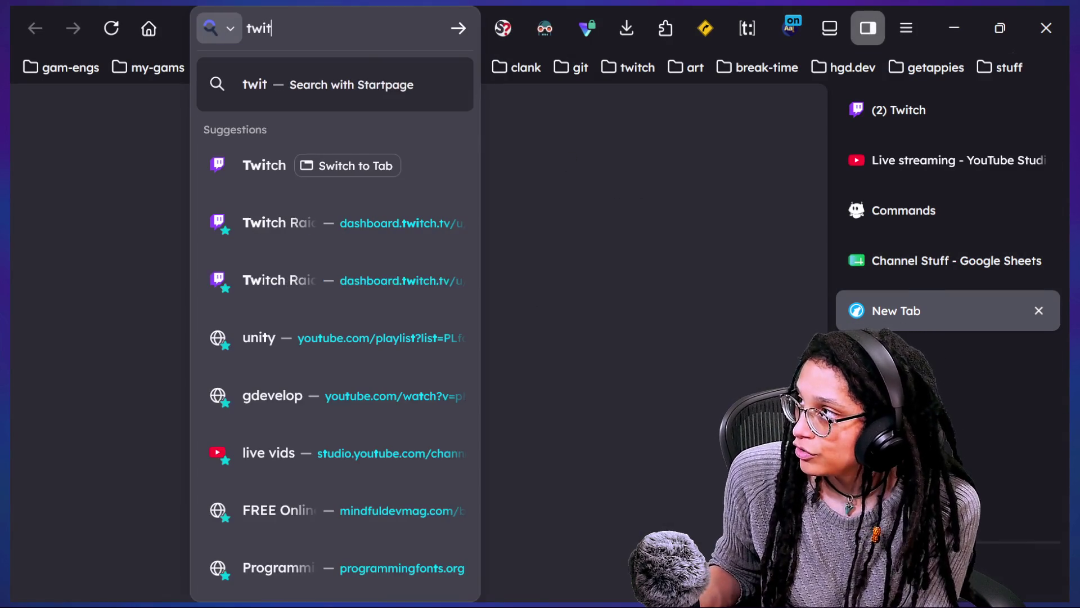
pyautogui.press('Return')
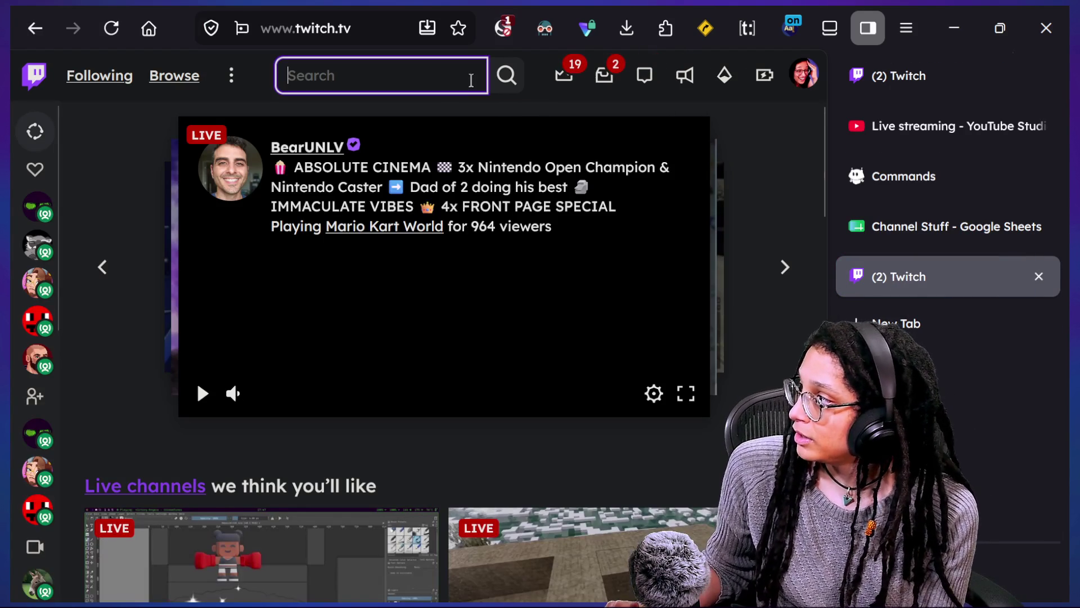
# Step: Open WardstoneStudio's channel in a new tab and browse the followed live channels list
pyautogui.moveTo(59, 287)
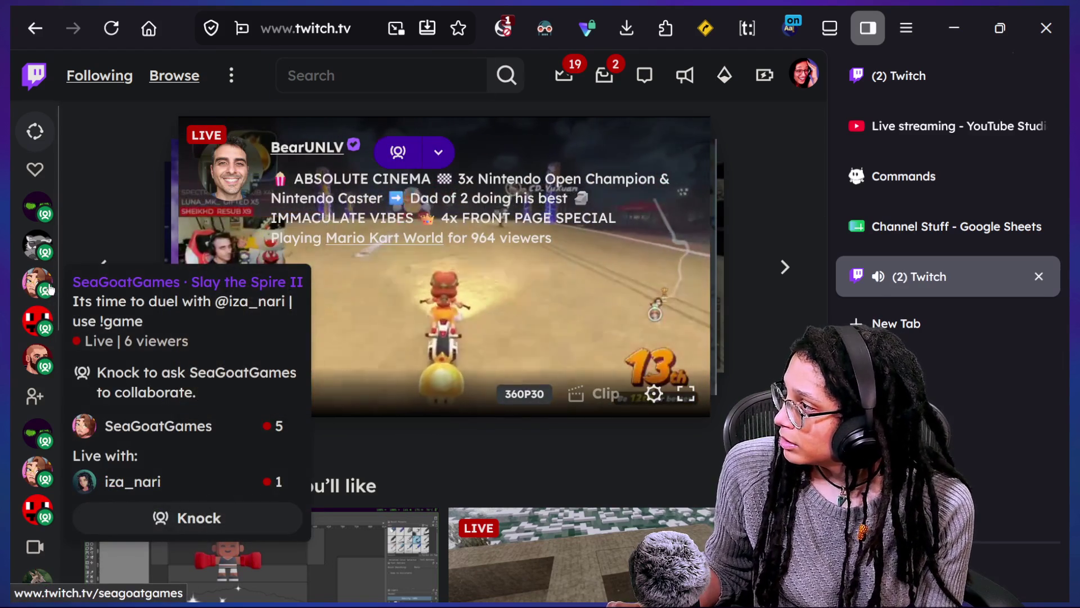
pyautogui.moveTo(41, 375)
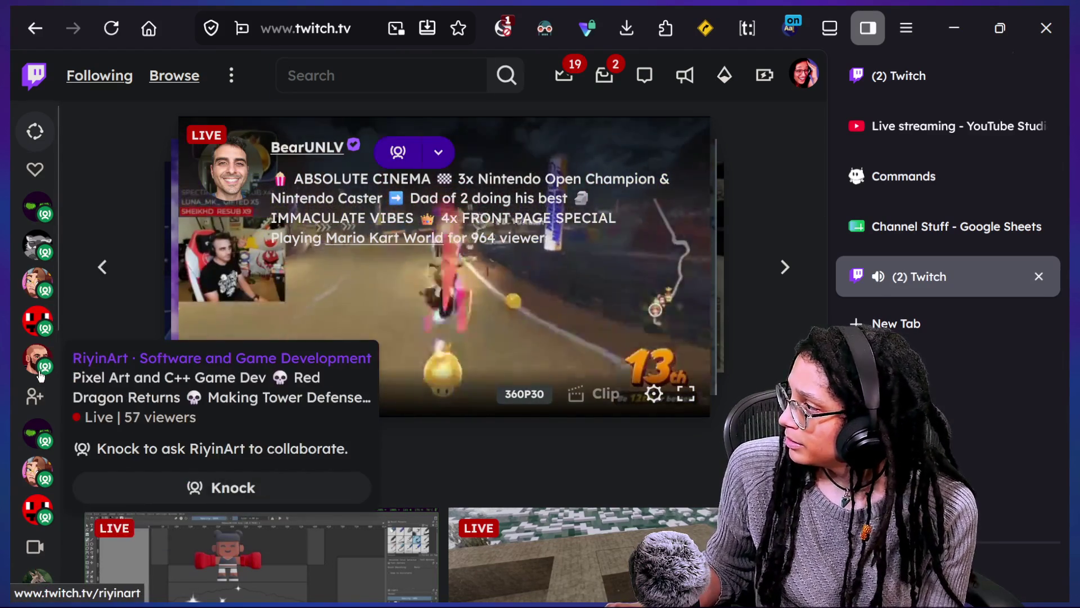
pyautogui.moveTo(41, 239)
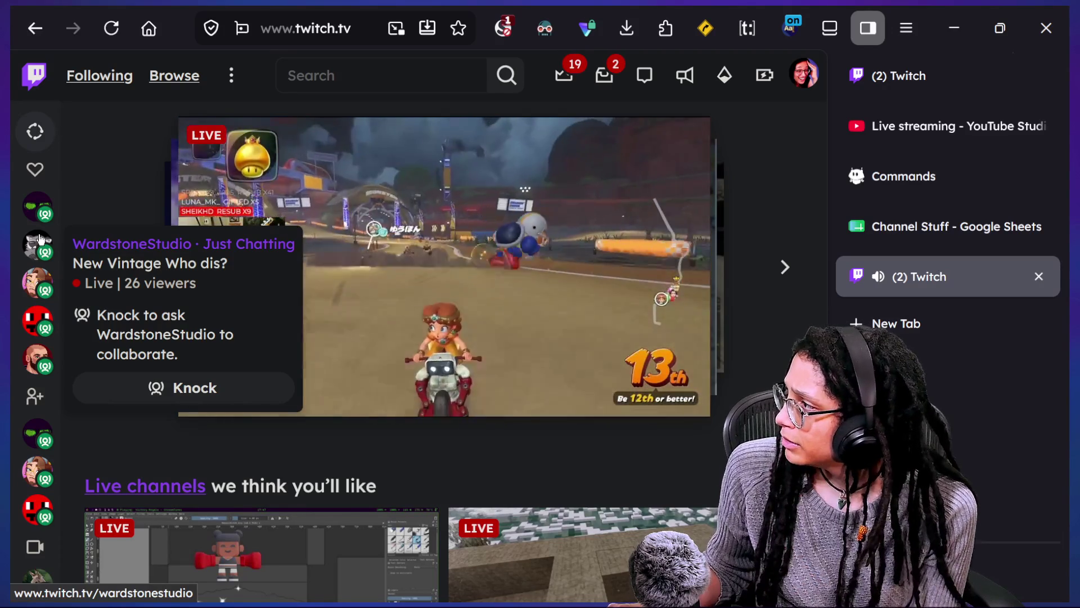
pyautogui.rightClick(40, 239)
pyautogui.click(158, 30)
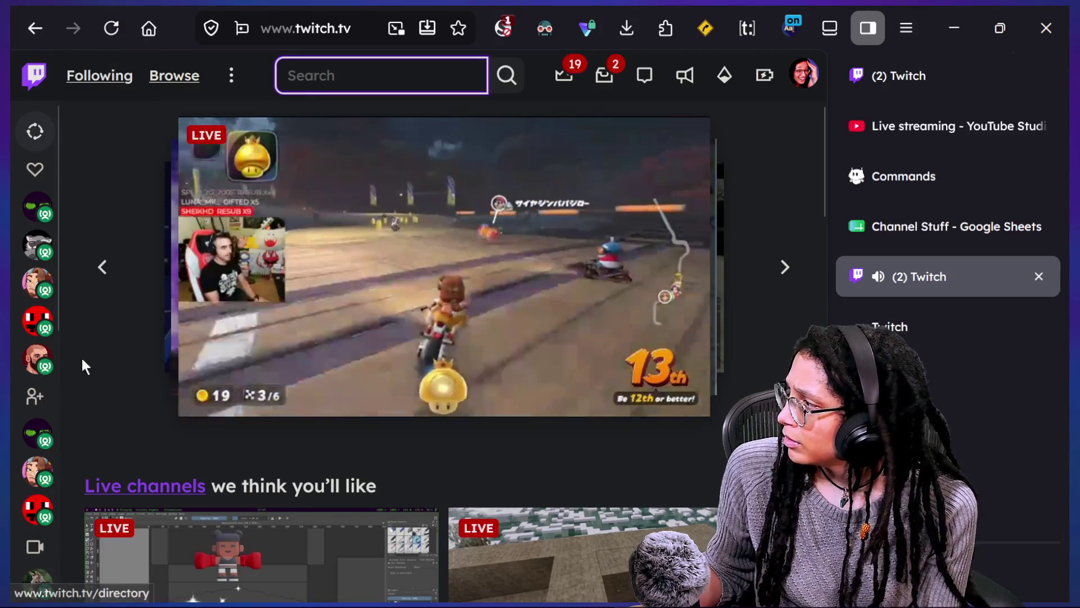
pyautogui.moveTo(39, 502)
pyautogui.scroll(-4, 35, 361)
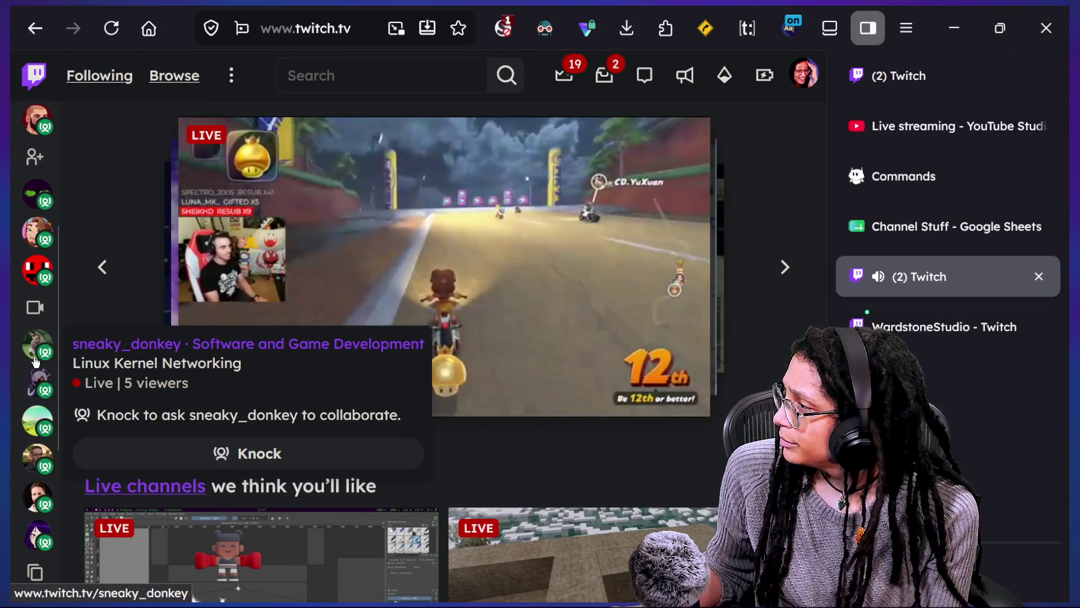
pyautogui.moveTo(42, 400)
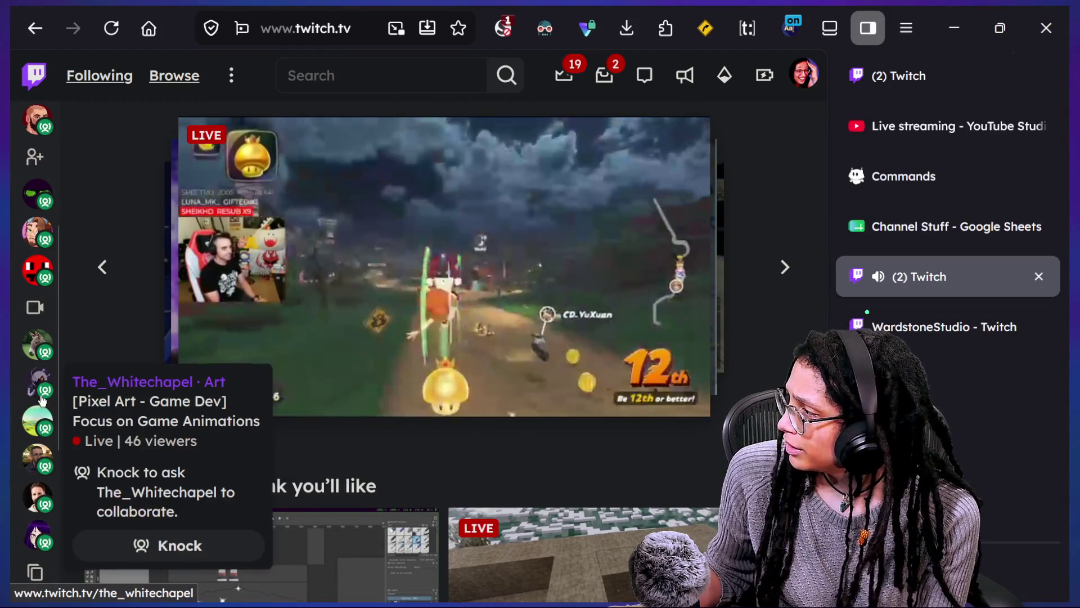
pyautogui.moveTo(37, 232)
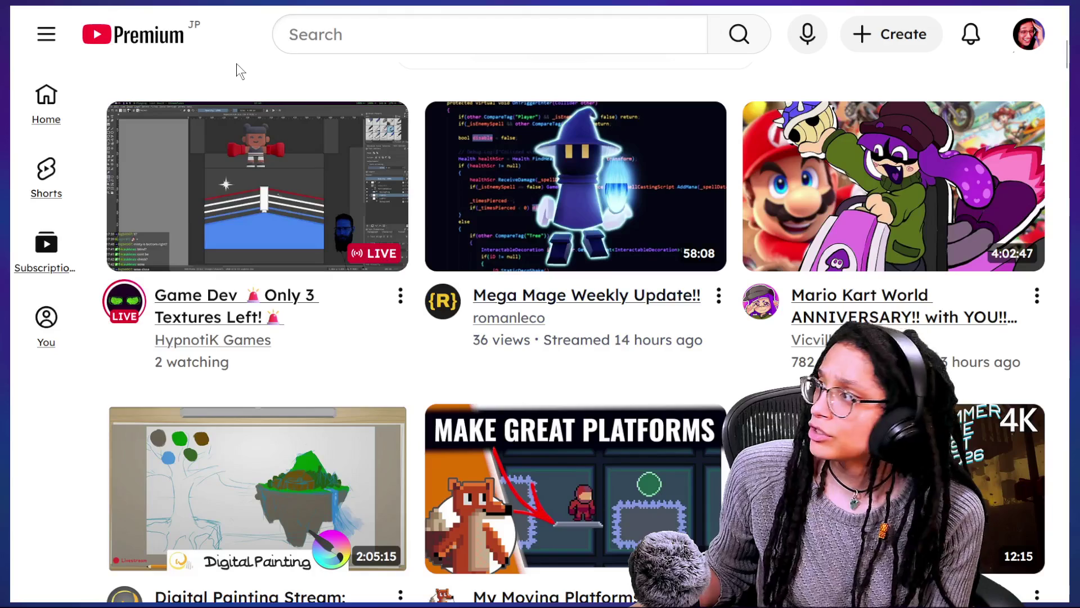
# Step: Search YouTube for 'game dev' and filter the results to live streams
pyautogui.write('gamedev')
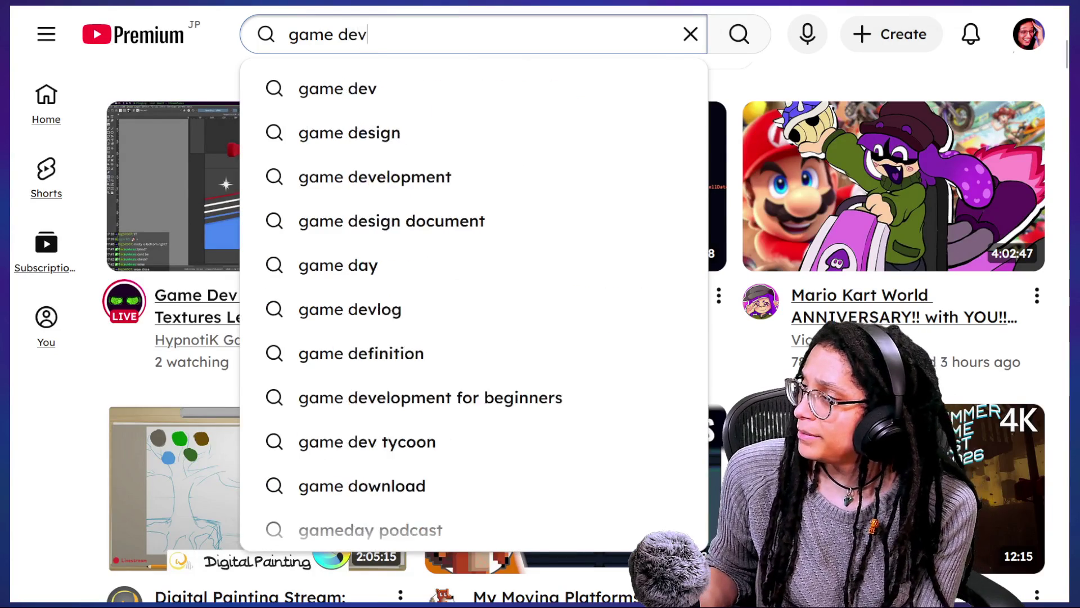
pyautogui.press('Return')
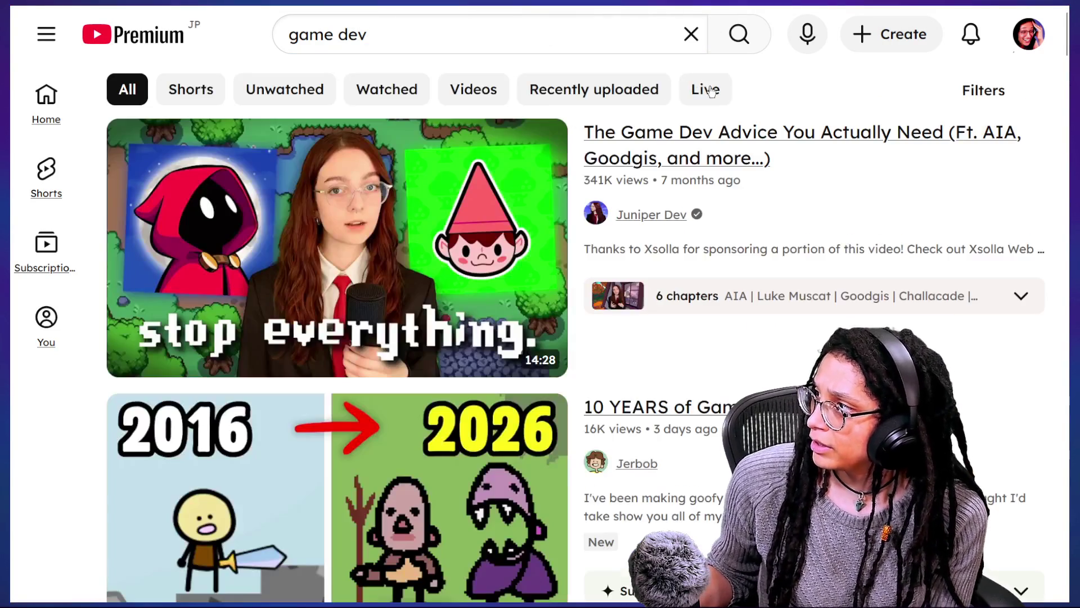
pyautogui.click(711, 91)
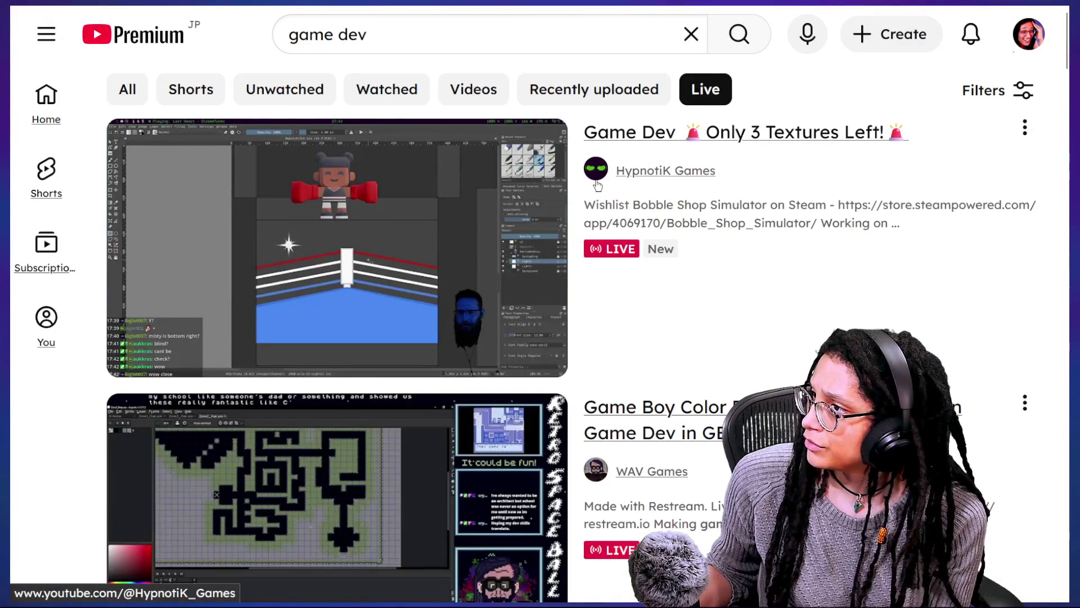
pyautogui.scroll(-1, 693, 369)
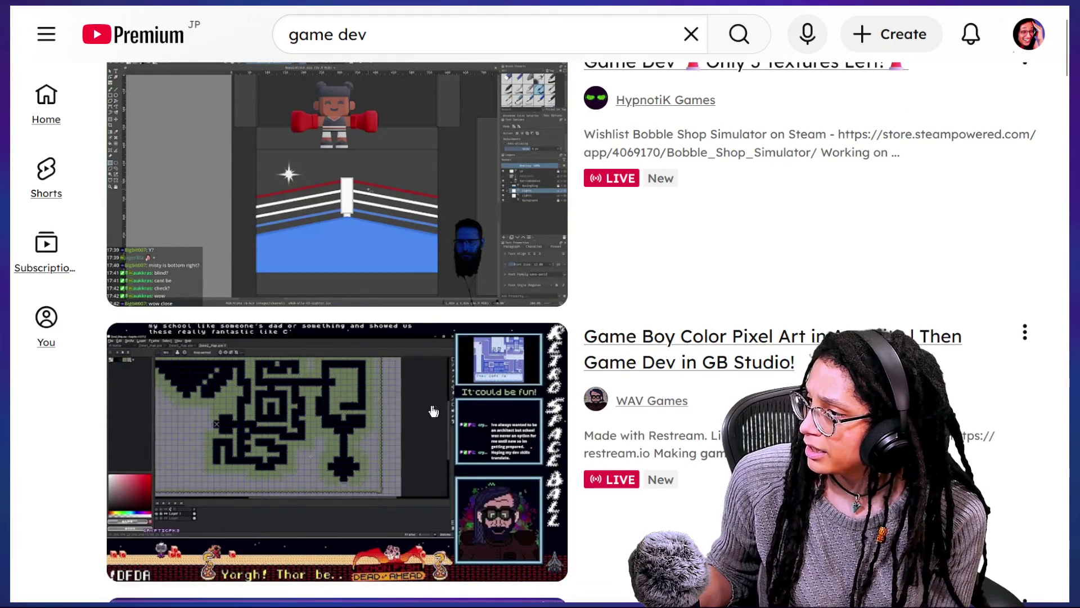
pyautogui.moveTo(502, 445)
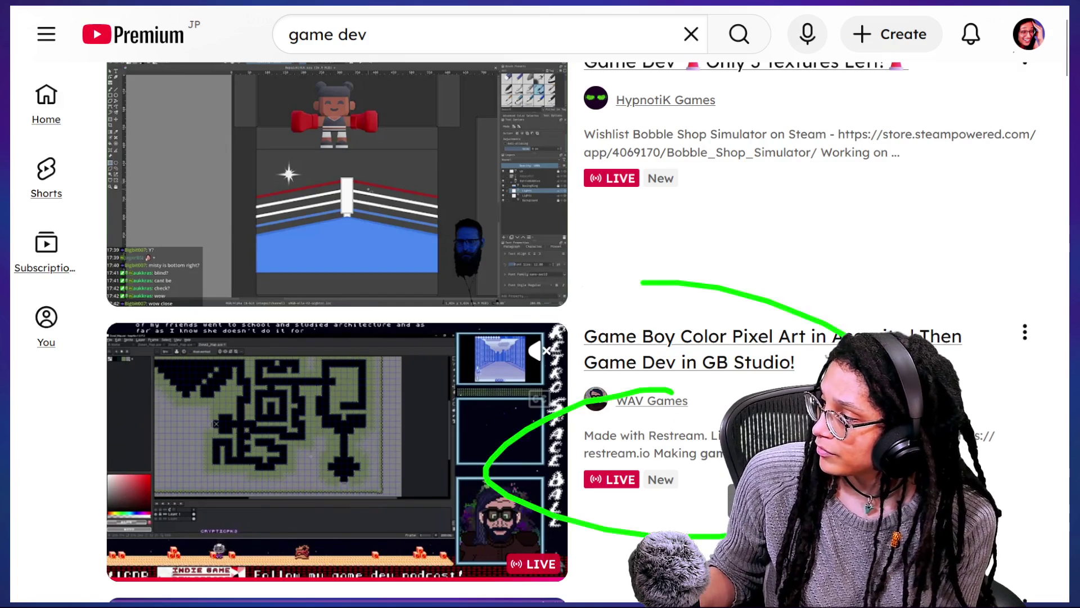
# Step: Open the Game Boy Color stream and the lexical analyzer stream in new tabs
pyautogui.rightClick(638, 336)
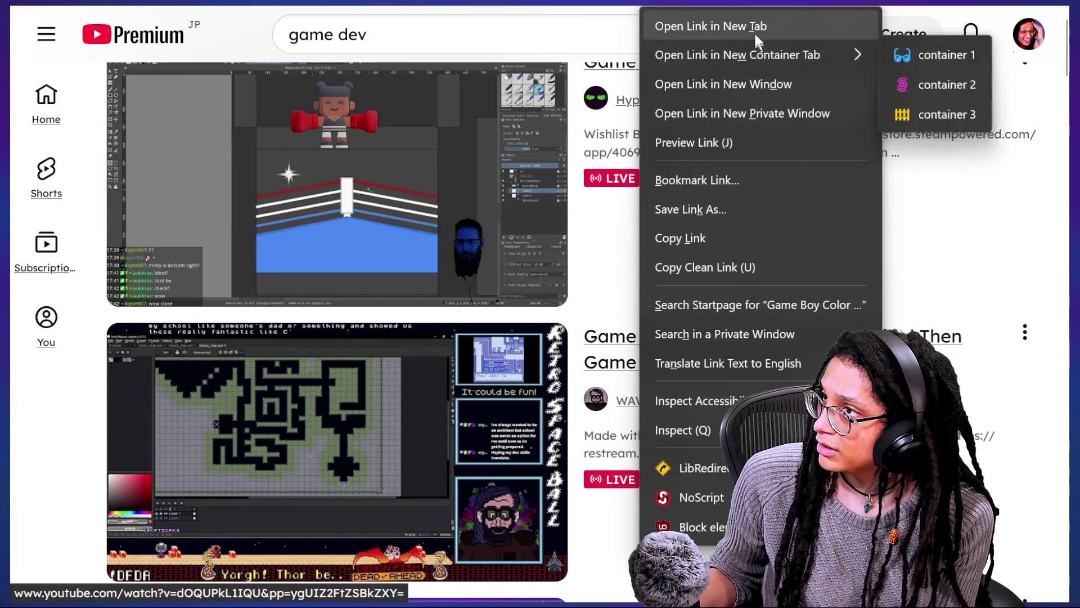
pyautogui.click(754, 28)
pyautogui.scroll(-15, 650, 301)
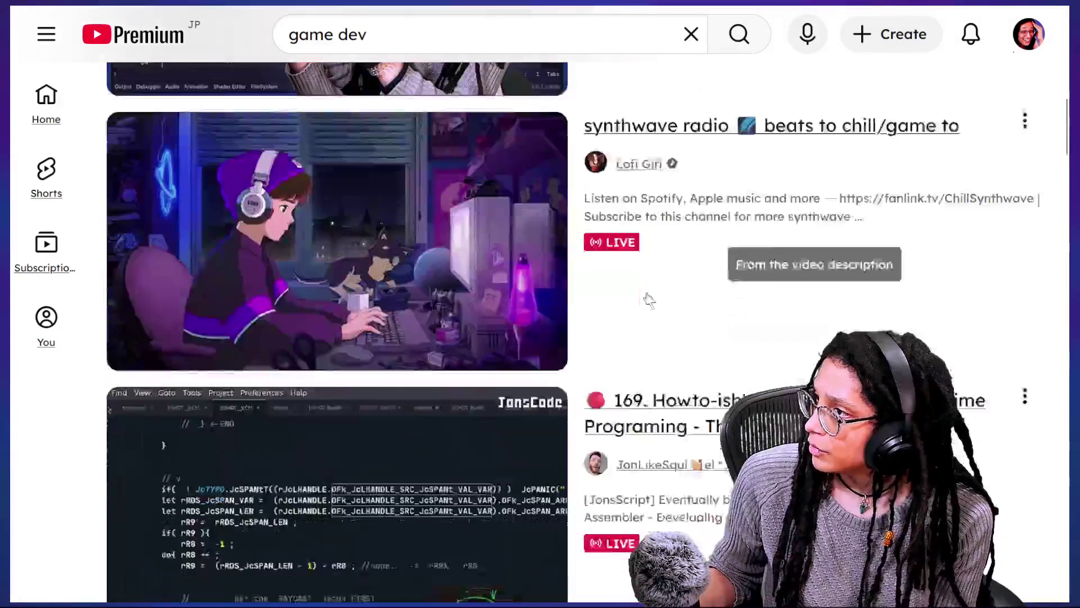
pyautogui.scroll(-2, 650, 301)
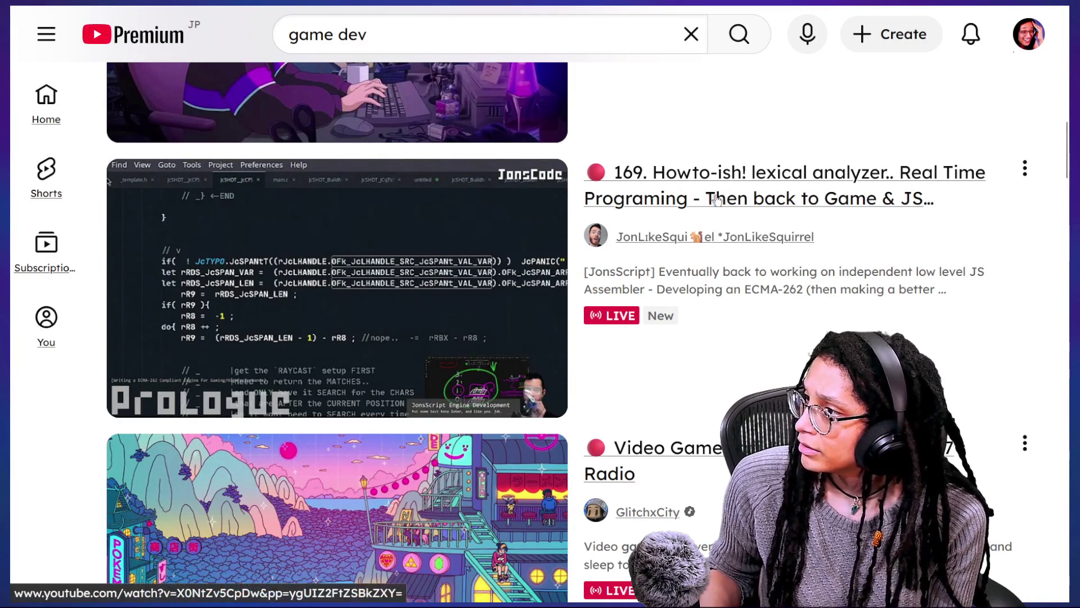
pyautogui.rightClick(733, 202)
pyautogui.click(851, 82)
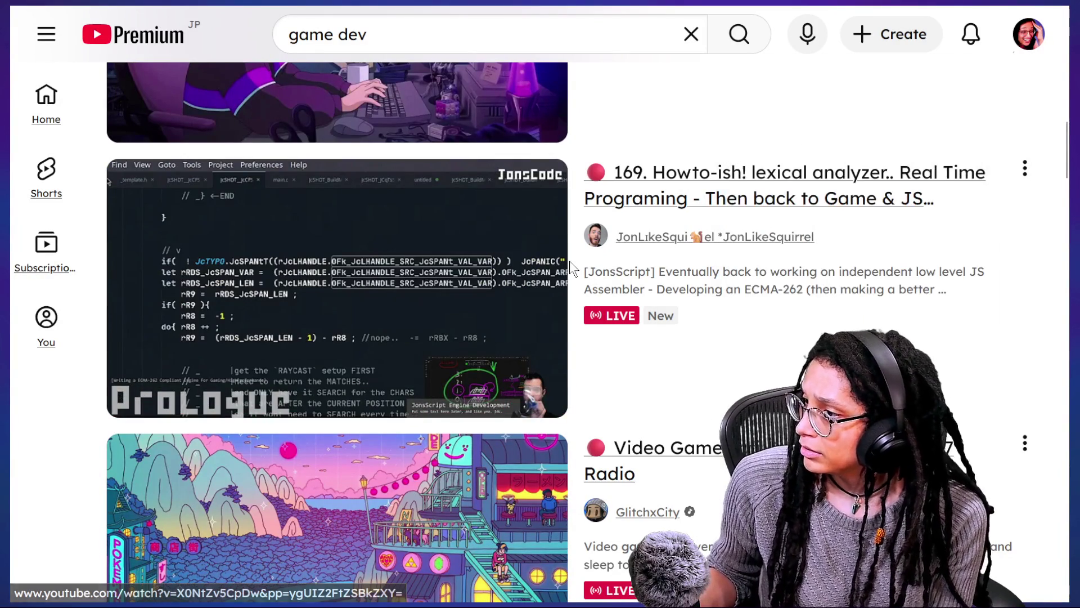
# Step: Scroll further down the live 'game dev' results, then switch to the Twitch window
pyautogui.scroll(-3, 569, 261)
pyautogui.scroll(-9, 570, 261)
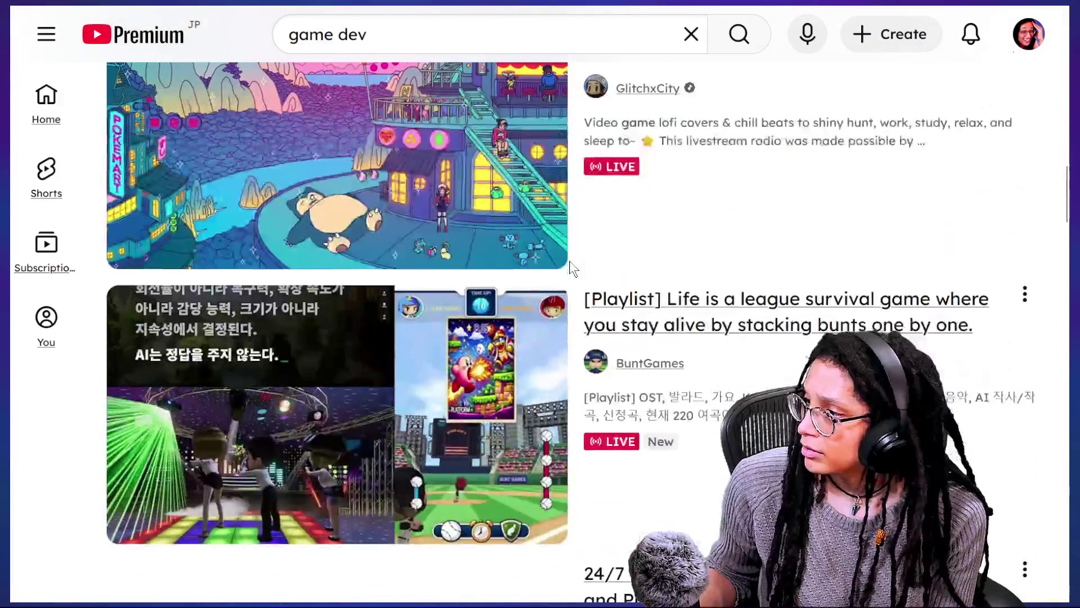
pyautogui.scroll(-4, 656, 345)
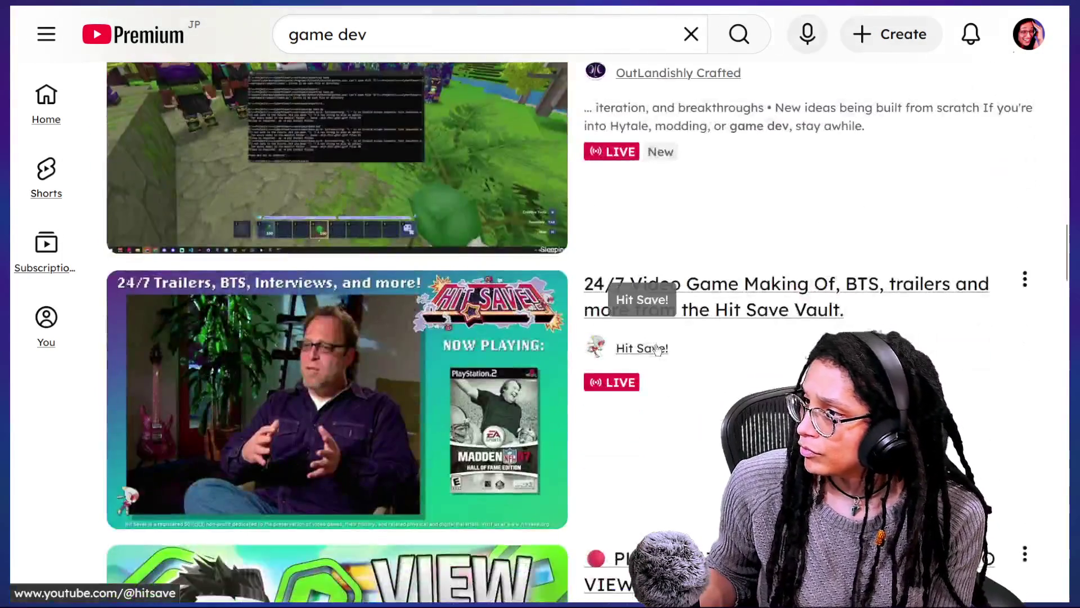
pyautogui.scroll(-2, 655, 346)
pyautogui.scroll(-4, 711, 417)
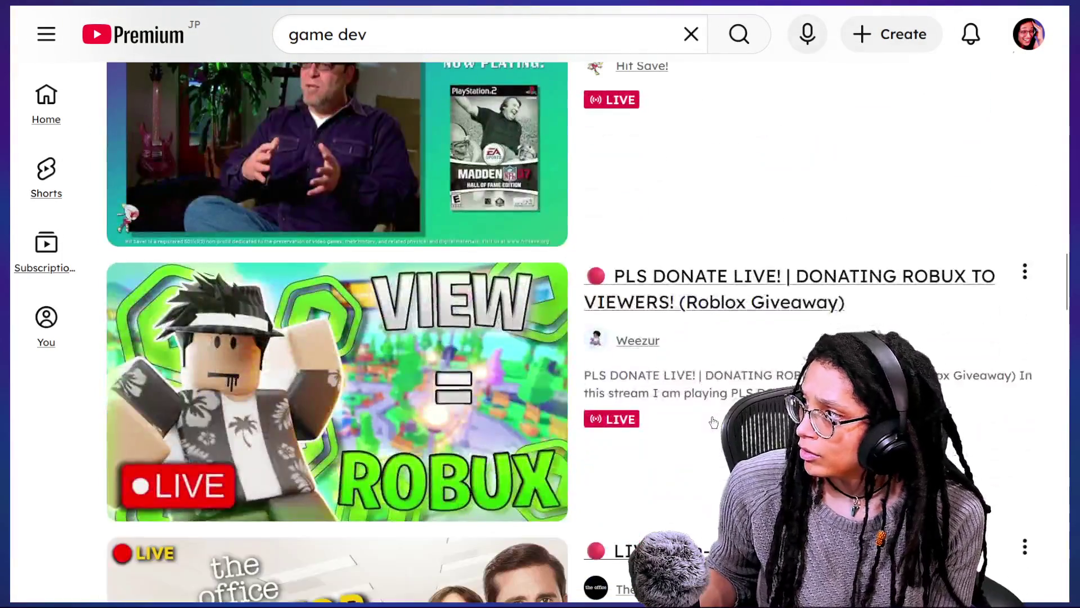
pyautogui.scroll(-2, 713, 421)
pyautogui.scroll(-5, 714, 422)
pyautogui.scroll(-10, 711, 417)
pyautogui.scroll(-7, 713, 421)
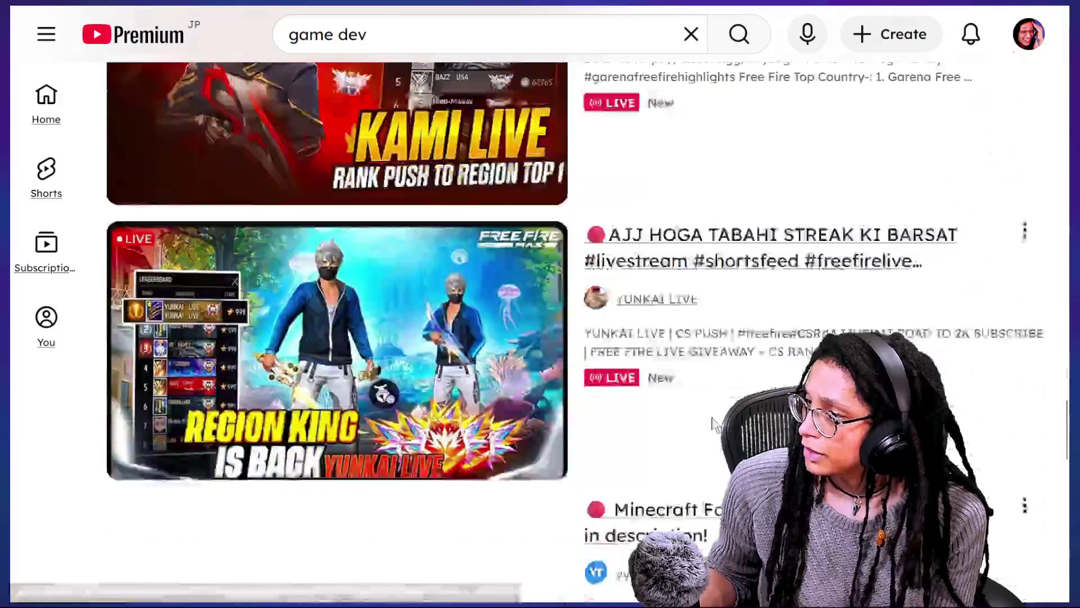
pyautogui.scroll(-5, 713, 421)
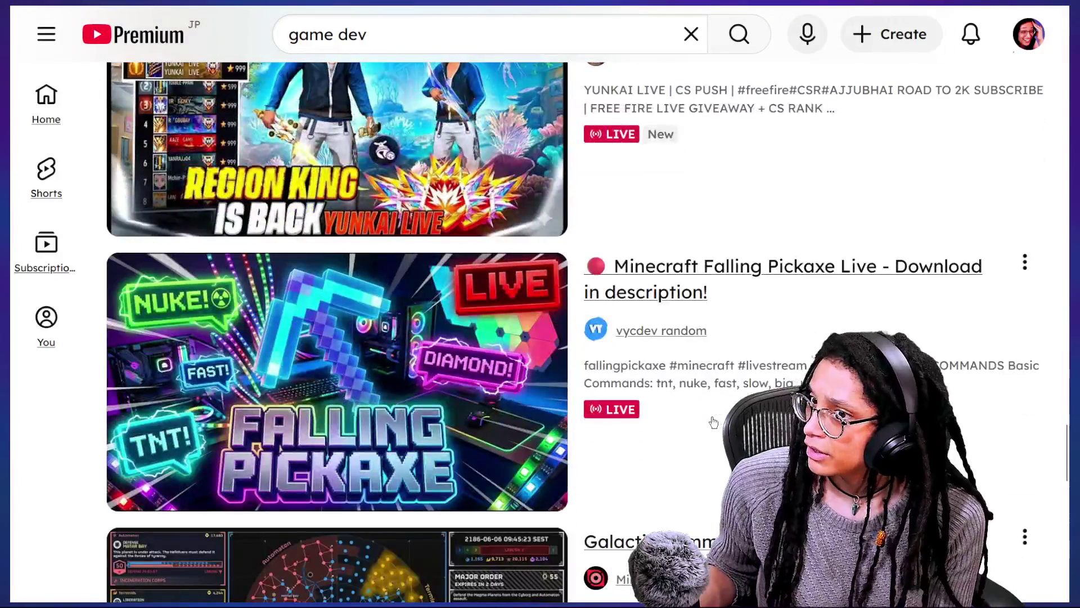
pyautogui.hotkey('alt', 'Tab')
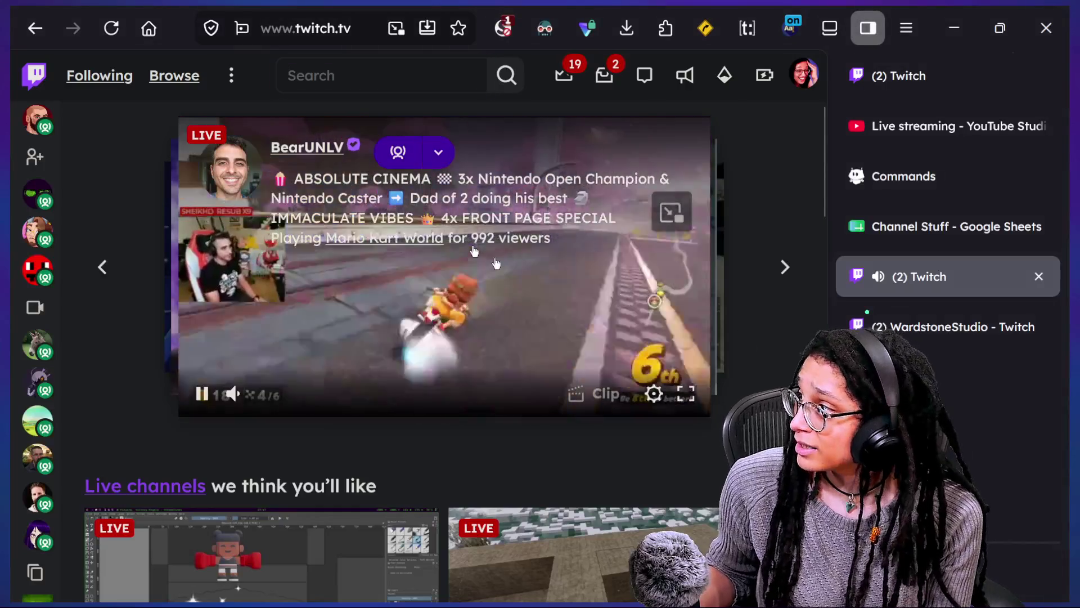
# Step: Pause Twitch's featured live stream and go to the 'Live streaming - YouTube Studio' tab
pyautogui.click(131, 312)
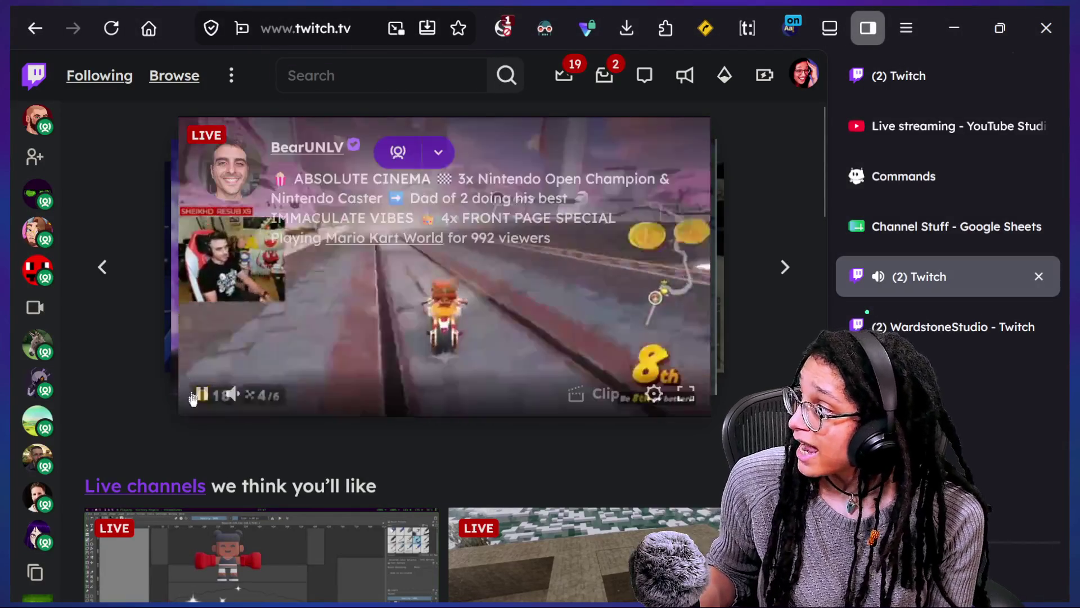
pyautogui.click(201, 392)
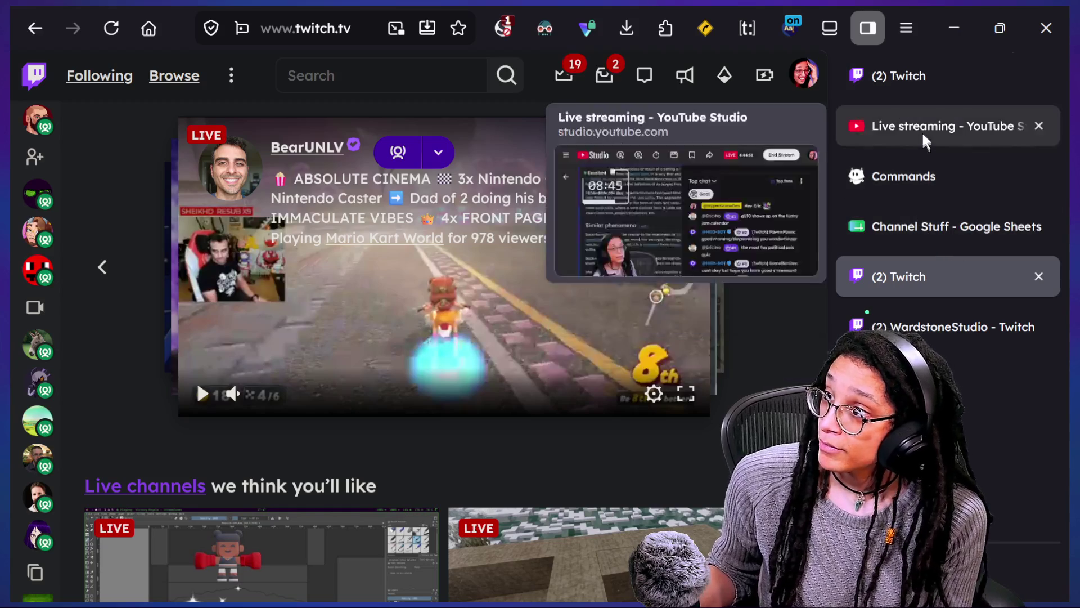
pyautogui.click(922, 135)
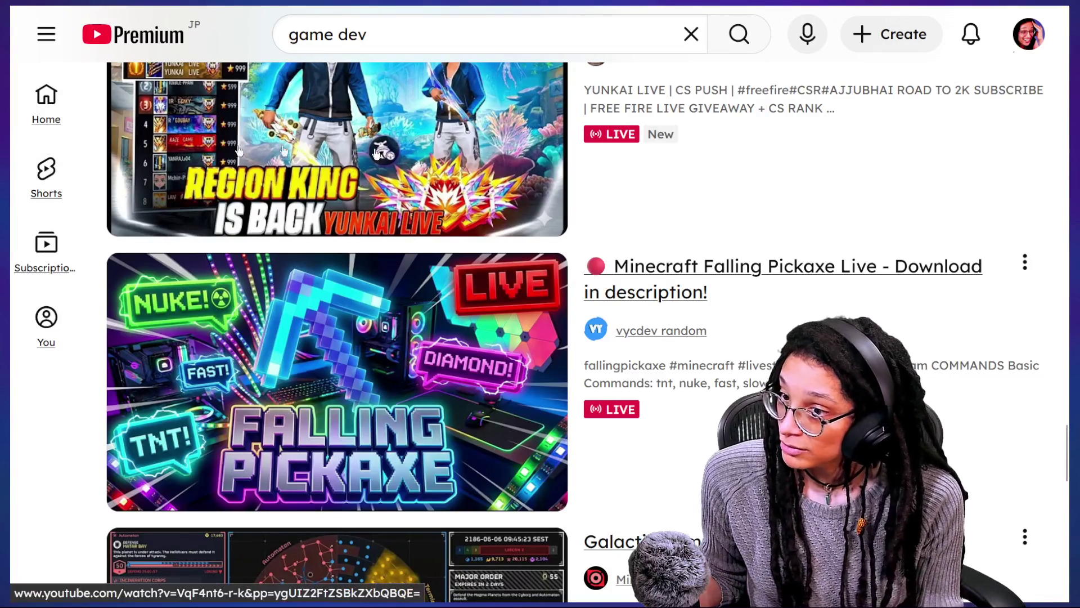
# Step: Open HypnotiK Games' live Game Dev stream from the Subscriptions feed
pyautogui.click(47, 256)
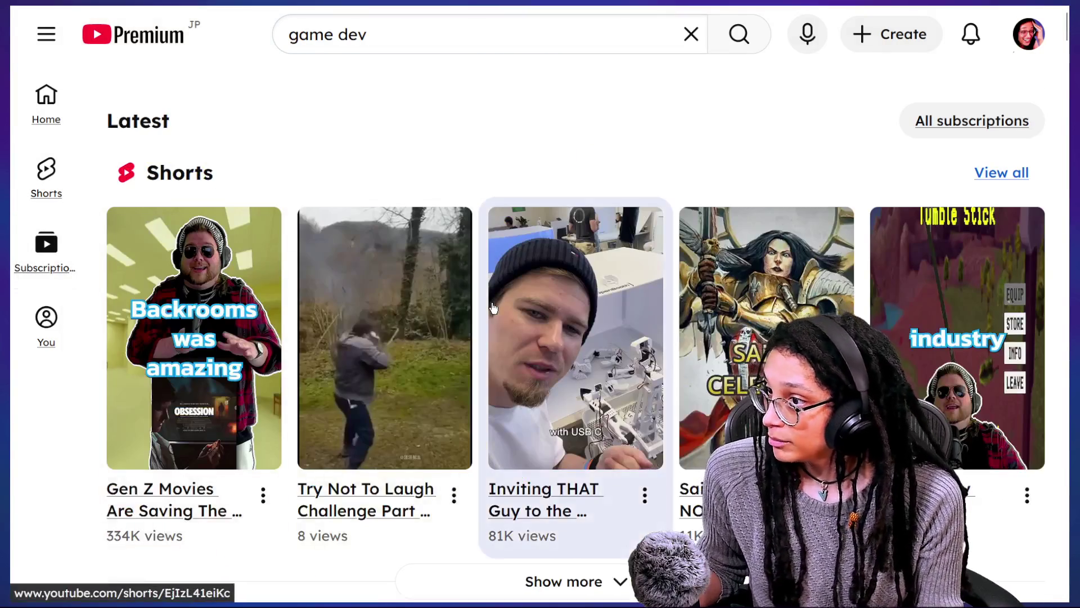
pyautogui.scroll(-7, 494, 306)
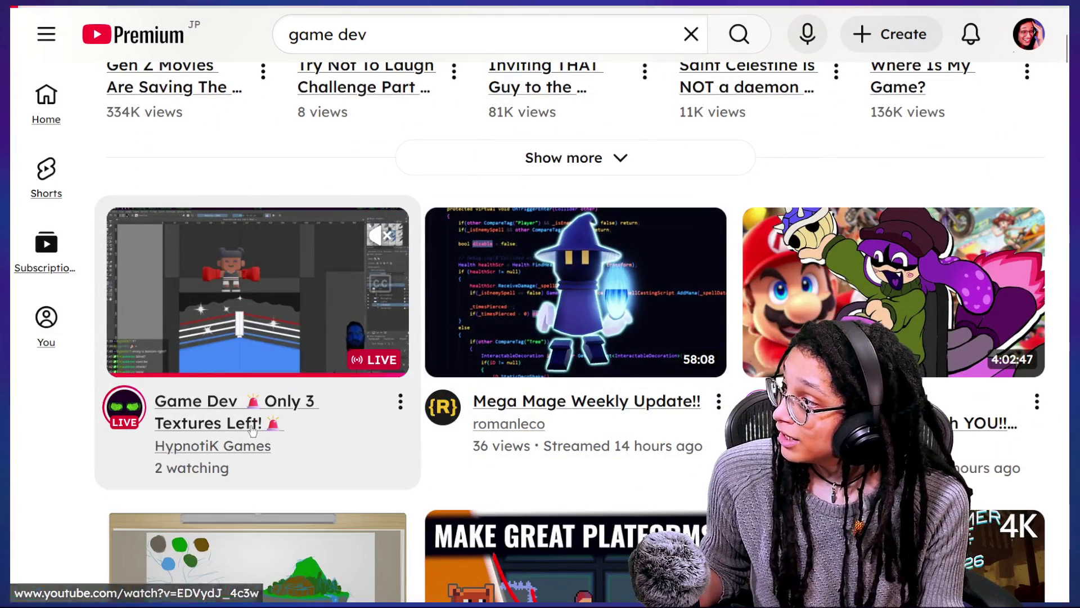
pyautogui.click(252, 431)
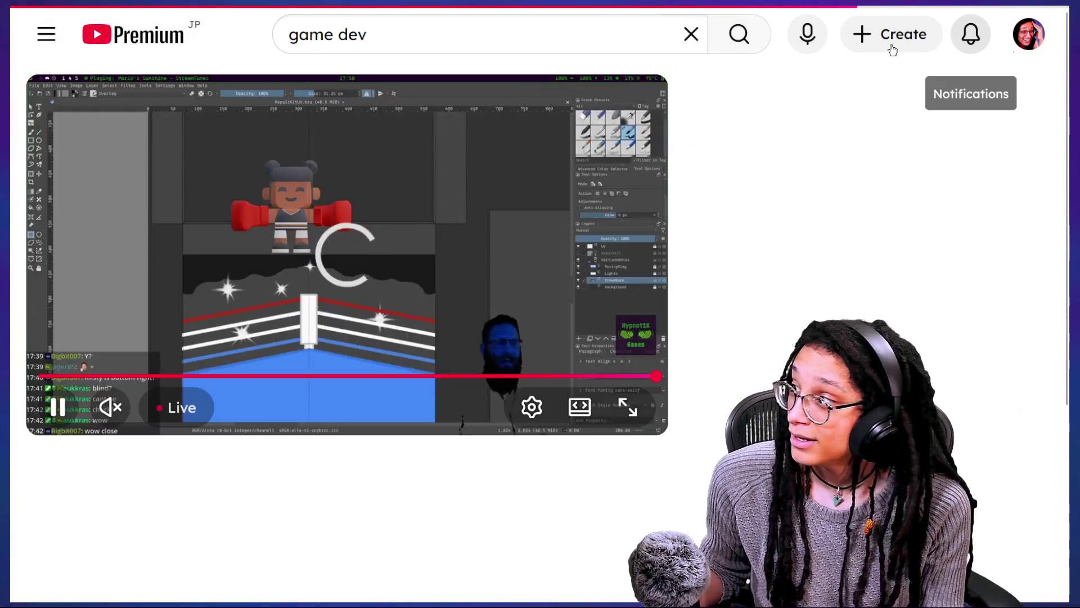
# Step: Go to the YouTube Studio live streaming page via Create > Go live
pyautogui.click(892, 41)
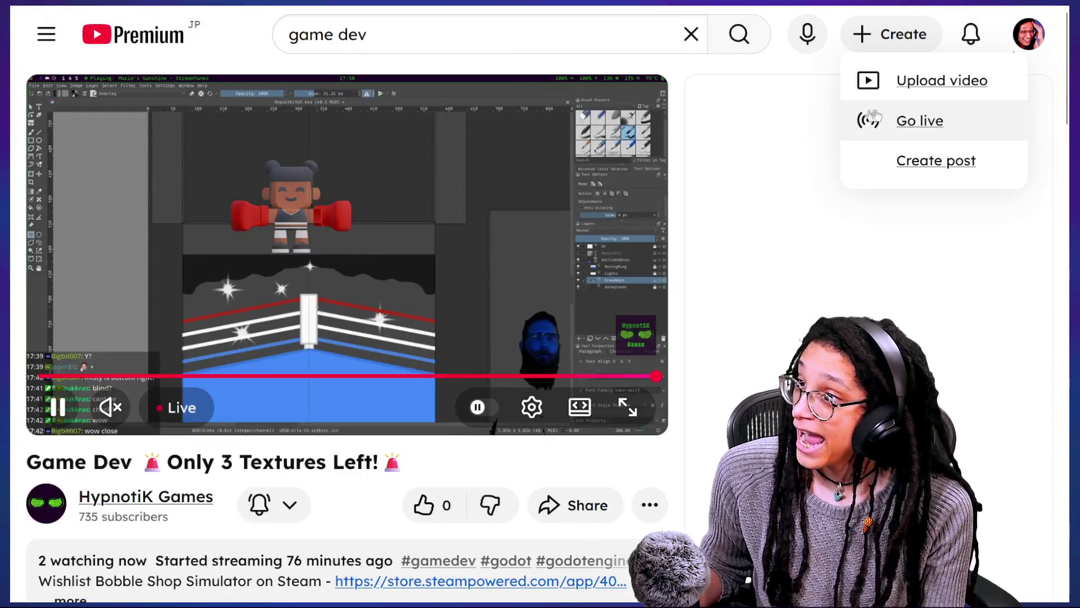
pyautogui.rightClick(895, 120)
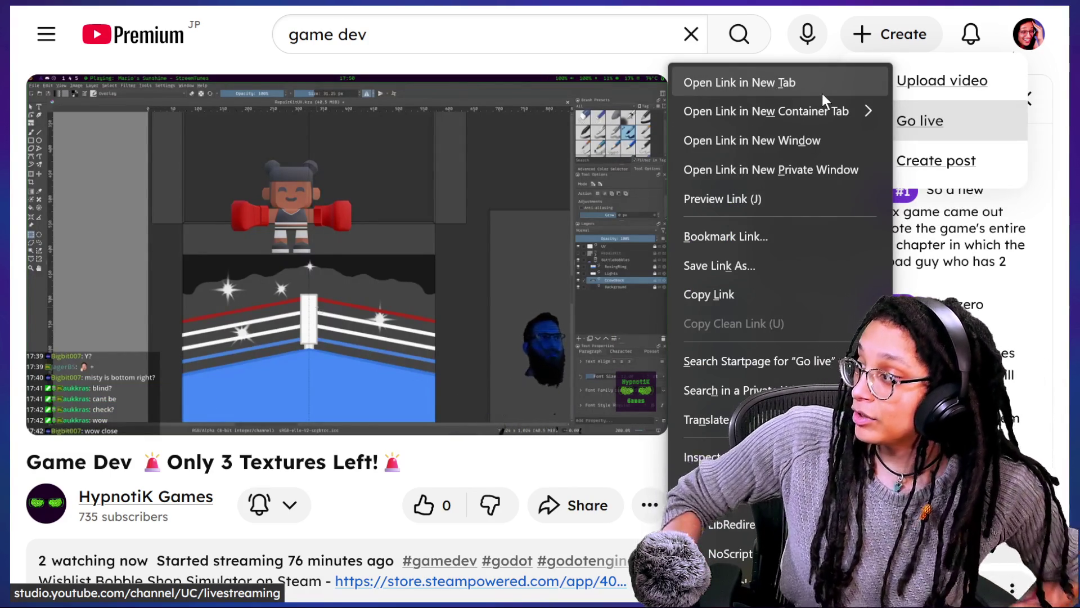
pyautogui.click(822, 94)
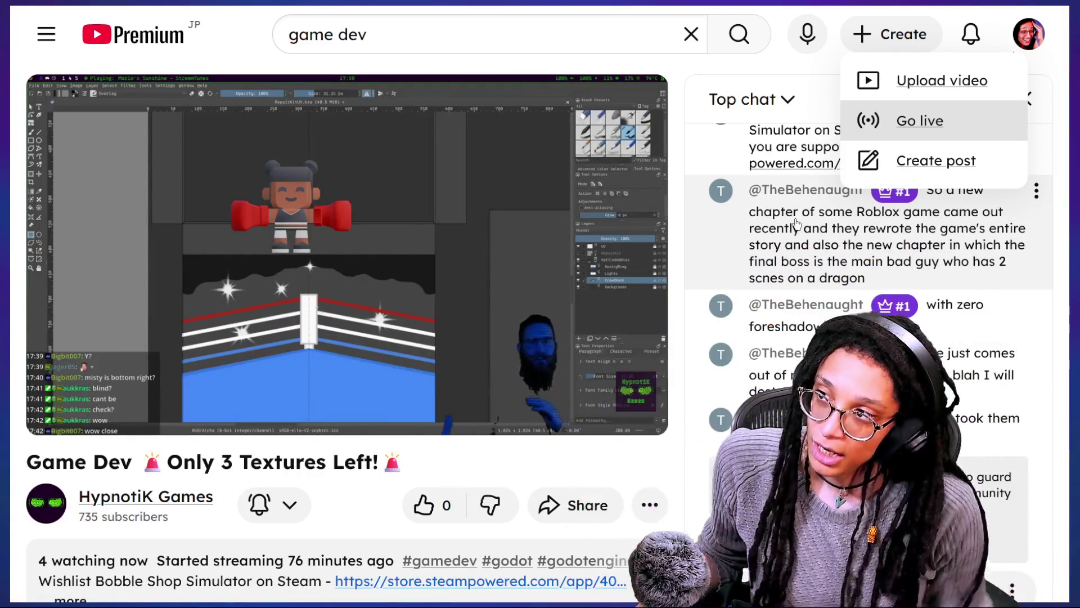
pyautogui.moveTo(652, 211)
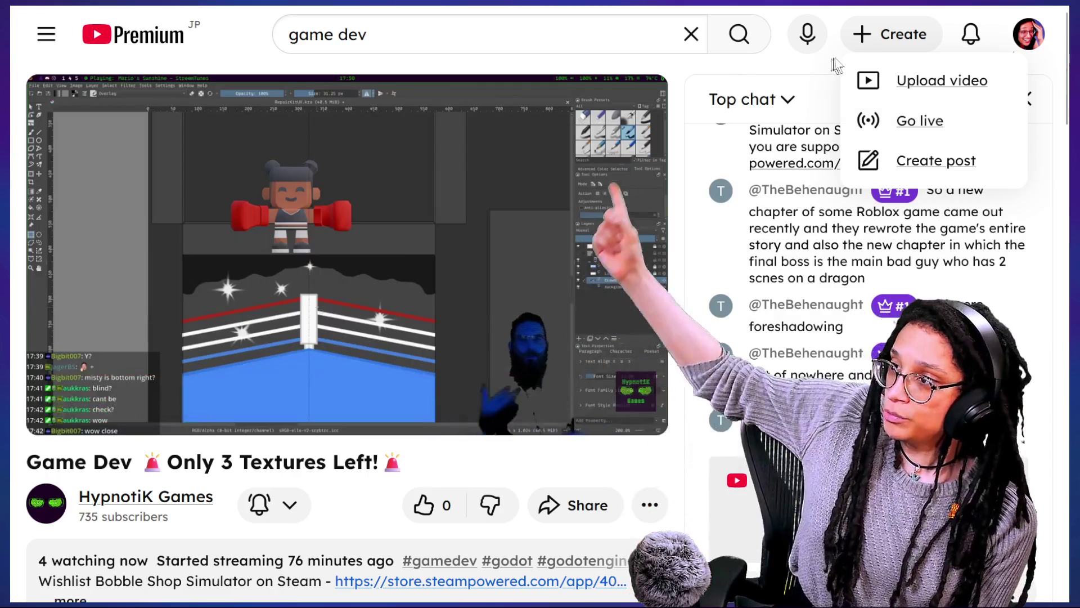
pyautogui.click(896, 109)
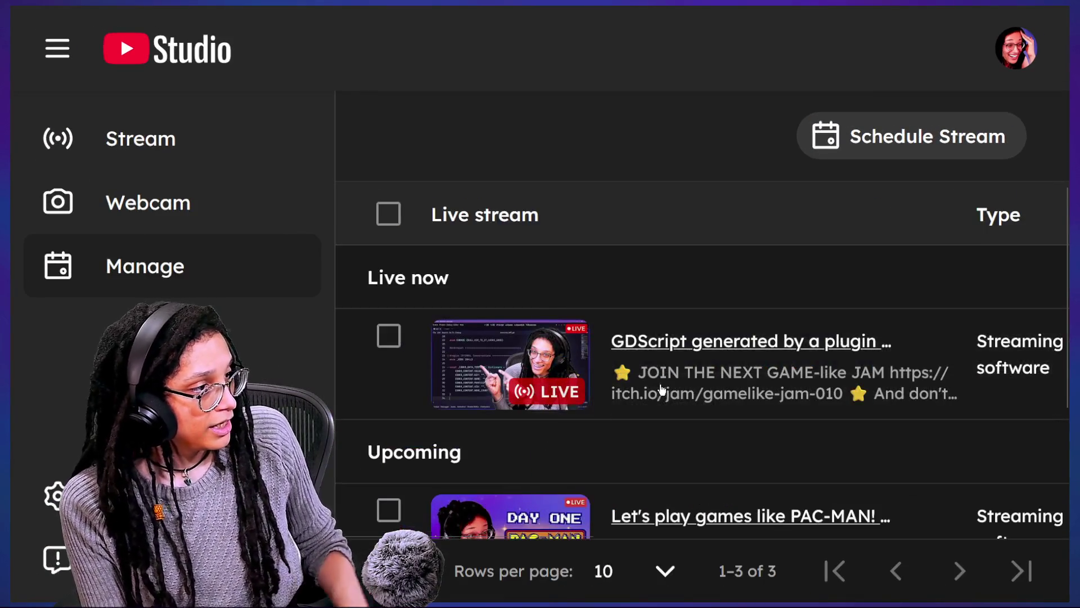
# Step: Open the live GDScript plugin stream's control room and bring up its Edit settings
pyautogui.click(645, 345)
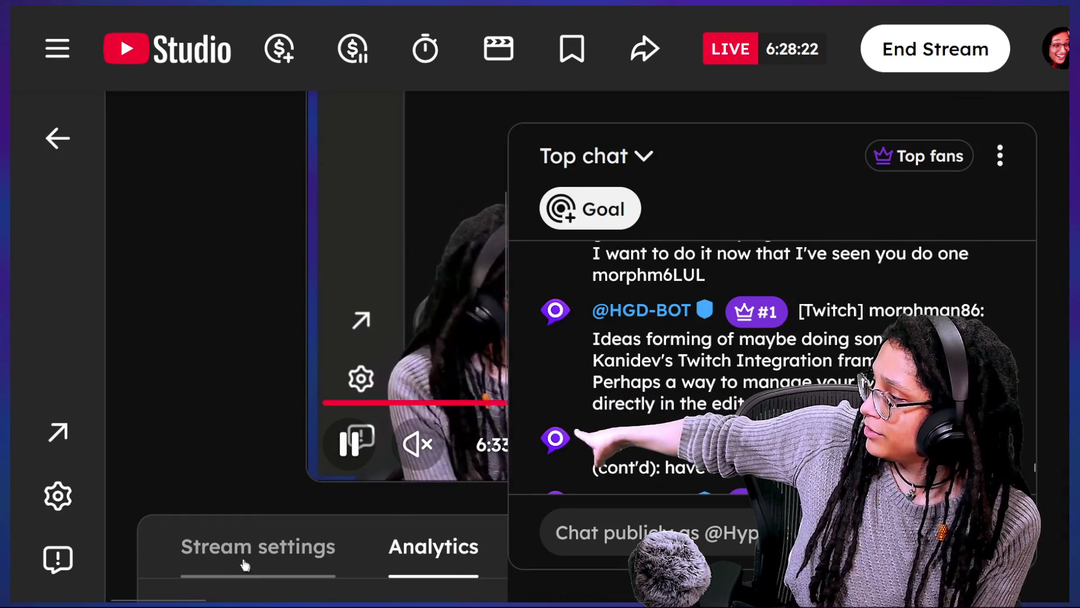
pyautogui.hscroll(5, 243, 562)
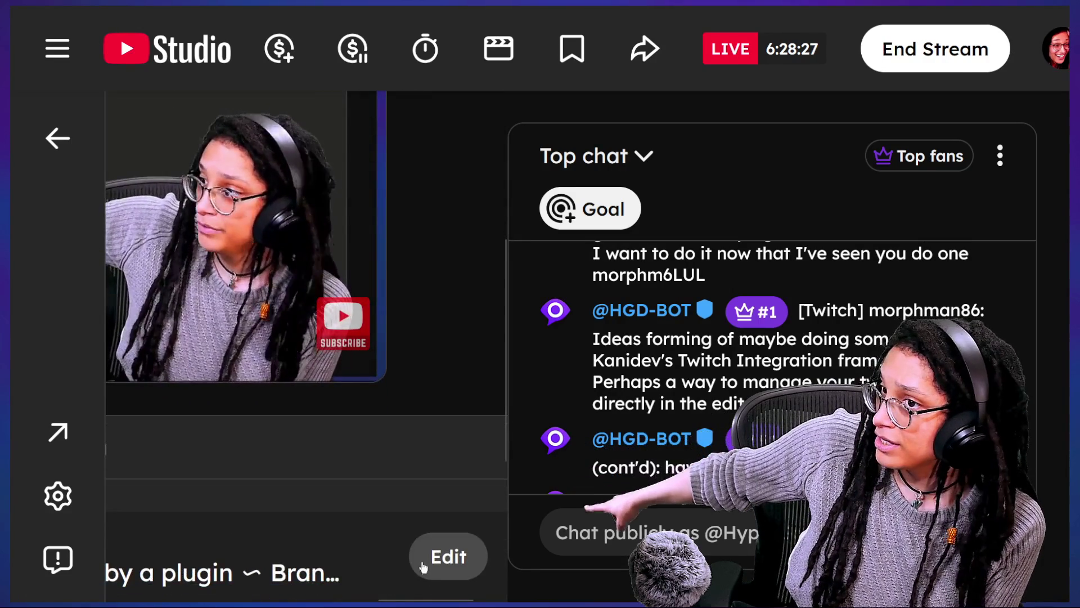
pyautogui.click(424, 568)
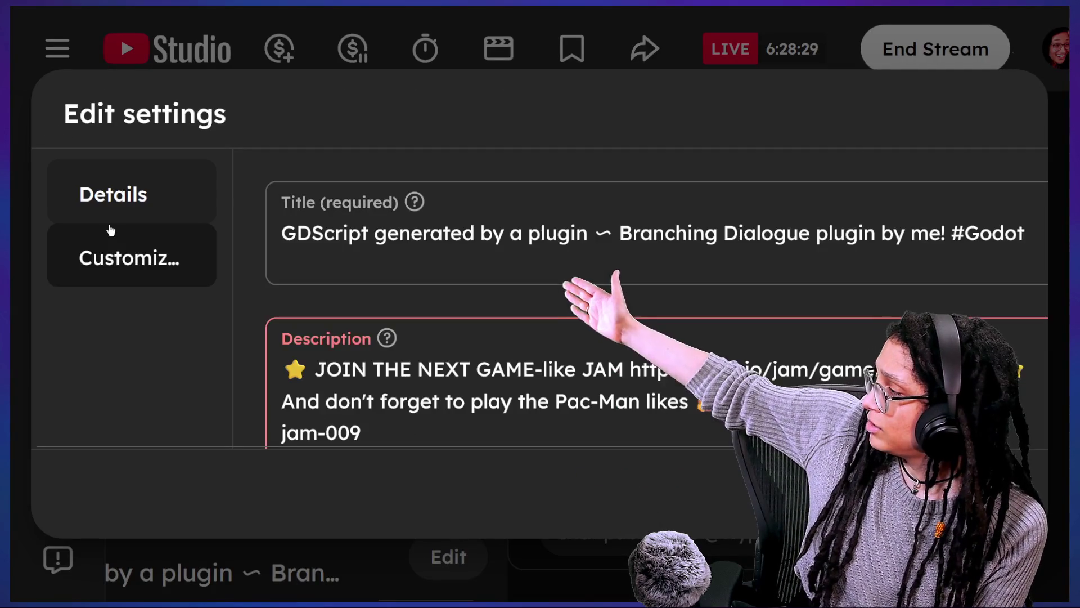
# Step: Under Customization, redirect the stream to HypnotiK Games' 'Game Dev Only 3 Textures Left!' stream and save
pyautogui.click(111, 231)
pyautogui.scroll(-10, 531, 186)
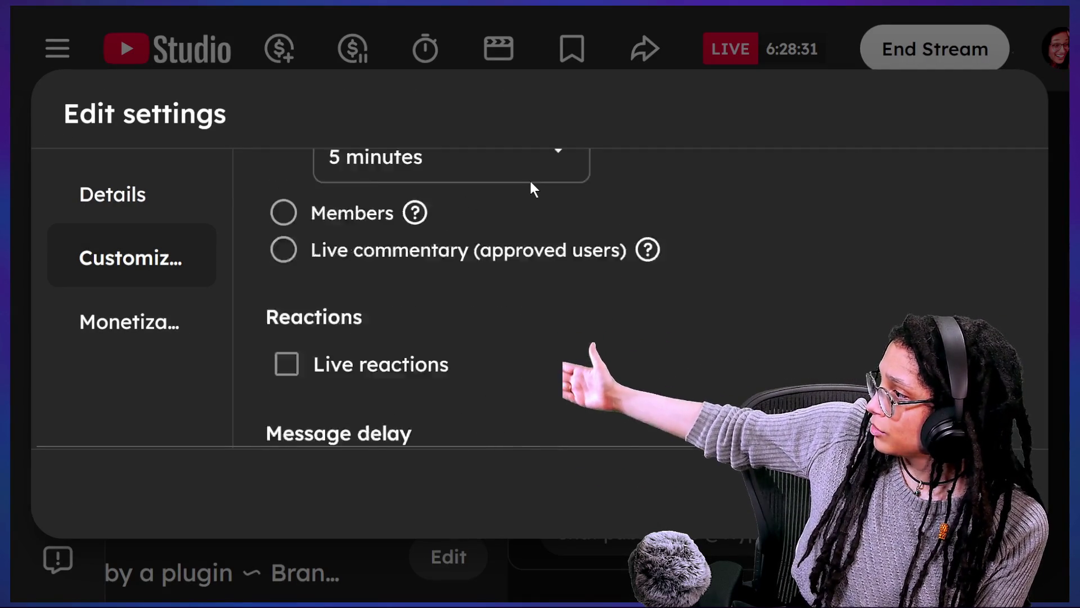
pyautogui.scroll(-5, 531, 187)
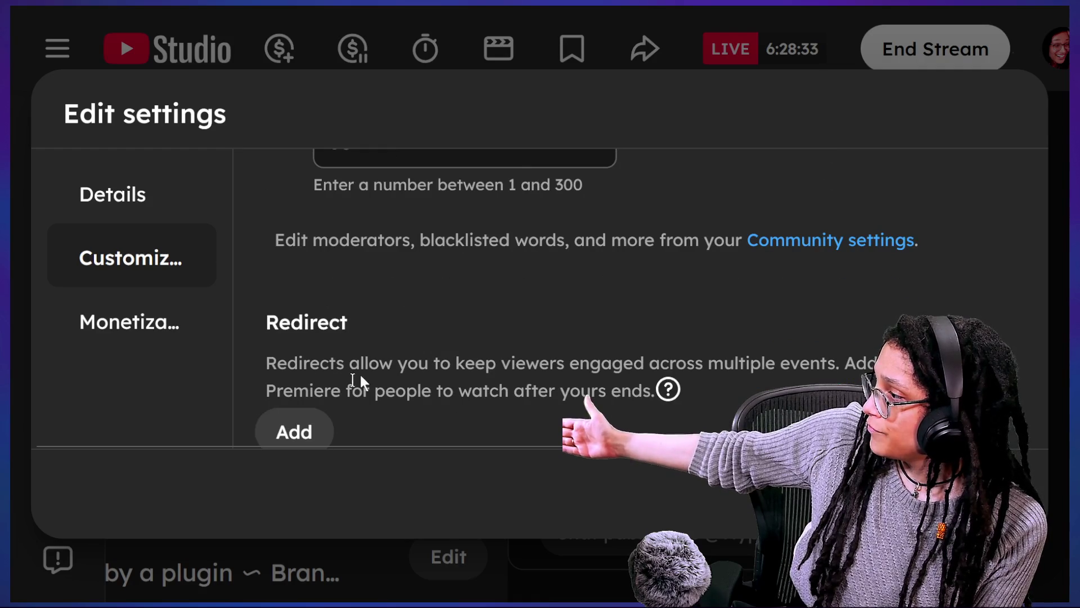
pyautogui.click(323, 427)
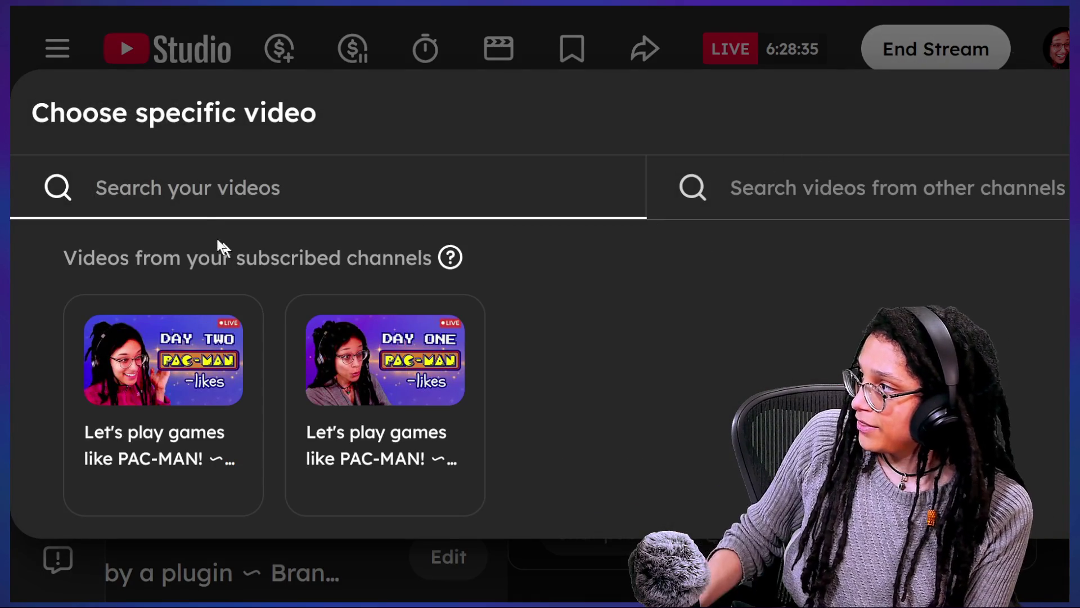
pyautogui.click(697, 188)
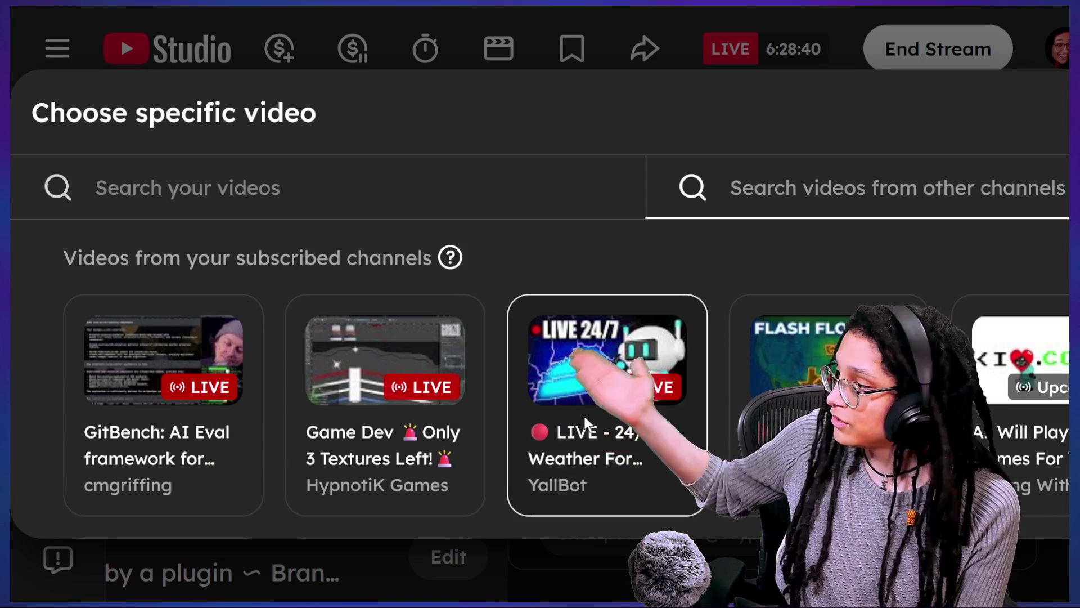
pyautogui.scroll(-1, 581, 417)
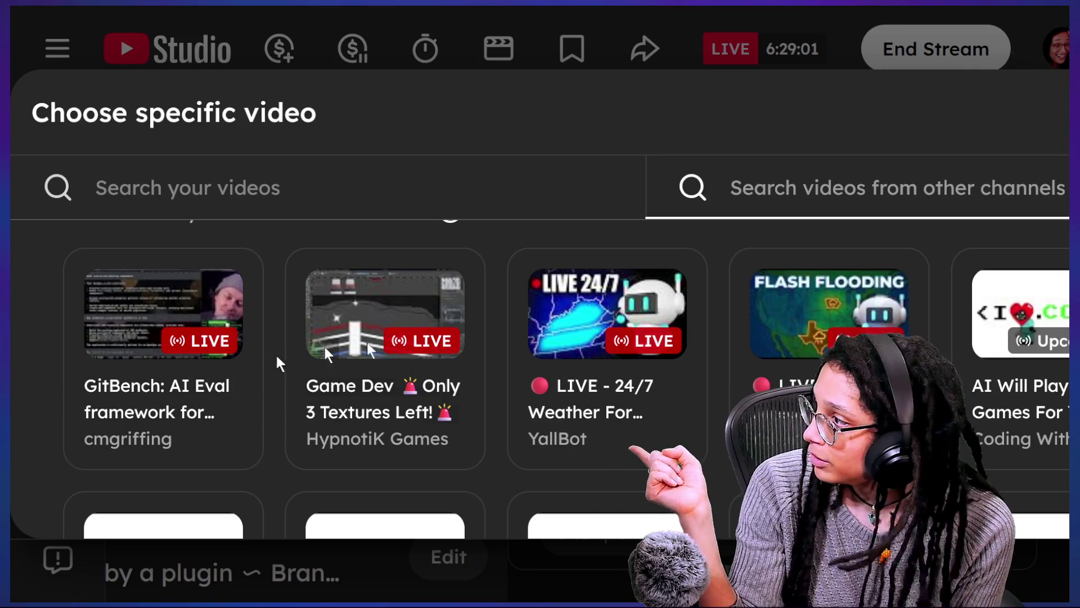
pyautogui.click(435, 332)
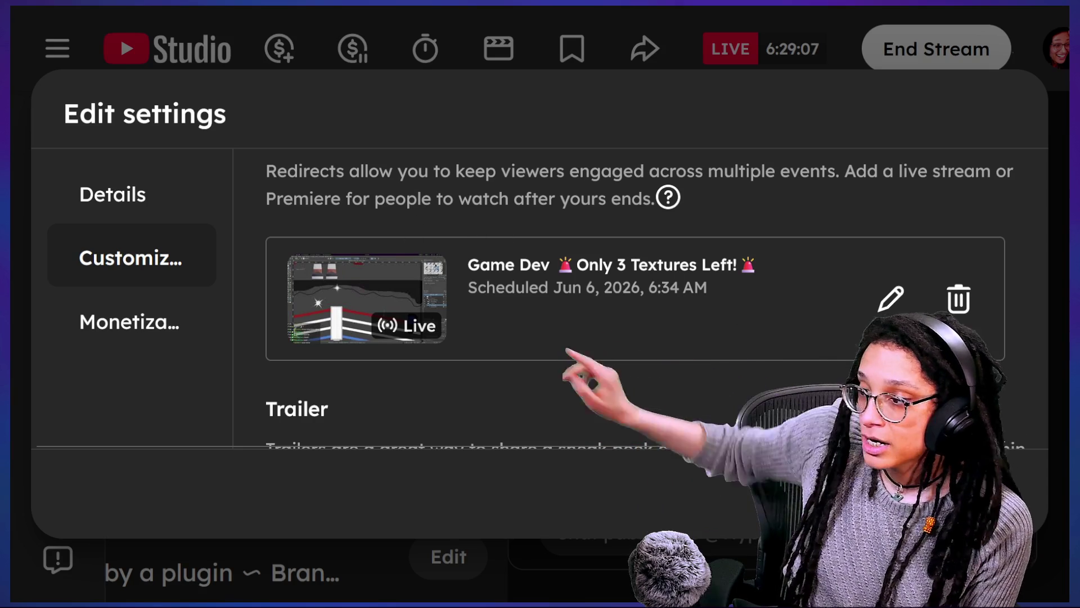
pyautogui.click(1006, 490)
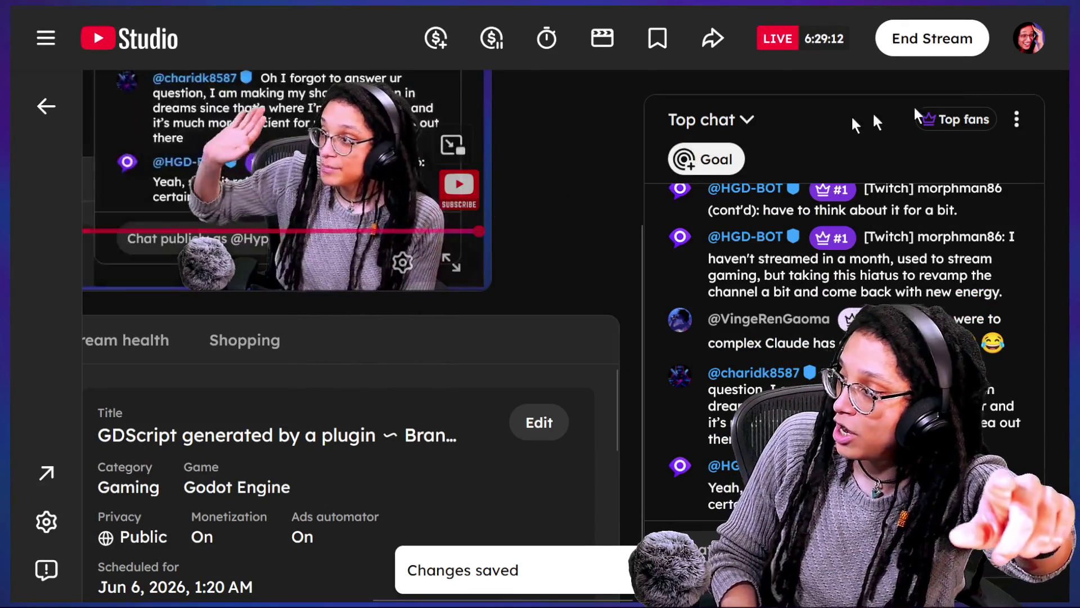
# Step: Bring up the 'End stream and redirect viewers' confirmation and circle it with an annotation
pyautogui.click(936, 39)
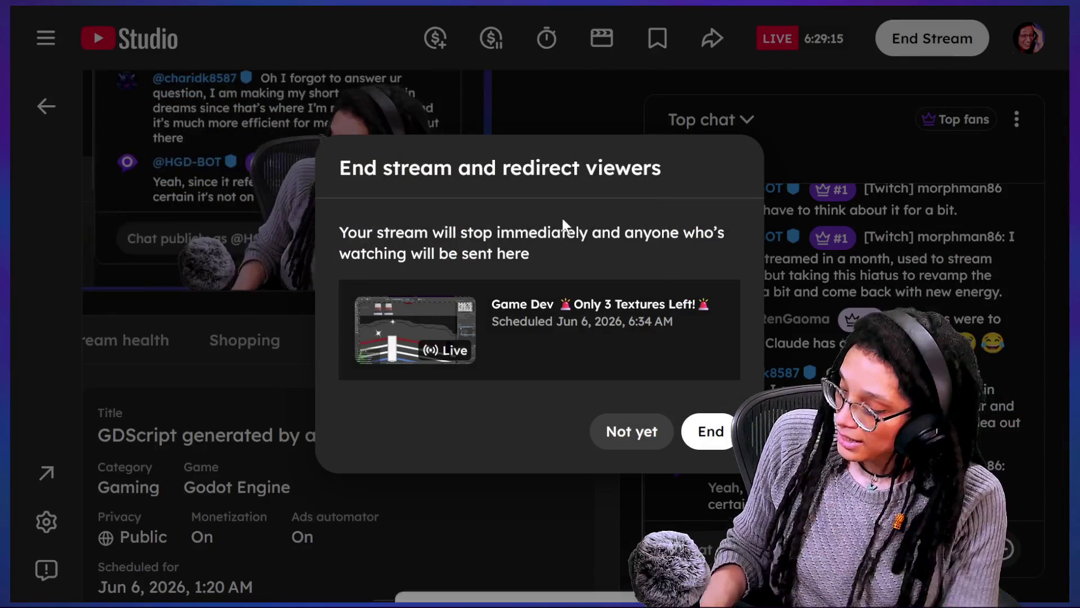
pyautogui.moveTo(738, 101); pyautogui.dragTo(123, 291)
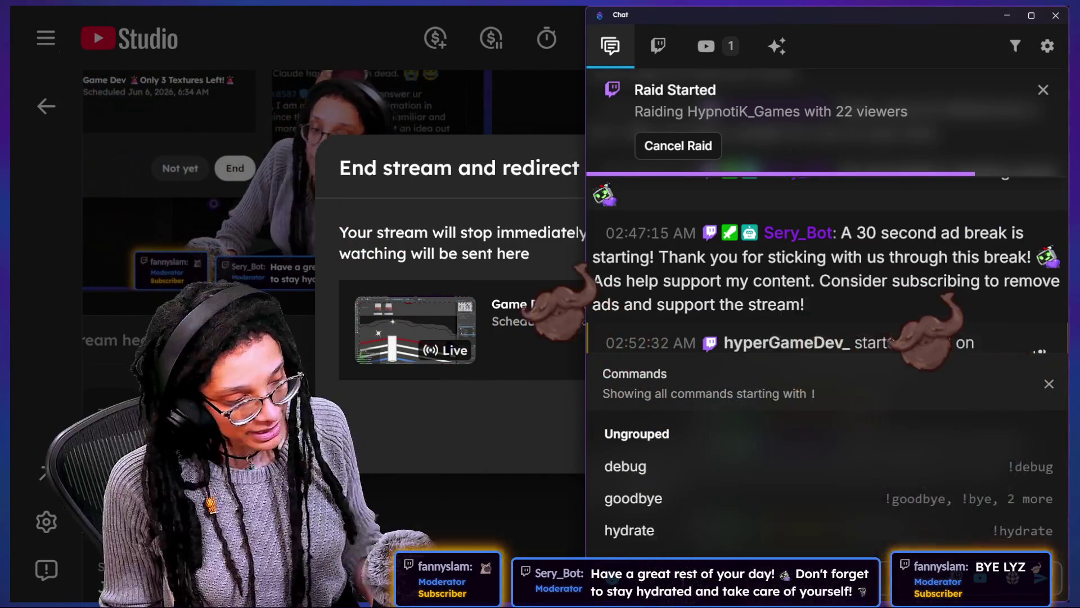
# Step: Post !site in chat for Nightbot's site link, then begin typing the !raid command
pyautogui.write('!site')
pyautogui.press('Return')
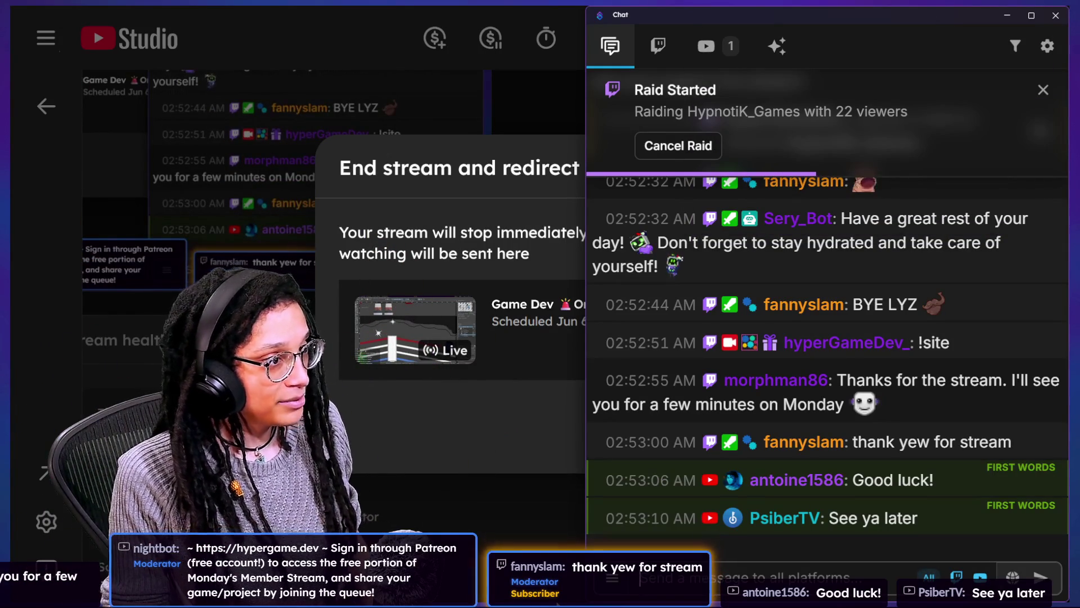
pyautogui.write('!raod')
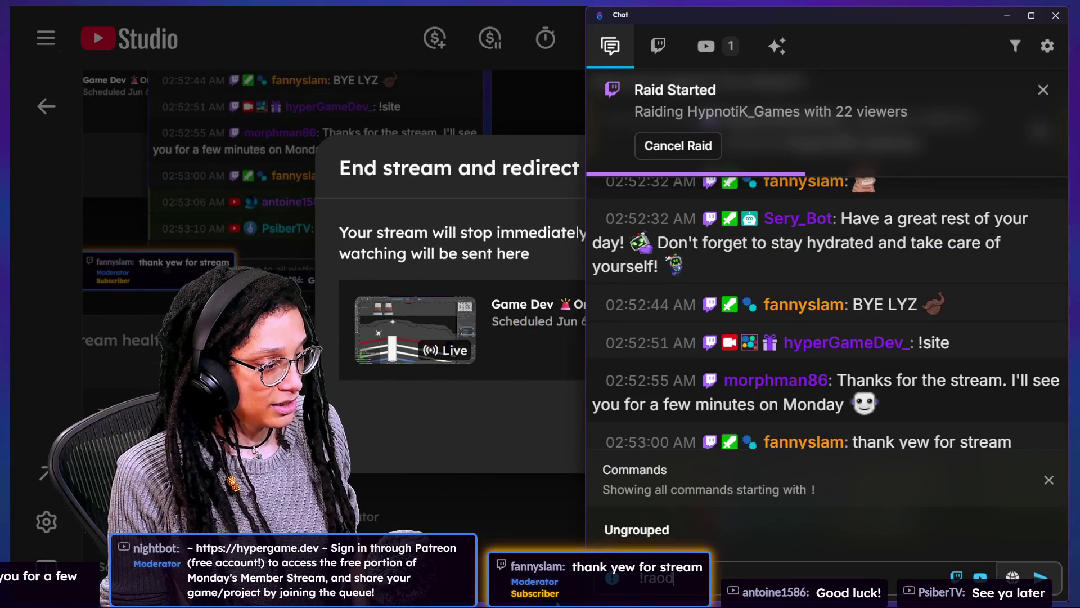